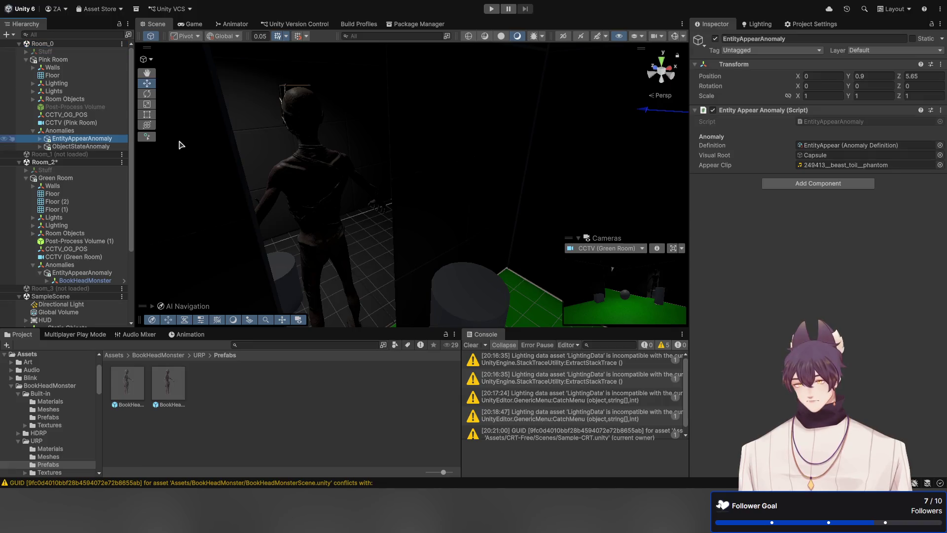
Step: Assign the 249413 beast toil phantom sound as Room_2 EntityAppearAnomaly's Appear Clip
{"action": "left_click", "coordinate": [830, 166]}
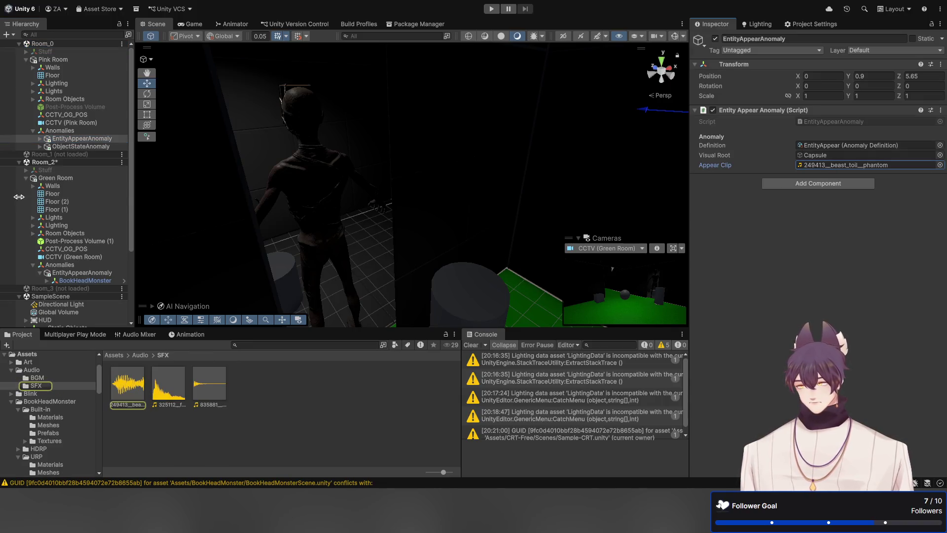
{"action": "left_click", "coordinate": [81, 280]}
{"action": "left_click", "coordinate": [76, 274]}
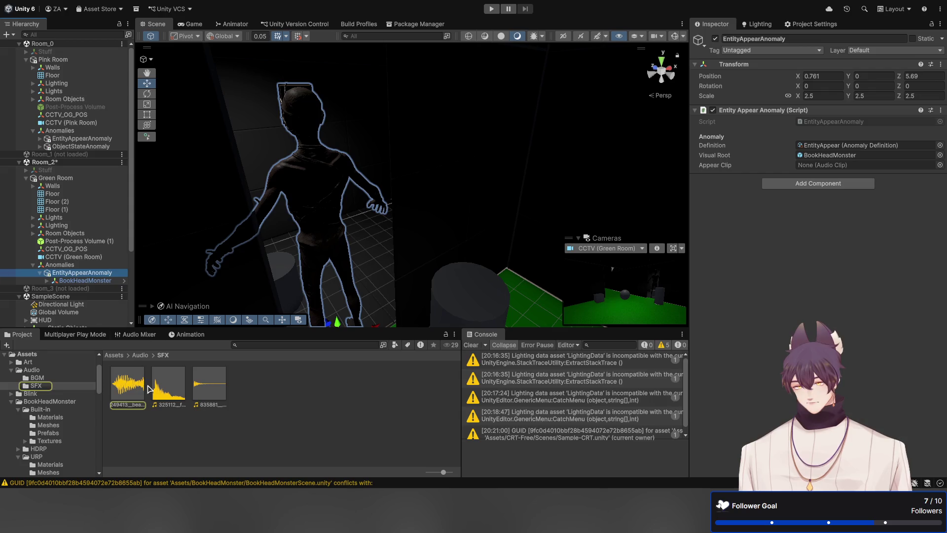
{"action": "mouse_move", "coordinate": [123, 384]}
{"action": "left_mouse_down"}
{"action": "mouse_move", "coordinate": [834, 157]}
{"action": "mouse_move", "coordinate": [819, 167]}
{"action": "left_mouse_up"}
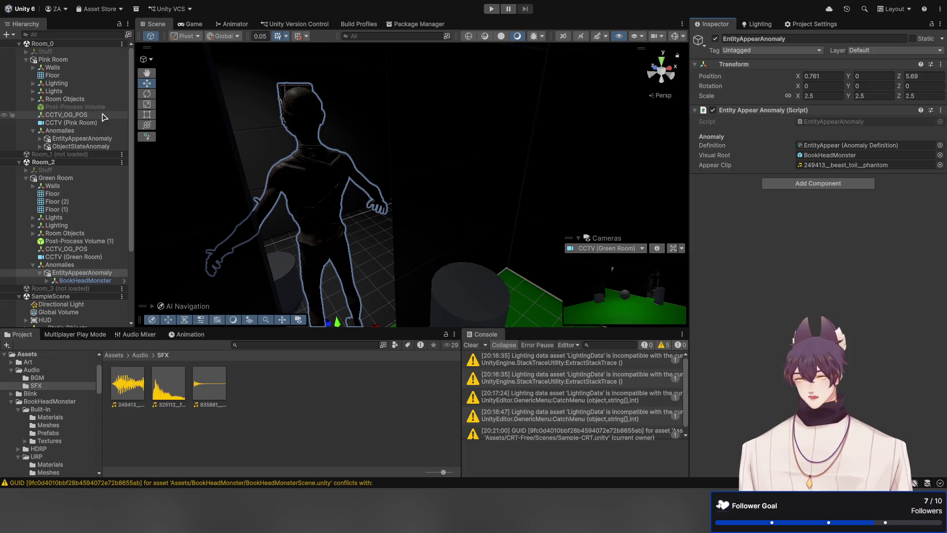
Step: Unload the Room_0 and Room_2 scenes and enter Play mode
{"action": "left_click", "coordinate": [45, 44]}
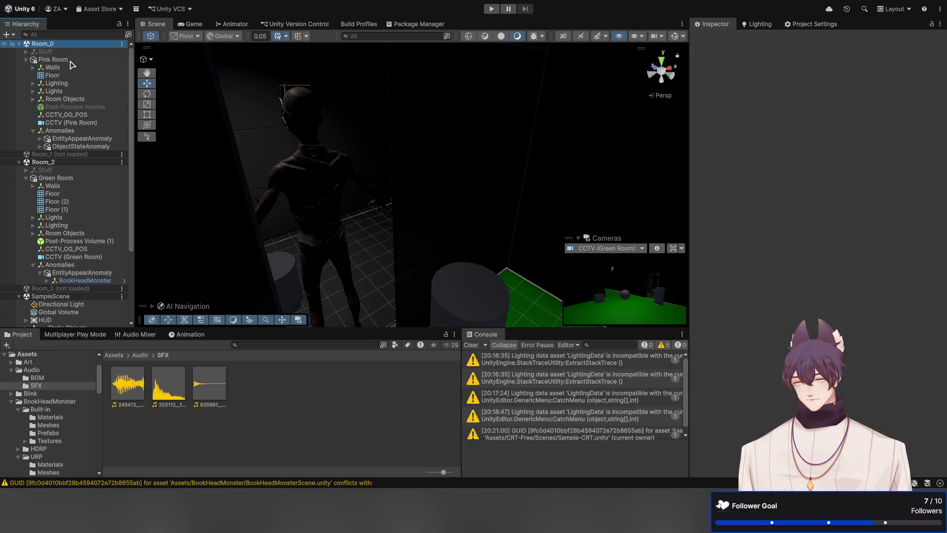
{"action": "left_click", "coordinate": [51, 60]}
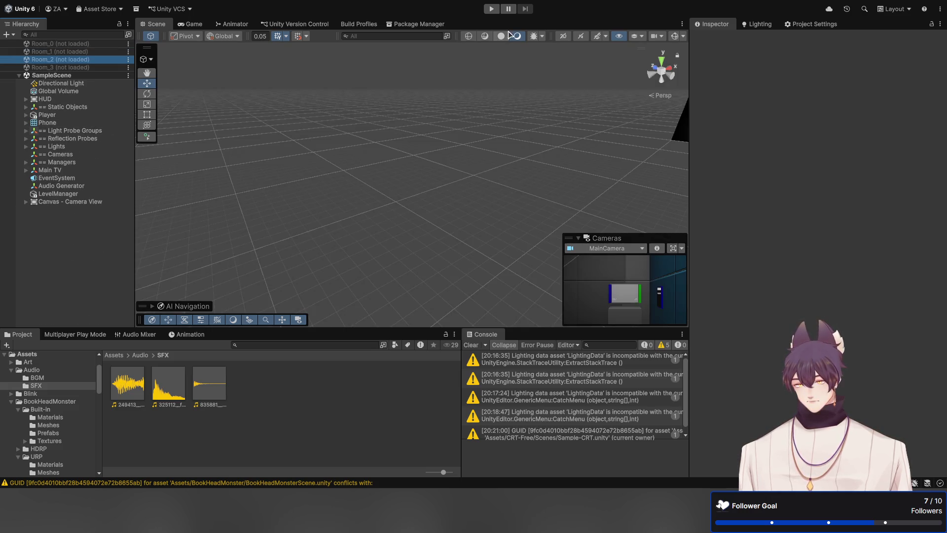
{"action": "left_click", "coordinate": [491, 9]}
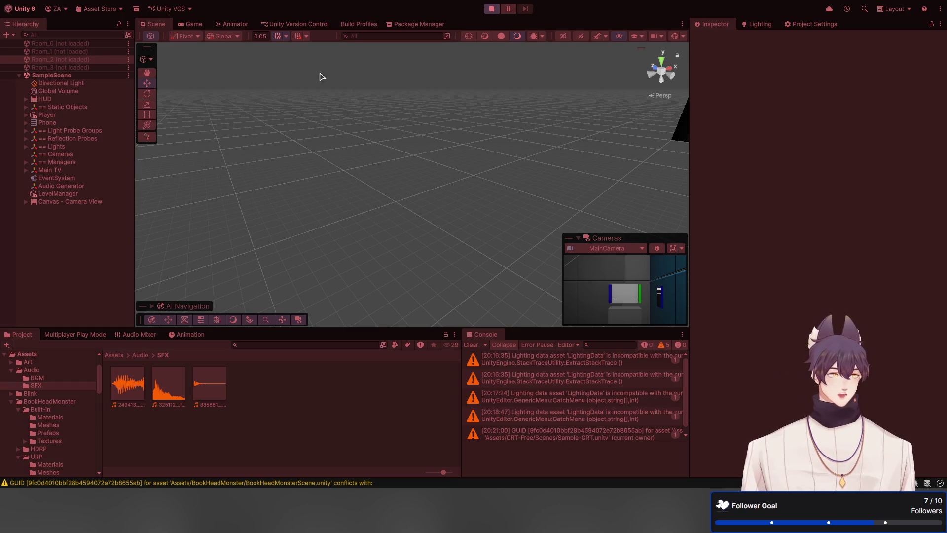
Step: In the Game view, walk to the CCTV monitor and cycle through two camera feeds
{"action": "left_click", "coordinate": [193, 26]}
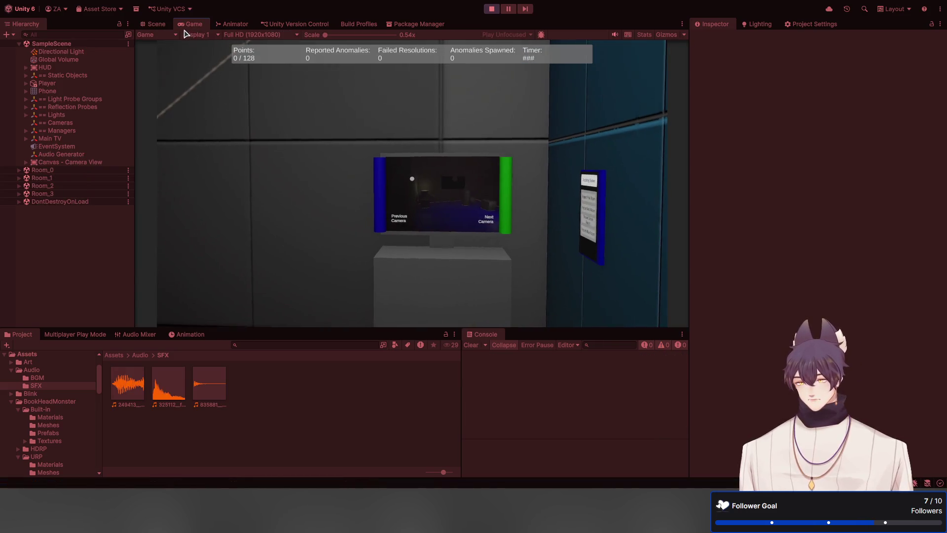
{"action": "mouse_move", "coordinate": [266, 119]}
{"action": "key", "text": "w"}
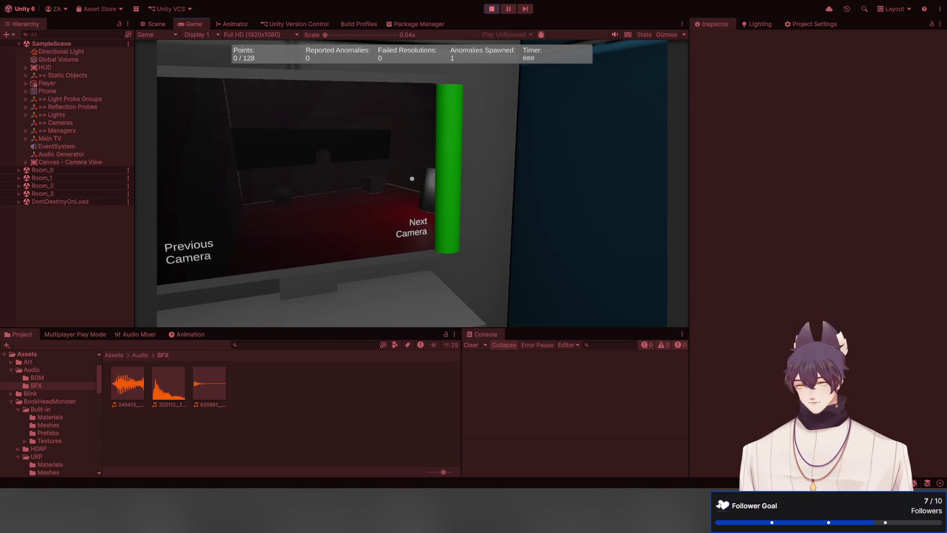
{"action": "key", "text": "Tab"}
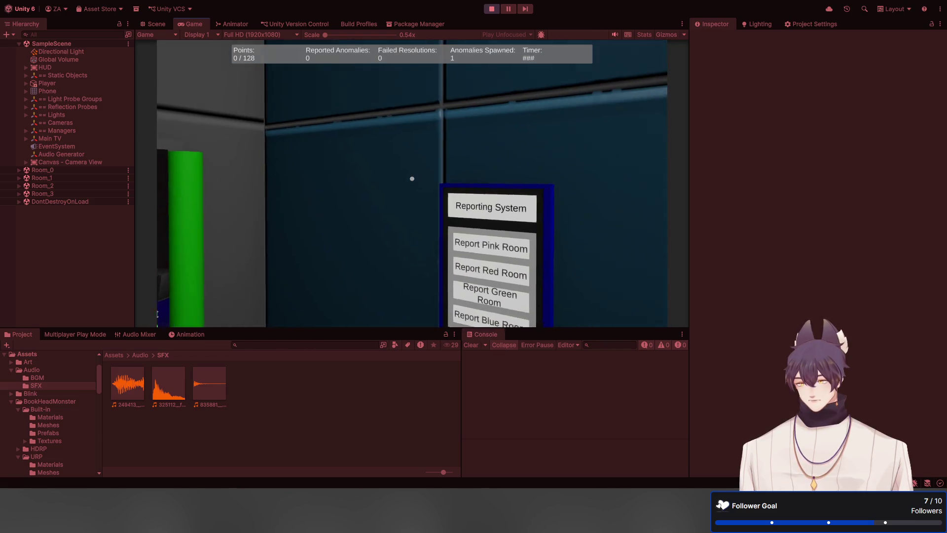
{"action": "key", "text": "Tab"}
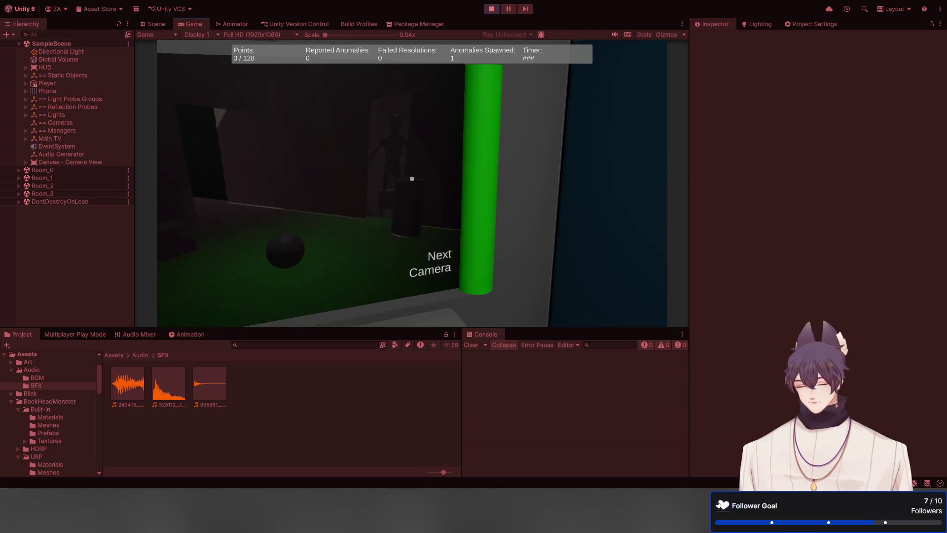
Step: Report an anomaly in the Green Room from the phone, then stop Play mode
{"action": "key", "text": "Tab"}
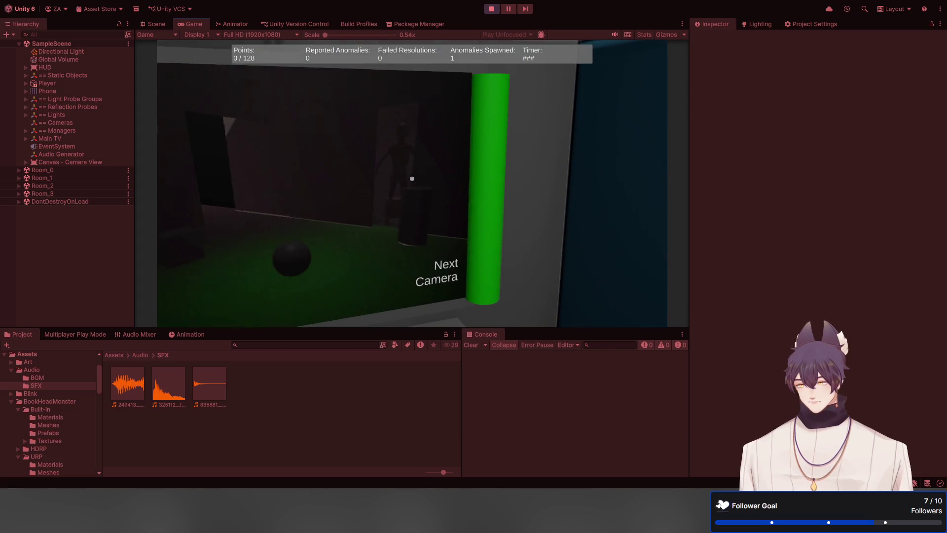
{"action": "left_click", "coordinate": [411, 178]}
{"action": "key", "text": "Tab"}
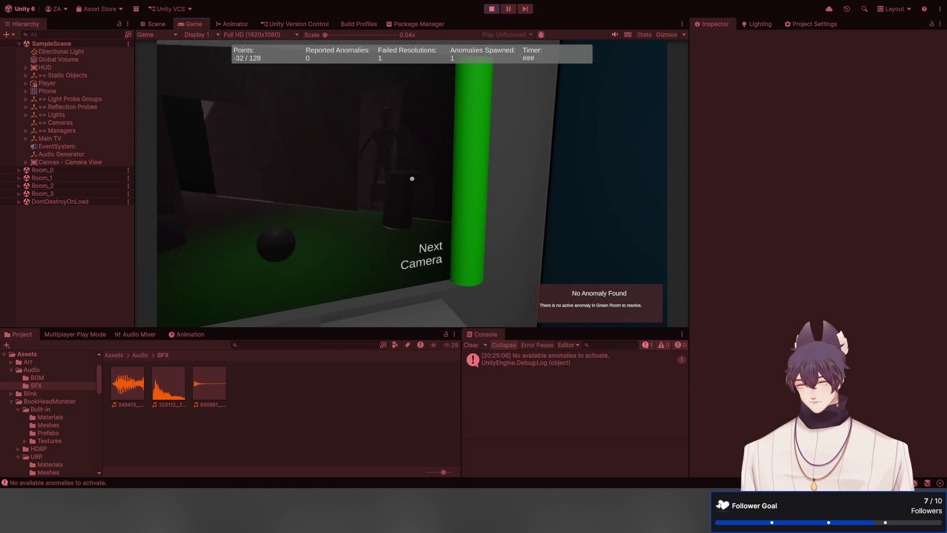
{"action": "key", "text": "Escape"}
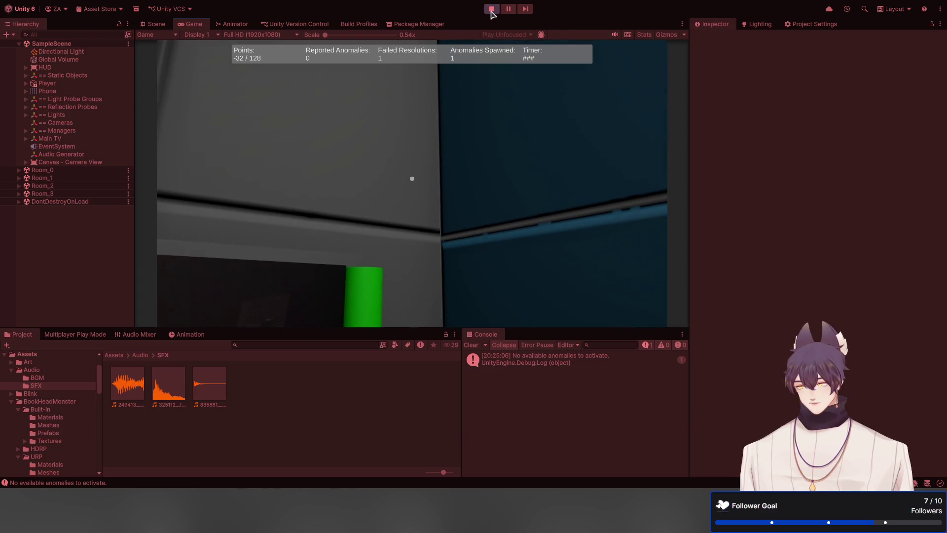
{"action": "left_click", "coordinate": [491, 9]}
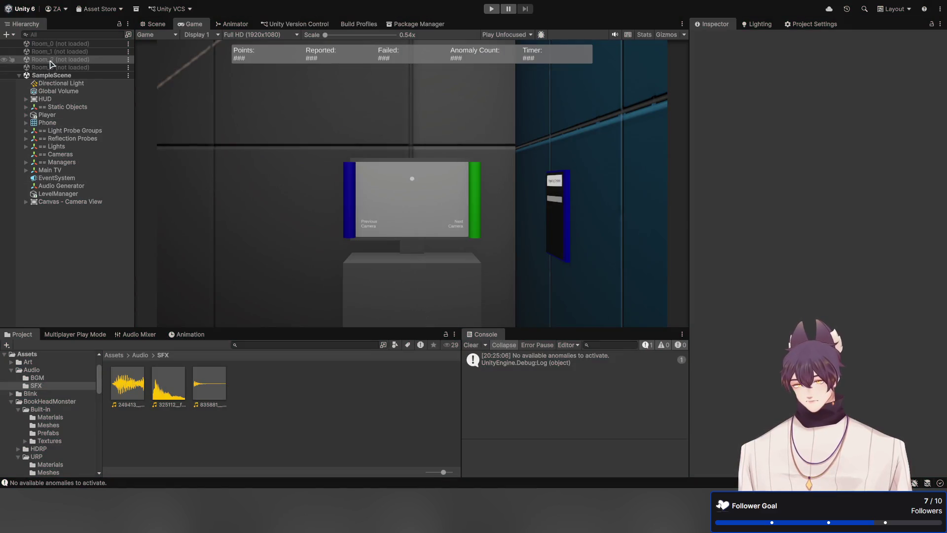
Step: Reload Room_2 and select BookHeadMonster under Green Room > Anomalies > EntityAppearAnomaly
{"action": "double_click", "coordinate": [50, 60]}
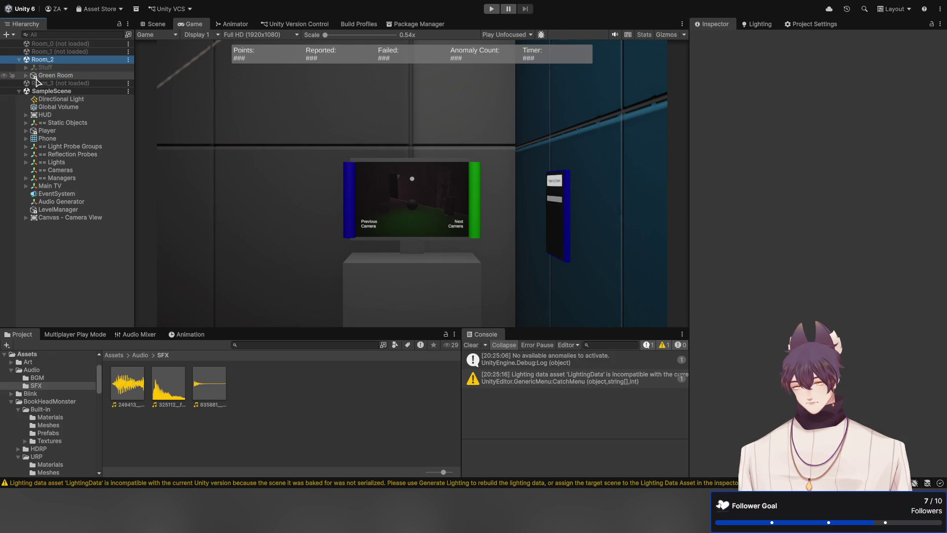
{"action": "left_click", "coordinate": [63, 78]}
{"action": "key", "text": "Right"}
{"action": "key", "text": "Down"}
{"action": "key", "text": "Down"}
{"action": "key", "text": "Down"}
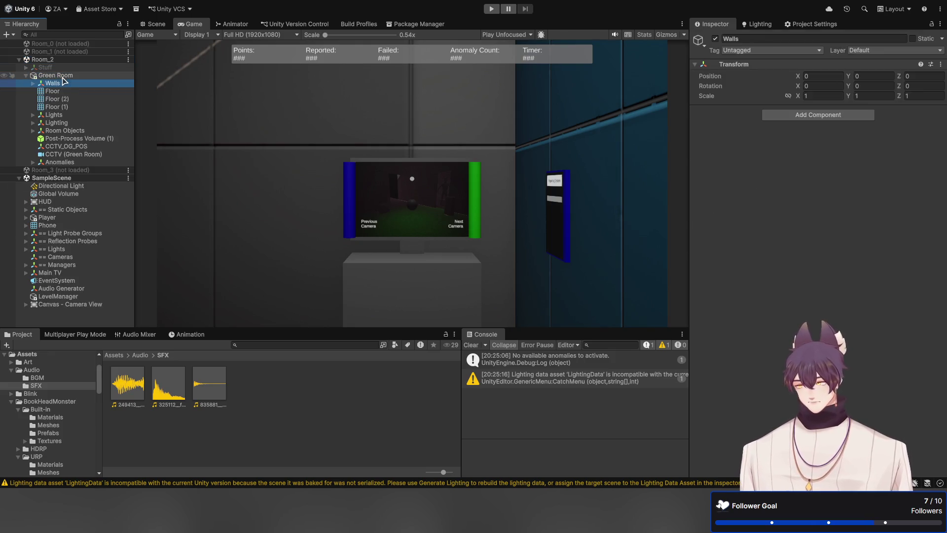
{"action": "key", "text": "Down"}
{"action": "key", "text": "Down"}
{"action": "key", "text": "Down"}
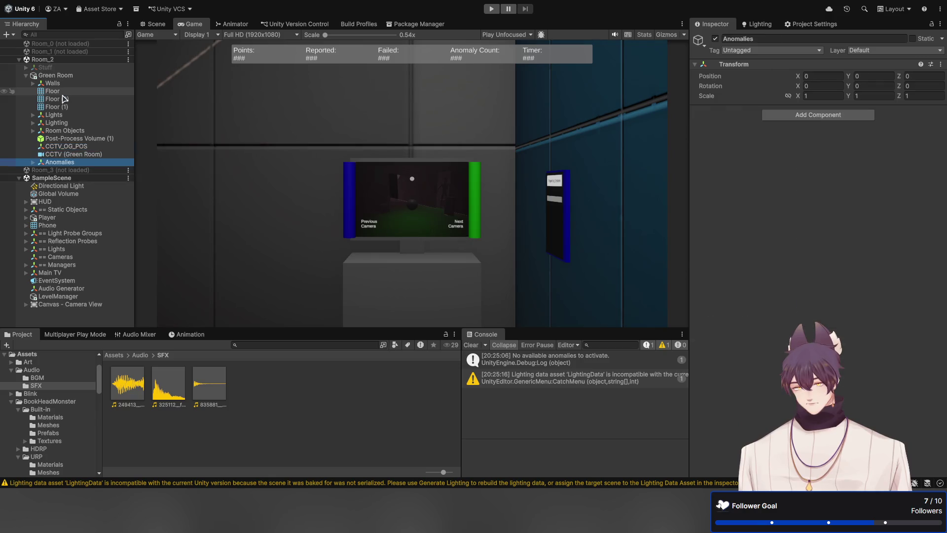
{"action": "key", "text": "Right"}
{"action": "key", "text": "Down"}
{"action": "key", "text": "Right"}
{"action": "key", "text": "Down"}
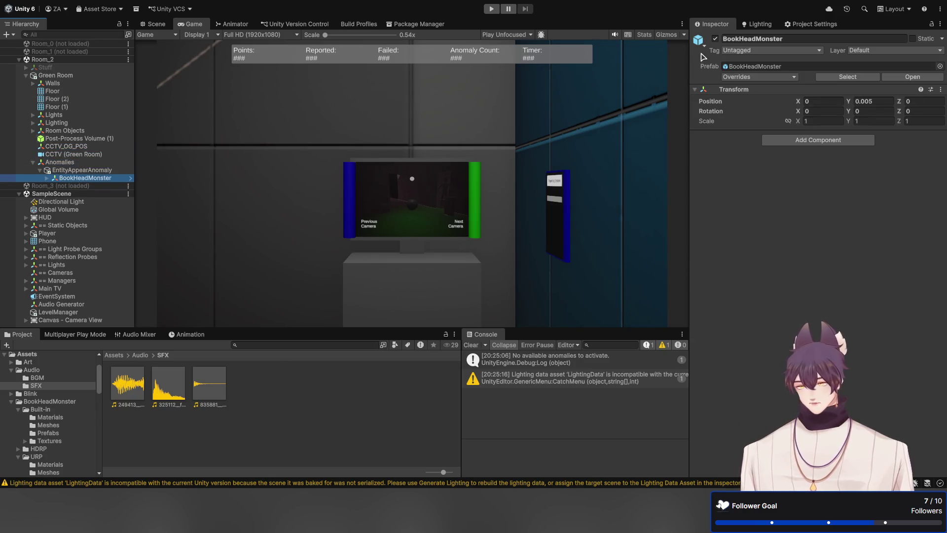
Step: Deactivate BookHeadMonster and open the EntityAppearAnomaly script in the code editor
{"action": "left_click", "coordinate": [715, 38]}
{"action": "left_click", "coordinate": [106, 171]}
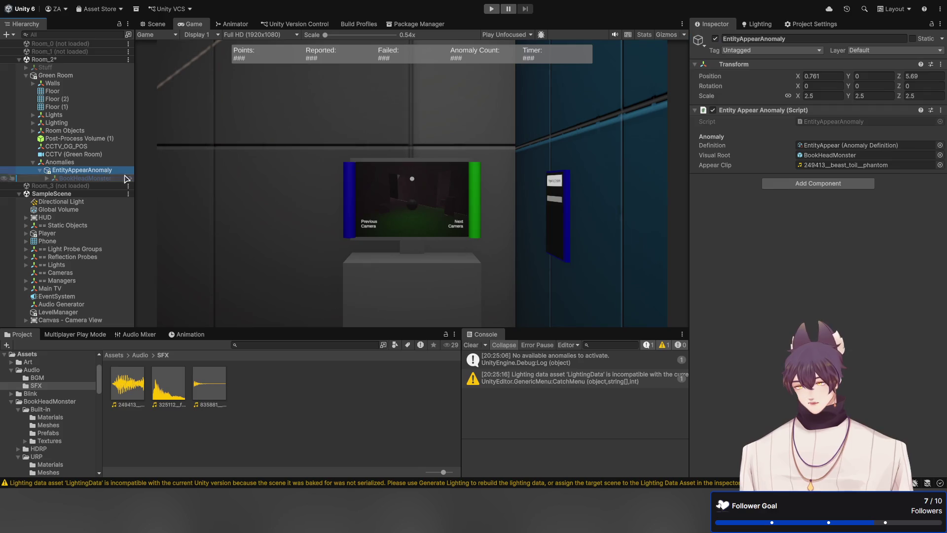
{"action": "double_click", "coordinate": [848, 123]}
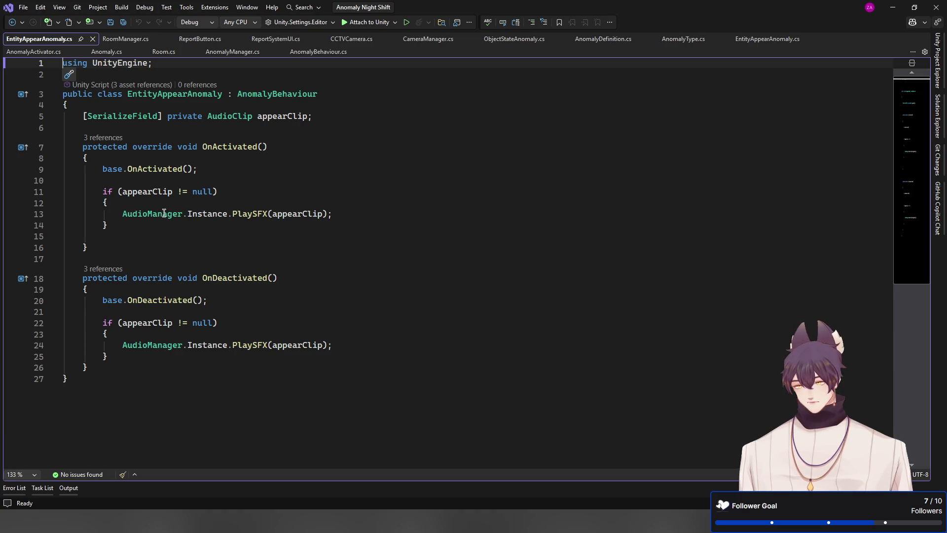
Step: Go to the base OnActivated definition and read through Activate and Deactivate in AnomalyBehaviour.cs
{"action": "left_click", "coordinate": [155, 169], "text": "ctrl"}
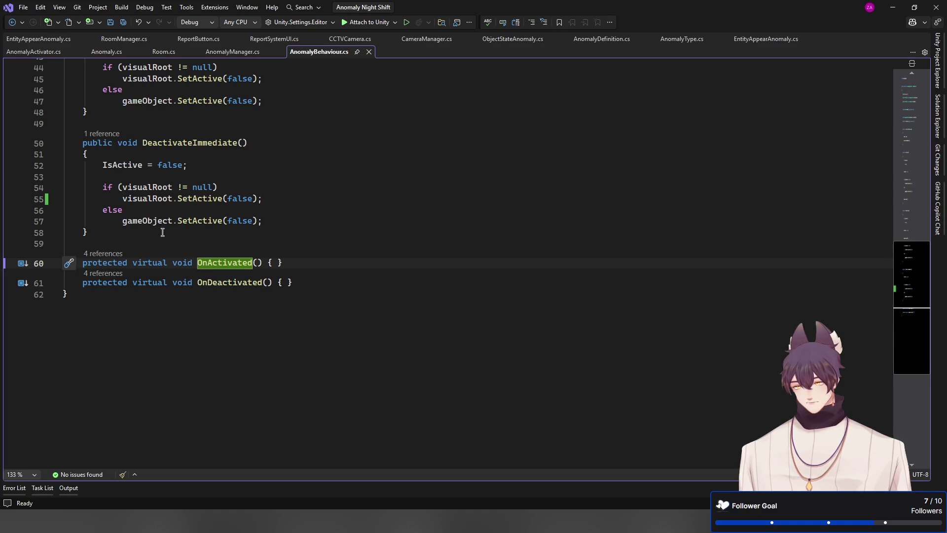
{"action": "key", "text": "ctrl+minus"}
{"action": "key", "text": "ctrl+shift+minus"}
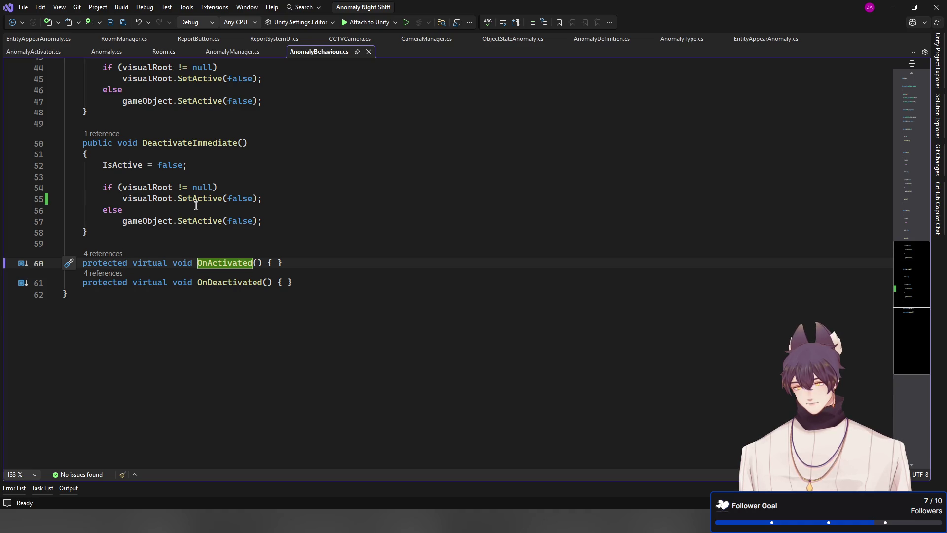
{"action": "scroll", "coordinate": [195, 205], "scroll_direction": "up", "scroll_amount": 5}
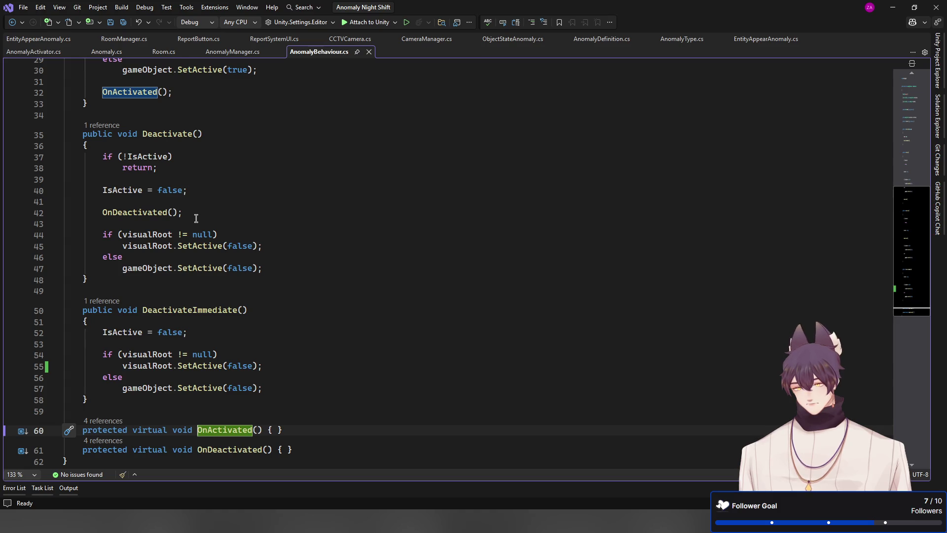
{"action": "scroll", "coordinate": [195, 218], "scroll_direction": "up", "scroll_amount": 5}
{"action": "scroll", "coordinate": [196, 218], "scroll_direction": "down", "scroll_amount": 5}
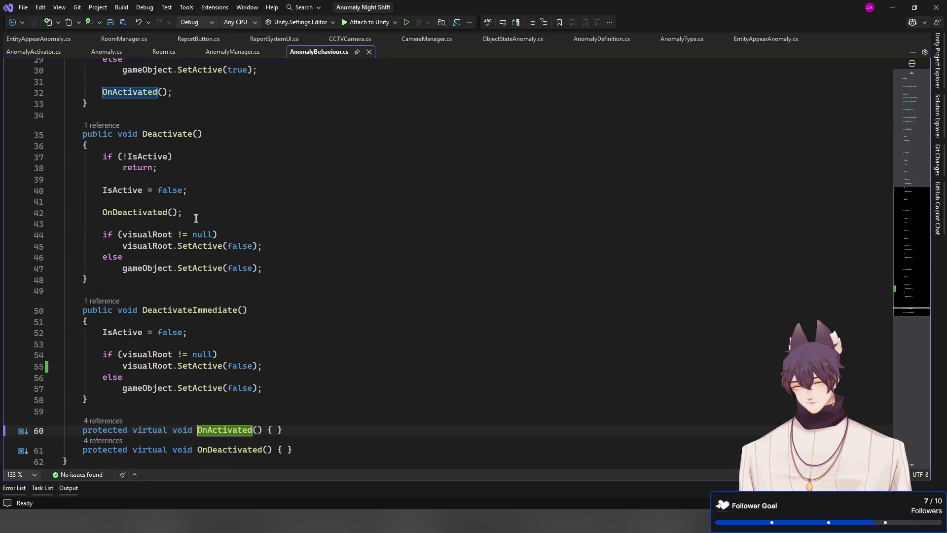
{"action": "scroll", "coordinate": [196, 218], "scroll_direction": "up", "scroll_amount": 5}
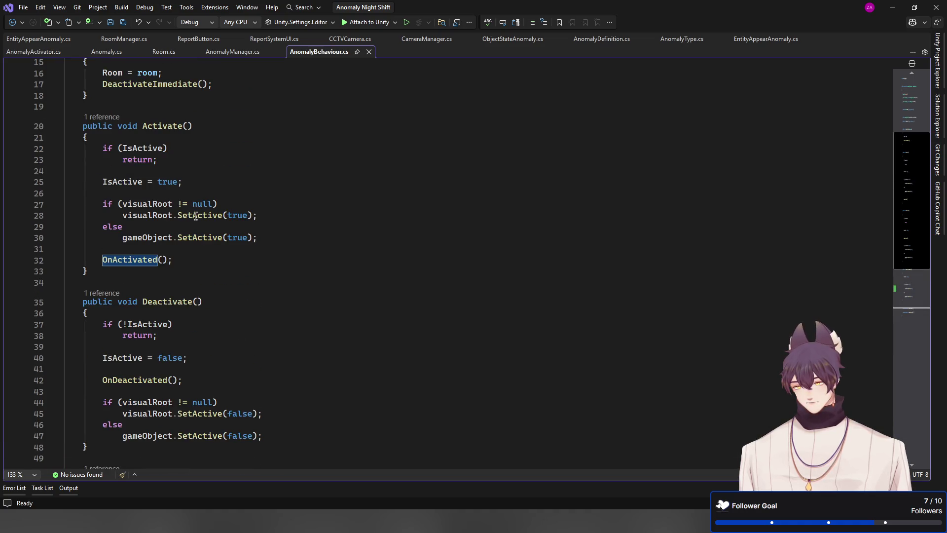
{"action": "scroll", "coordinate": [196, 216], "scroll_direction": "down", "scroll_amount": 8}
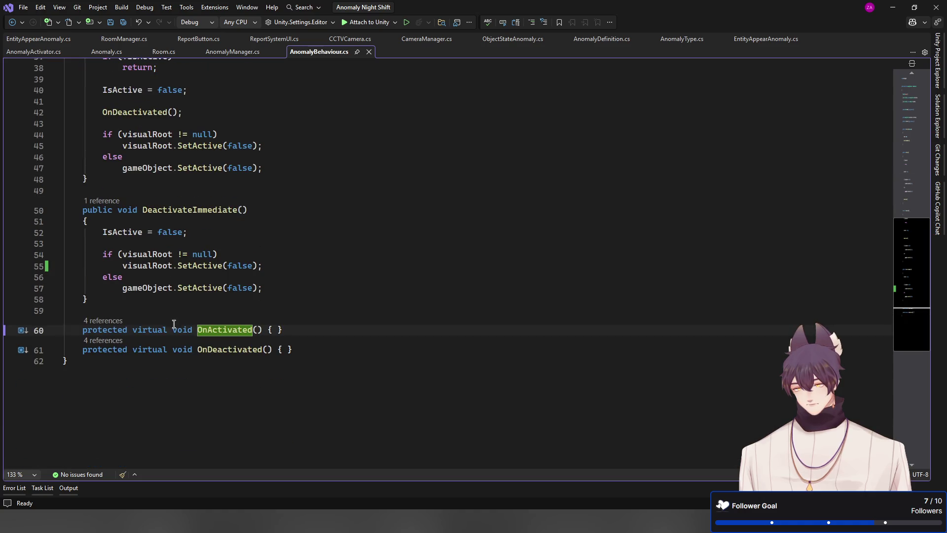
{"action": "left_click_drag", "start_coordinate": [173, 331], "coordinate": [130, 331]}
{"action": "key", "text": "ctrl+c"}
{"action": "scroll", "coordinate": [212, 331], "scroll_direction": "up", "scroll_amount": 9}
{"action": "scroll", "coordinate": [217, 322], "scroll_direction": "up", "scroll_amount": 1}
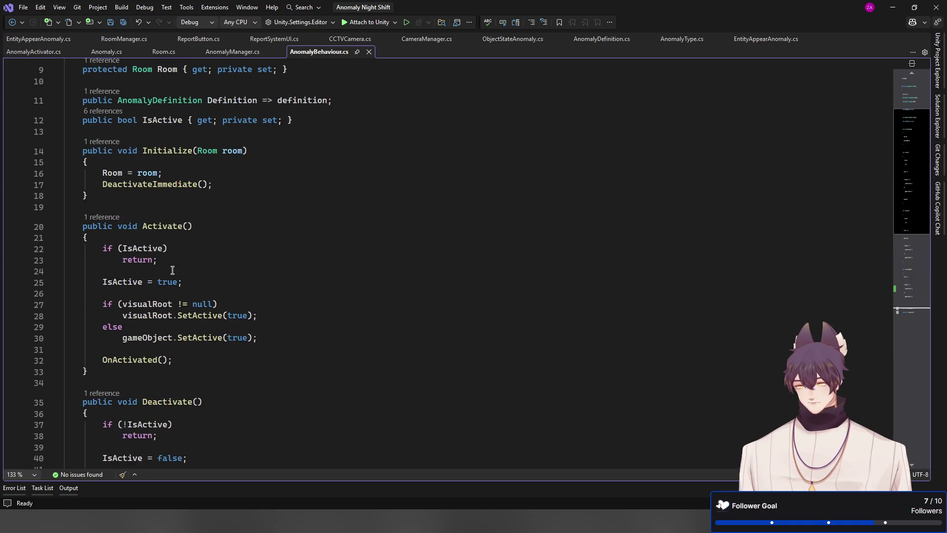
Step: Paste virtual into the Activate and Deactivate declarations and save AnomalyBehaviour.cs
{"action": "left_click", "coordinate": [118, 227]}
{"action": "key", "text": "ctrl+v"}
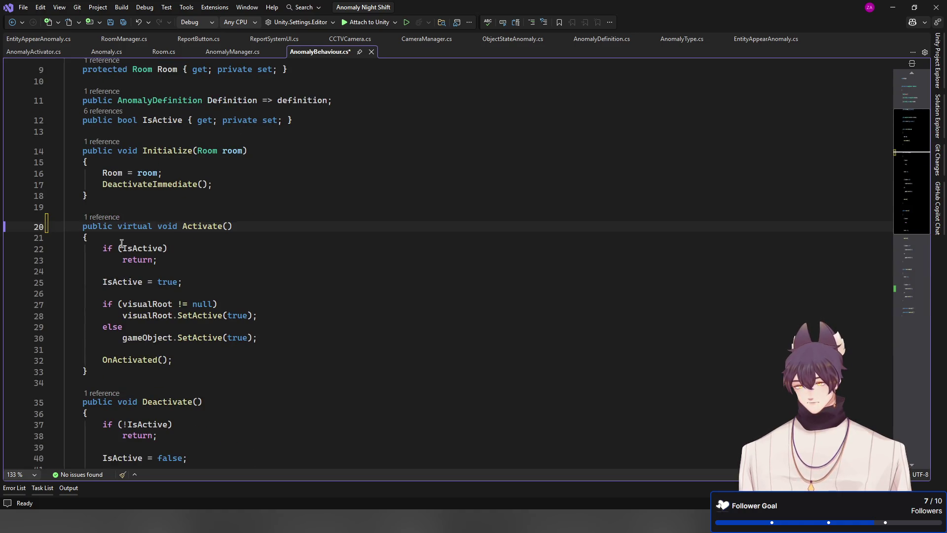
{"action": "scroll", "coordinate": [203, 319], "scroll_direction": "down", "scroll_amount": 5}
{"action": "left_click", "coordinate": [117, 203]}
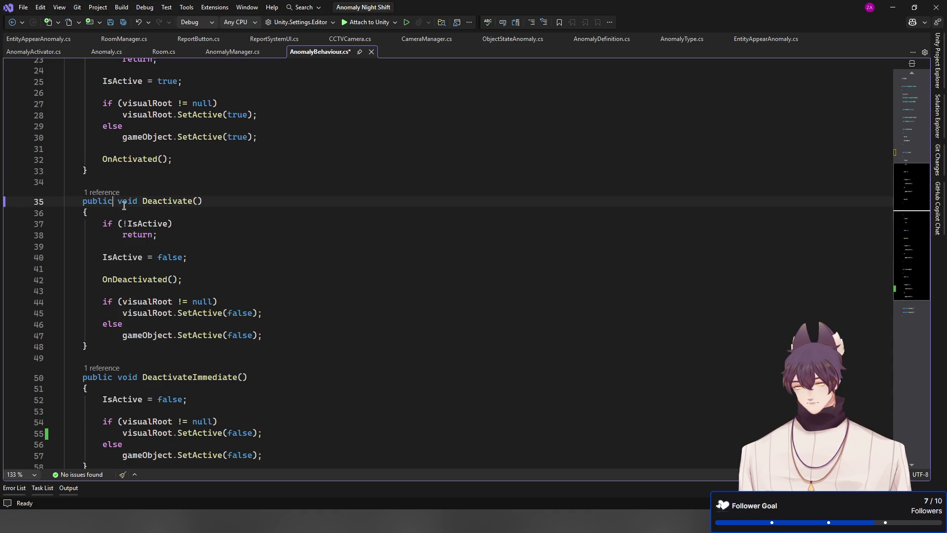
{"action": "key", "text": "ctrl+v"}
{"action": "key", "text": "ctrl+s"}
Step: Add an [Obsolete] attribute line above OnDeactivated
{"action": "scroll", "coordinate": [264, 220], "scroll_direction": "down", "scroll_amount": 6}
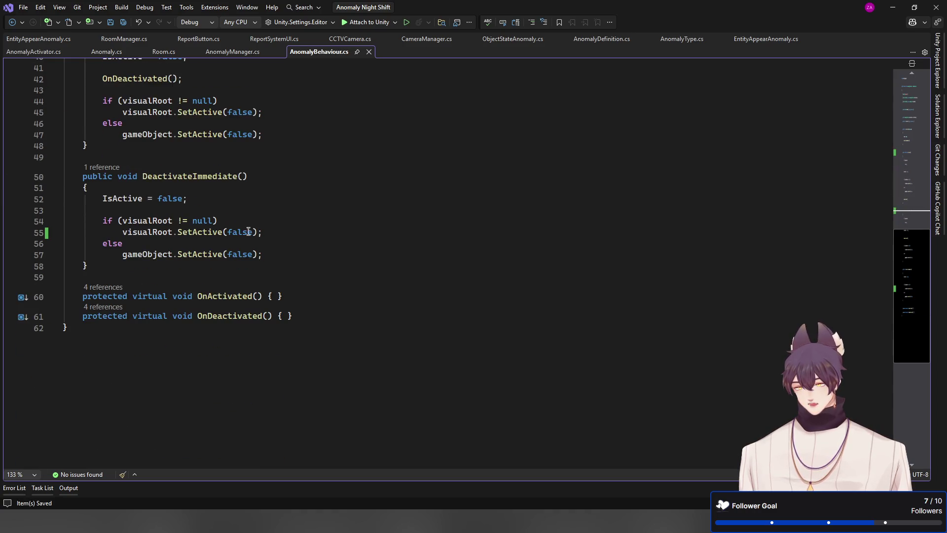
{"action": "left_click", "coordinate": [306, 315]}
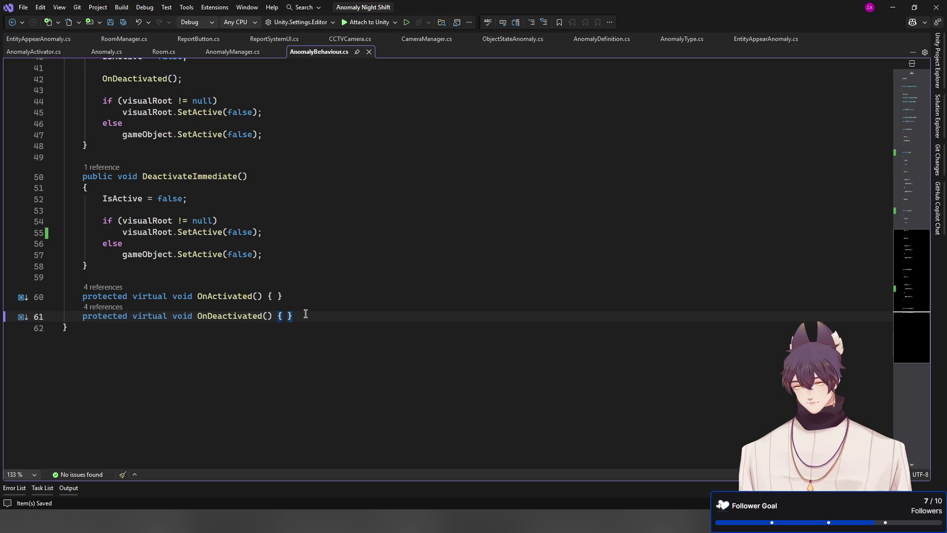
{"action": "key", "text": "Home"}
{"action": "key", "text": "Return"}
{"action": "key", "text": "Up"}
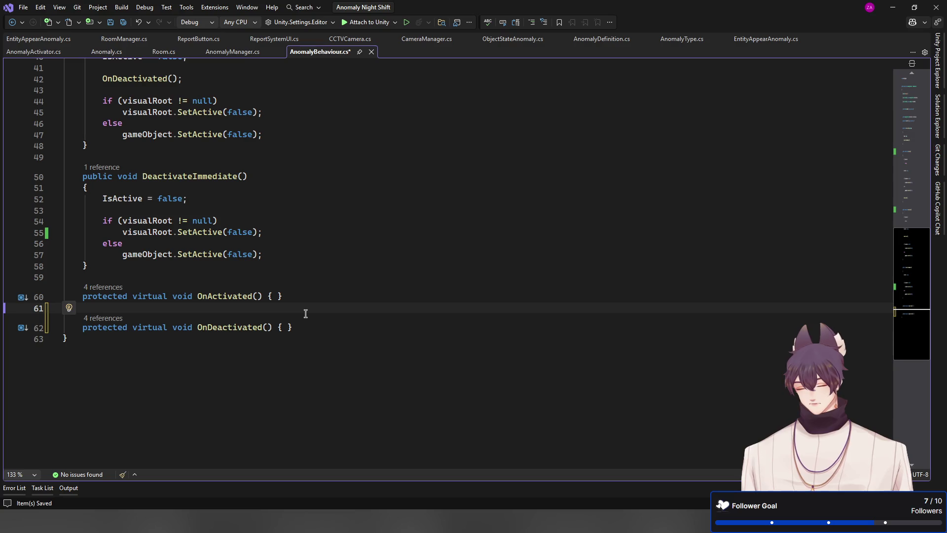
{"action": "type", "text": "[Obs"}
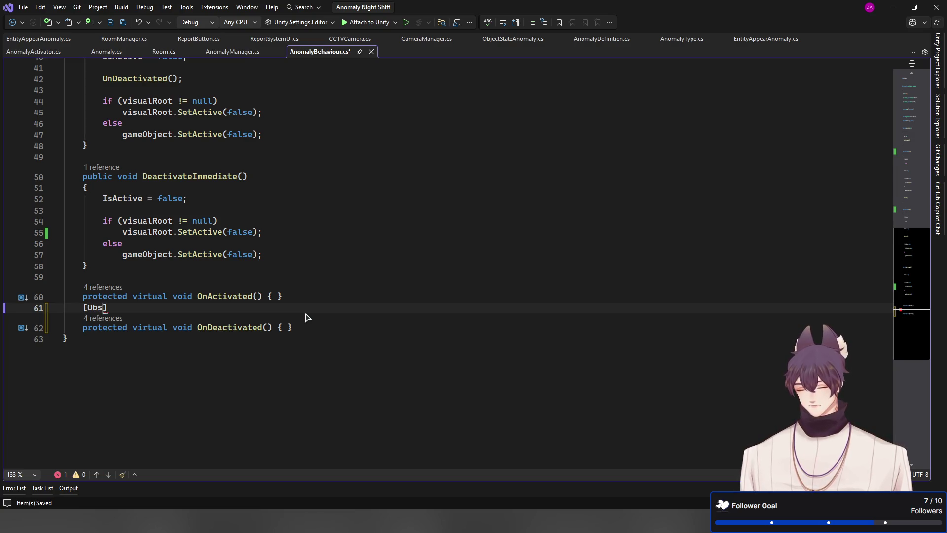
{"action": "key", "text": "Tab"}
Step: Copy [Obsolete] above OnActivated, save, and go back to EntityAppearAnomaly.cs
{"action": "key", "text": "Home"}
{"action": "key", "text": "Home"}
{"action": "key", "text": "shift+Down"}
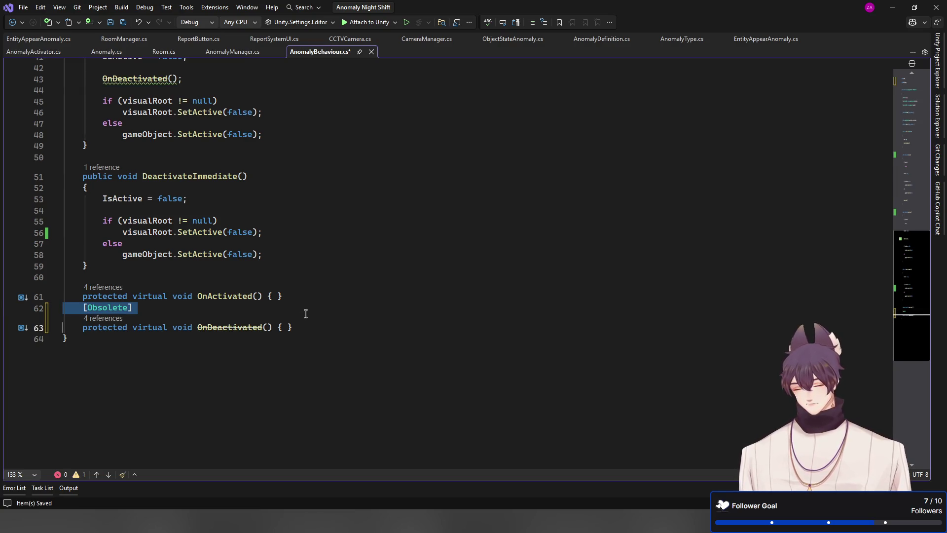
{"action": "key", "text": "ctrl+c"}
{"action": "key", "text": "Up"}
{"action": "key", "text": "Up"}
{"action": "key", "text": "ctrl+v"}
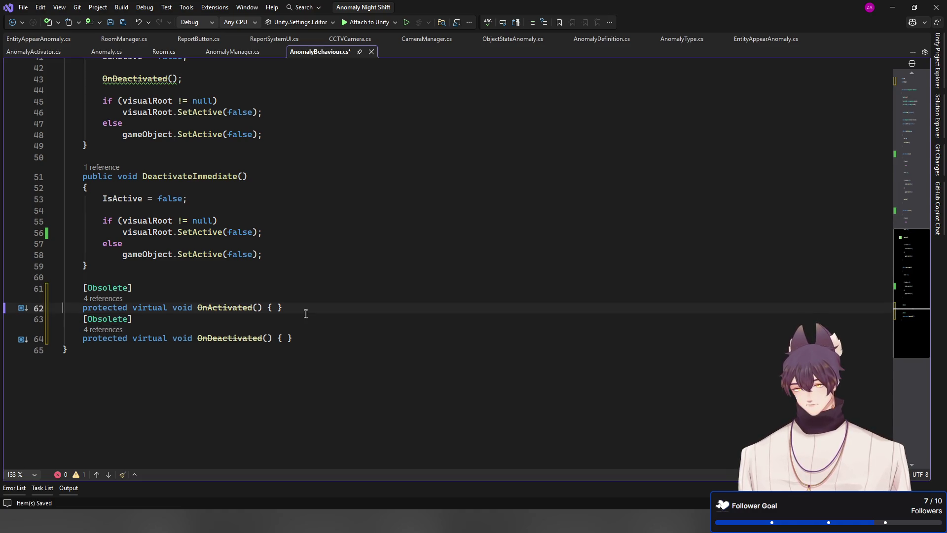
{"action": "key", "text": "ctrl+s"}
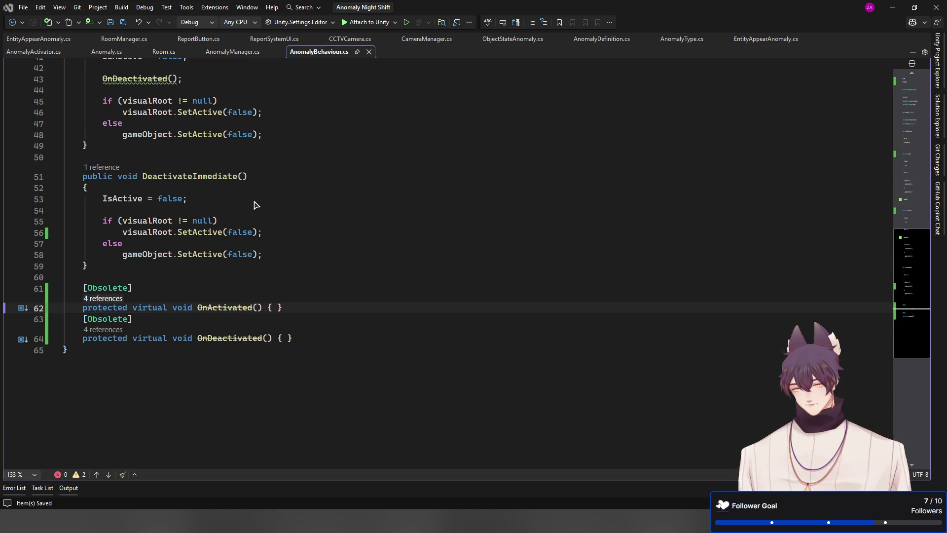
{"action": "key", "text": "ctrl+minus"}
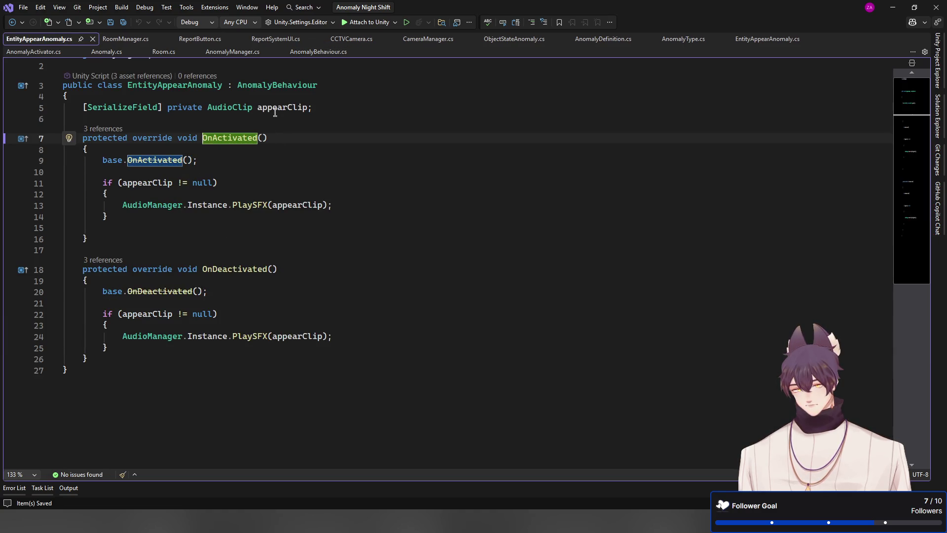
Step: Try renaming the override to Activate, then undo back to OnActivated
{"action": "key", "text": "ctrl+z"}
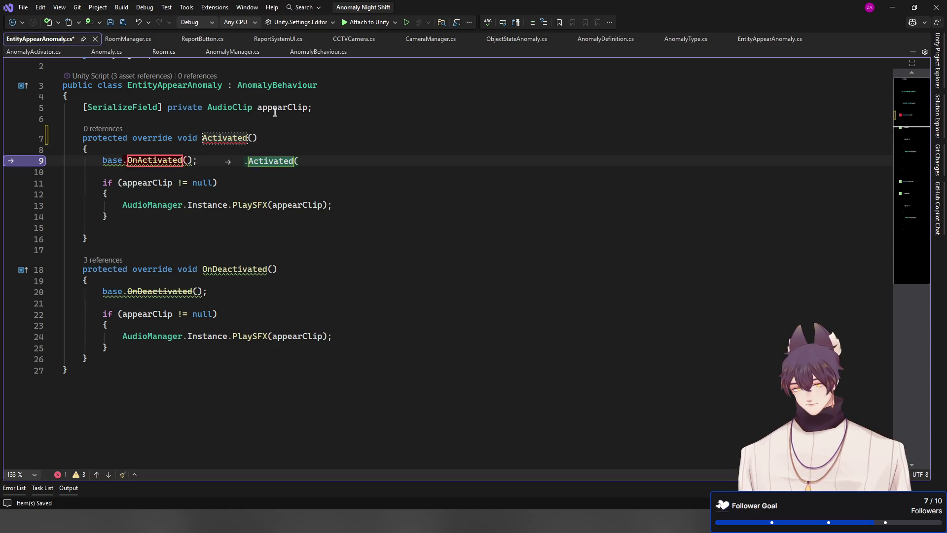
{"action": "key", "text": "Up"}
{"action": "key", "text": "Up"}
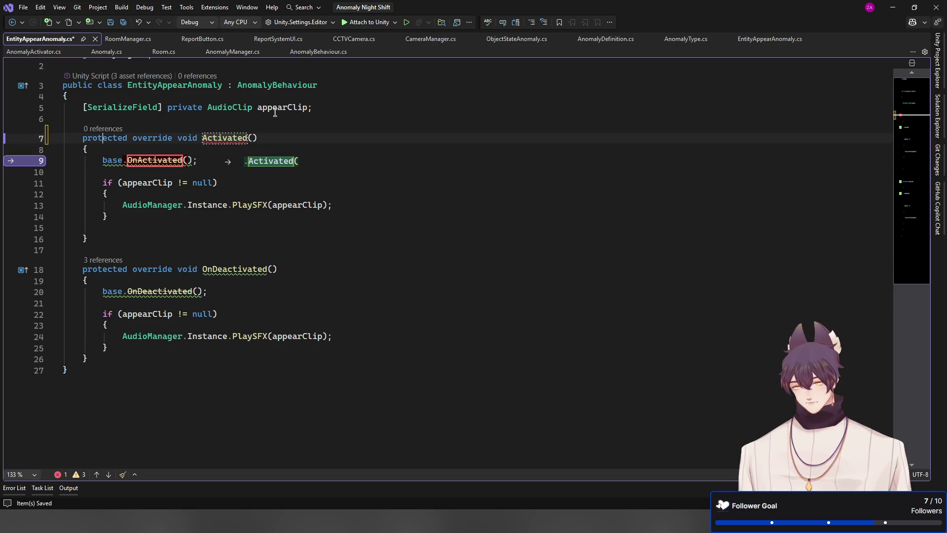
{"action": "key", "text": "Left"}
{"action": "key", "text": "BackSpace"}
{"action": "key", "text": "BackSpace"}
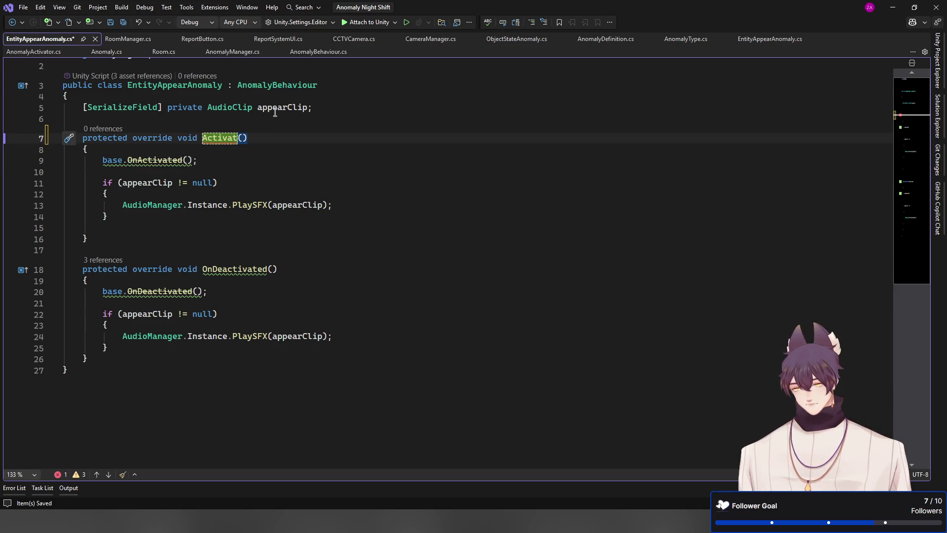
{"action": "type", "text": "e"}
{"action": "key", "text": "Down"}
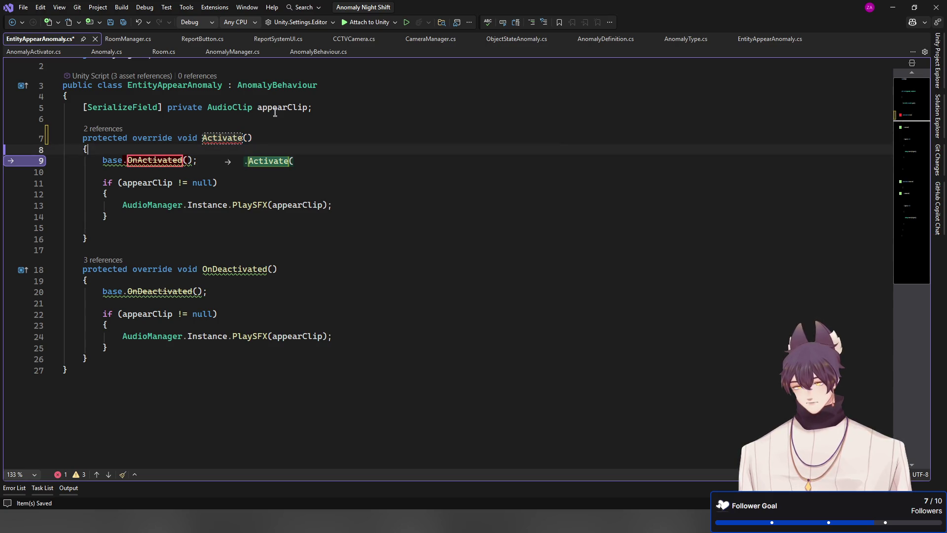
{"action": "key", "text": "ctrl+z"}
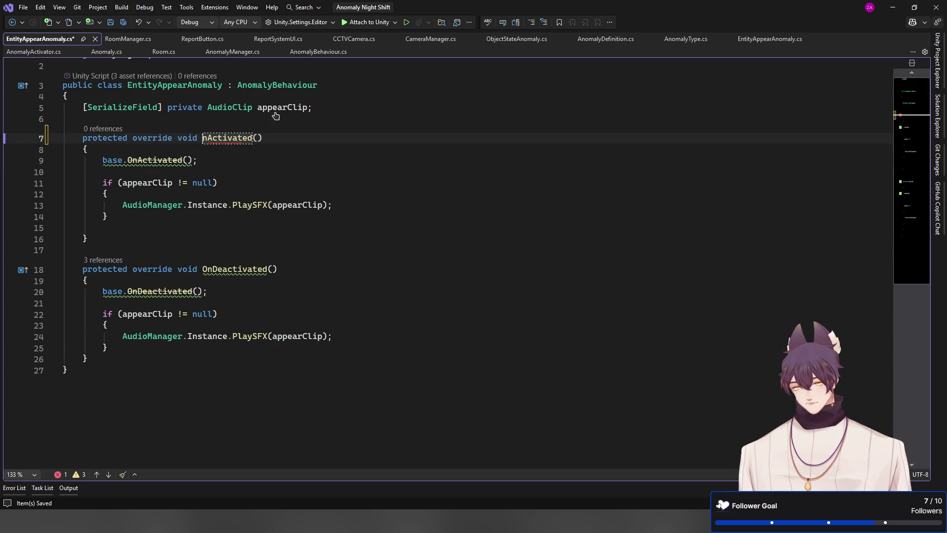
{"action": "key", "text": "ctrl+z"}
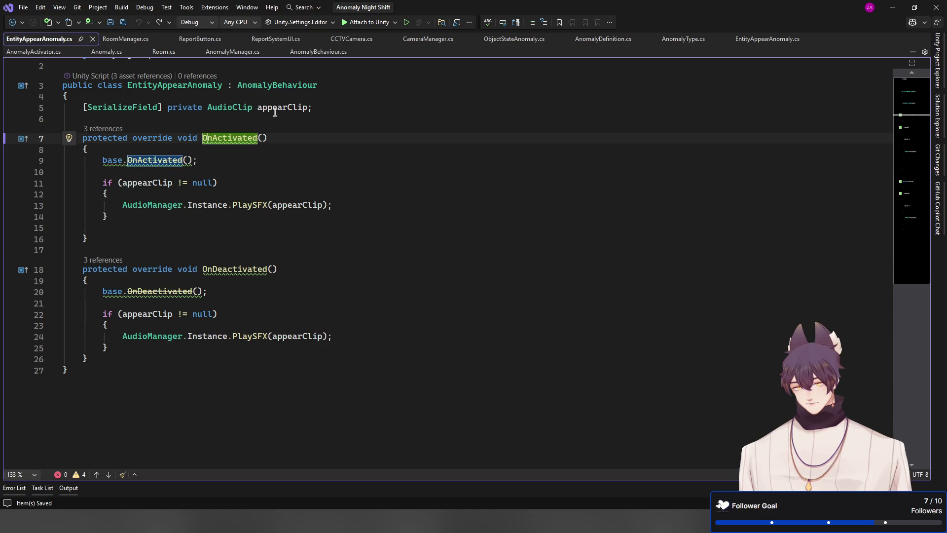
Step: Copy the Activate name from AnomalyBehaviour.cs and rename the override to Activate
{"action": "key", "text": "F12"}
{"action": "scroll", "coordinate": [305, 155], "scroll_direction": "up", "scroll_amount": 9}
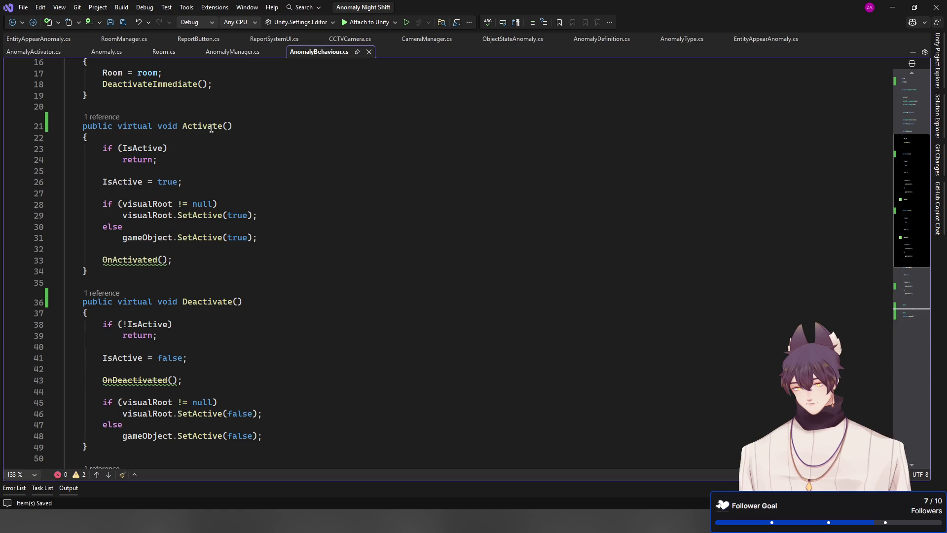
{"action": "double_click", "coordinate": [211, 128]}
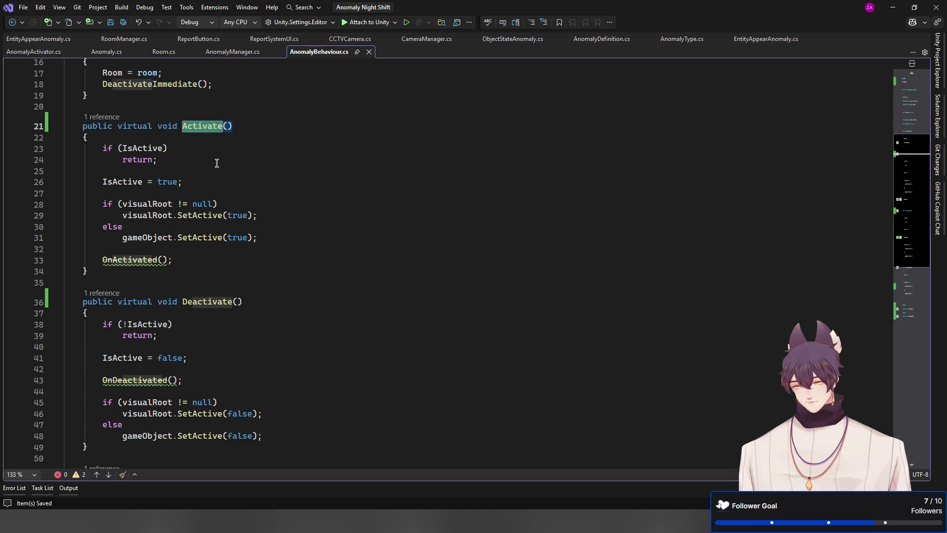
{"action": "left_click", "coordinate": [41, 39]}
{"action": "double_click", "coordinate": [203, 137]}
{"action": "key", "text": "ctrl+v"}
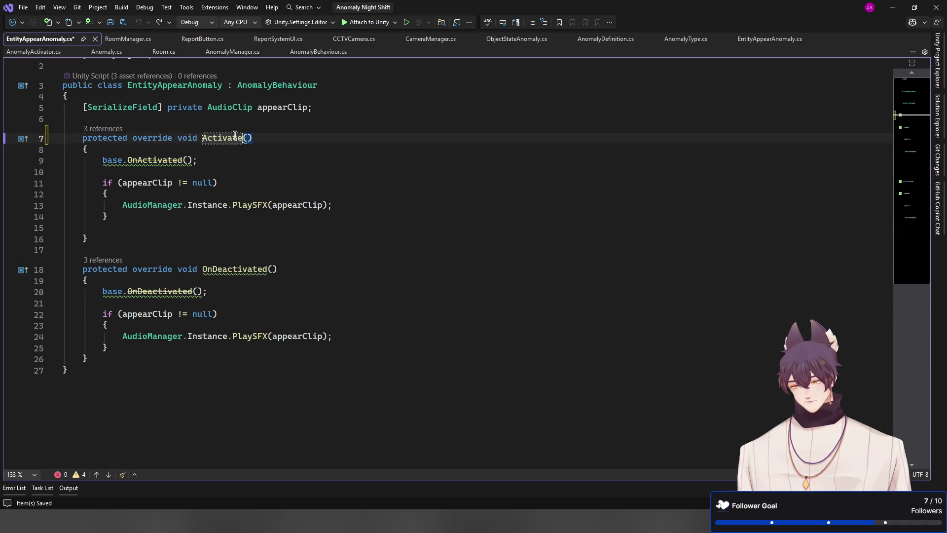
Step: Change the base call to base.Activate() and jump to the base Activate definition
{"action": "double_click", "coordinate": [158, 160]}
{"action": "key", "text": "ctrl+v"}
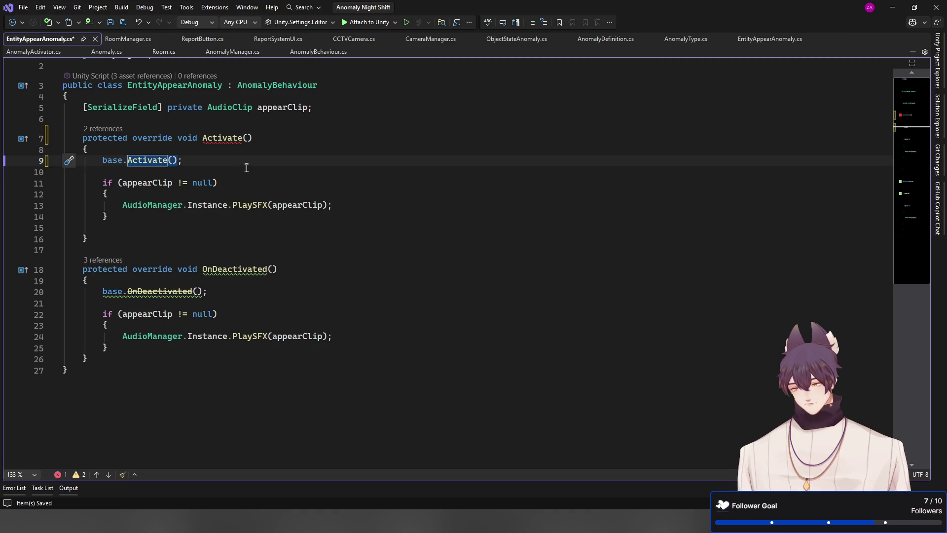
{"action": "left_click", "coordinate": [246, 168]}
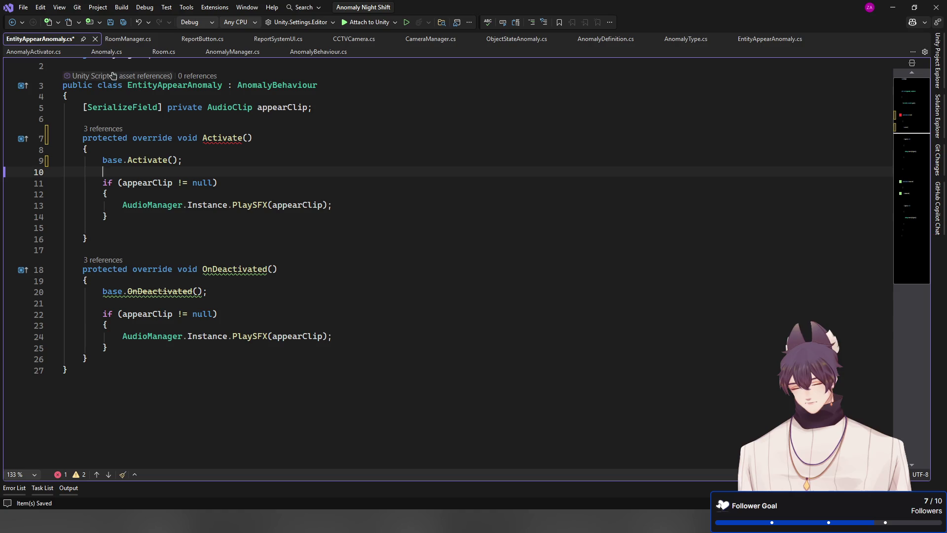
{"action": "key", "text": "Up"}
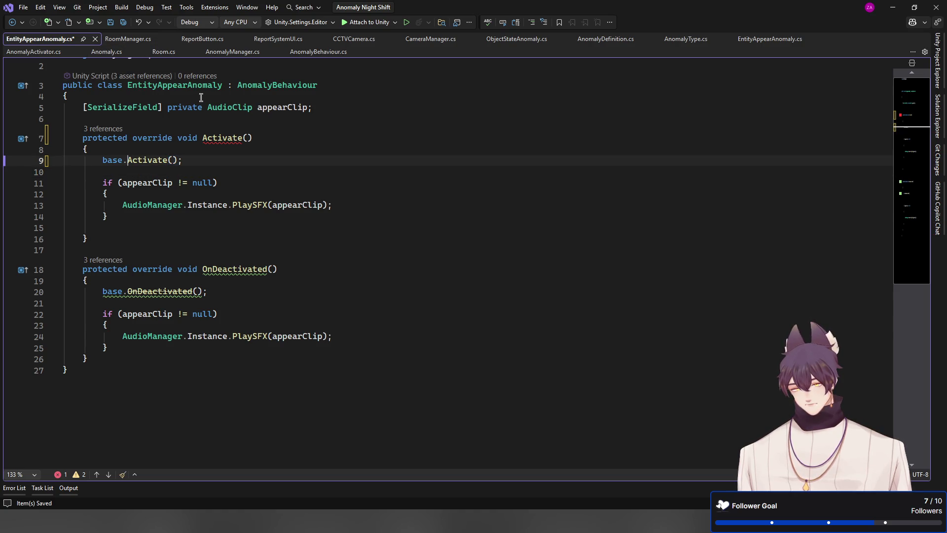
{"action": "key", "text": "F12"}
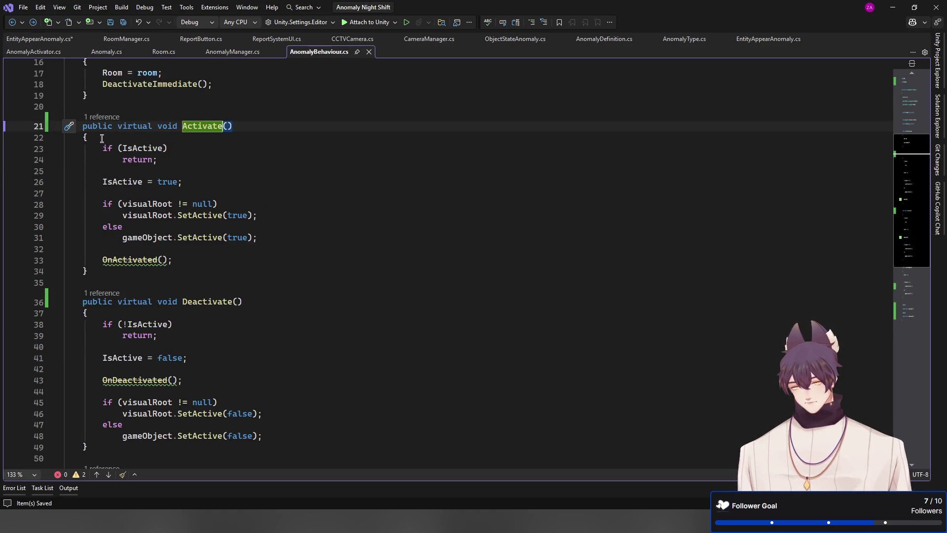
Step: Inspect the OnActivated and Activate modifiers and the Deactivate call in AnomalyManager.cs
{"action": "scroll", "coordinate": [142, 305], "scroll_direction": "down", "scroll_amount": 7}
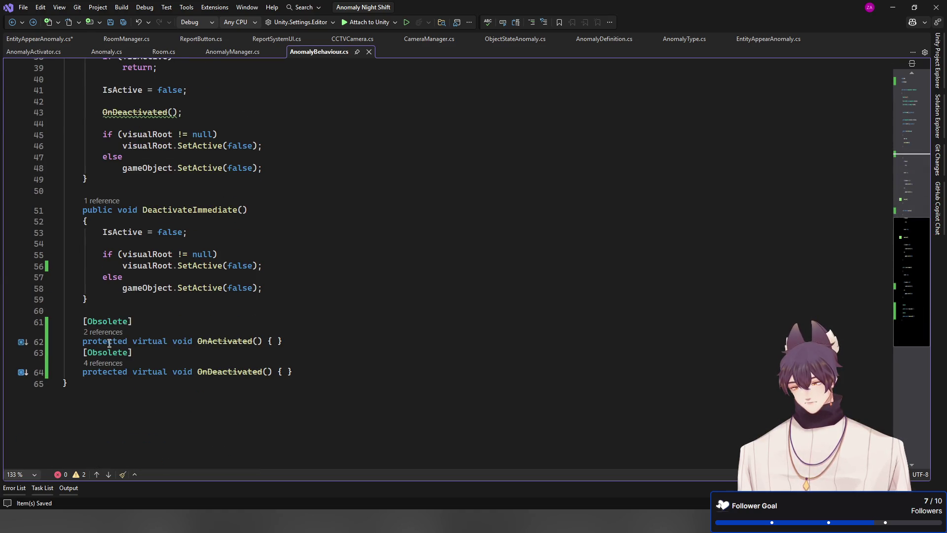
{"action": "double_click", "coordinate": [111, 341]}
{"action": "scroll", "coordinate": [204, 323], "scroll_direction": "up", "scroll_amount": 8}
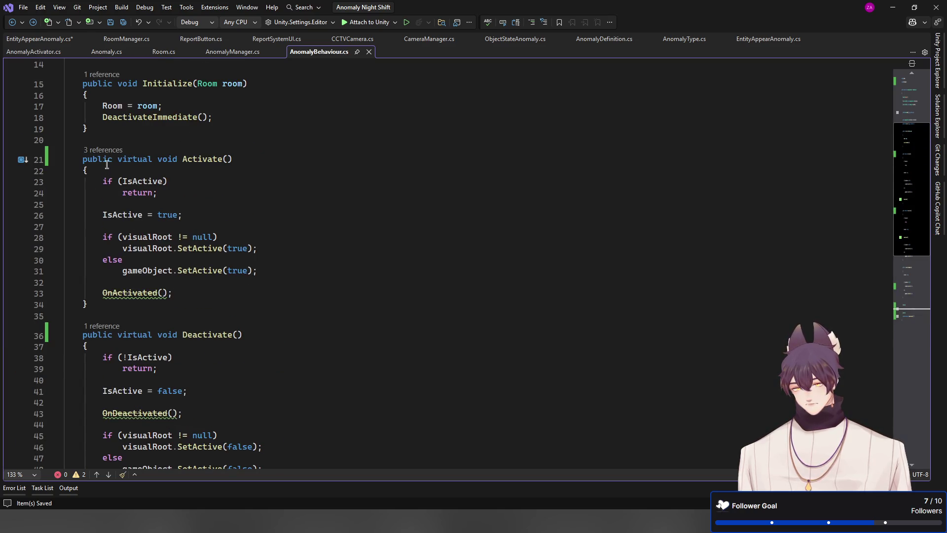
{"action": "scroll", "coordinate": [106, 168], "scroll_direction": "up", "scroll_amount": 1}
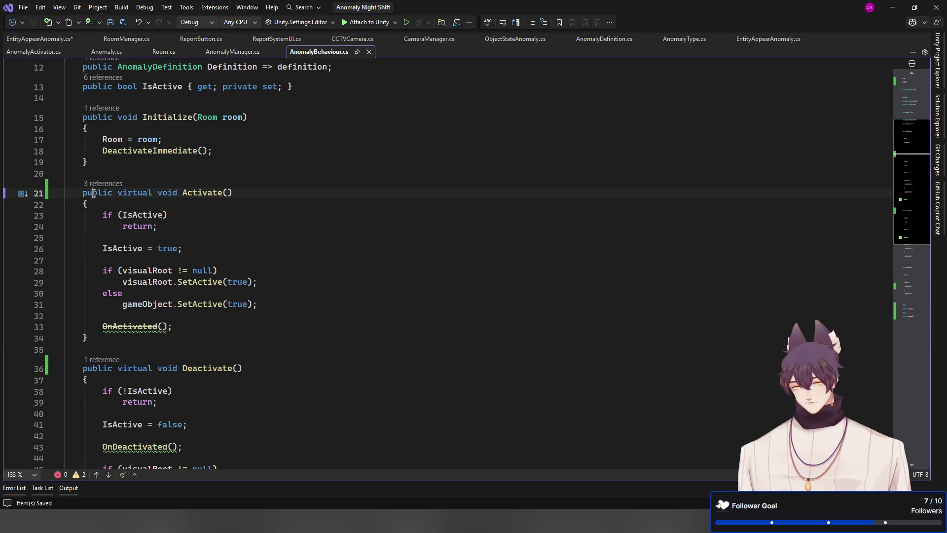
{"action": "double_click", "coordinate": [96, 193]}
{"action": "left_click", "coordinate": [93, 361]}
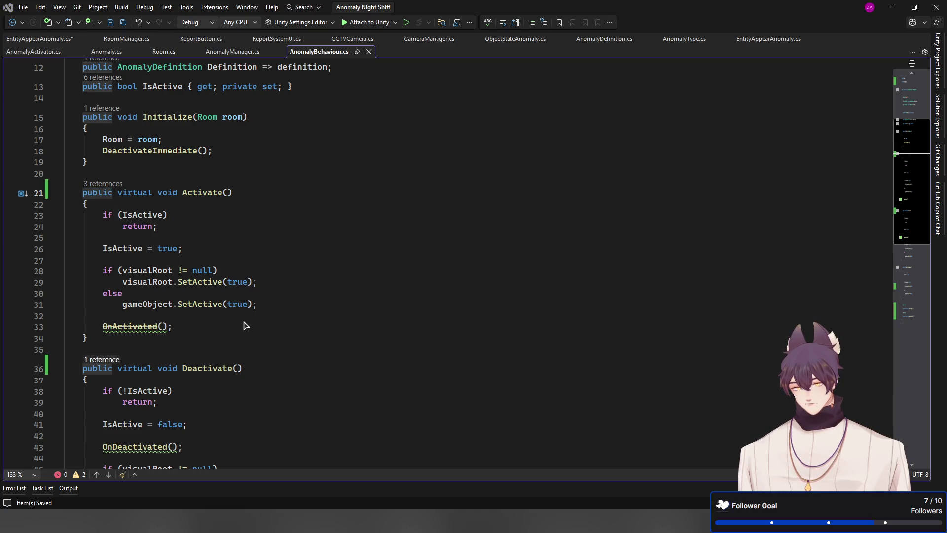
{"action": "key", "text": "ctrl+minus"}
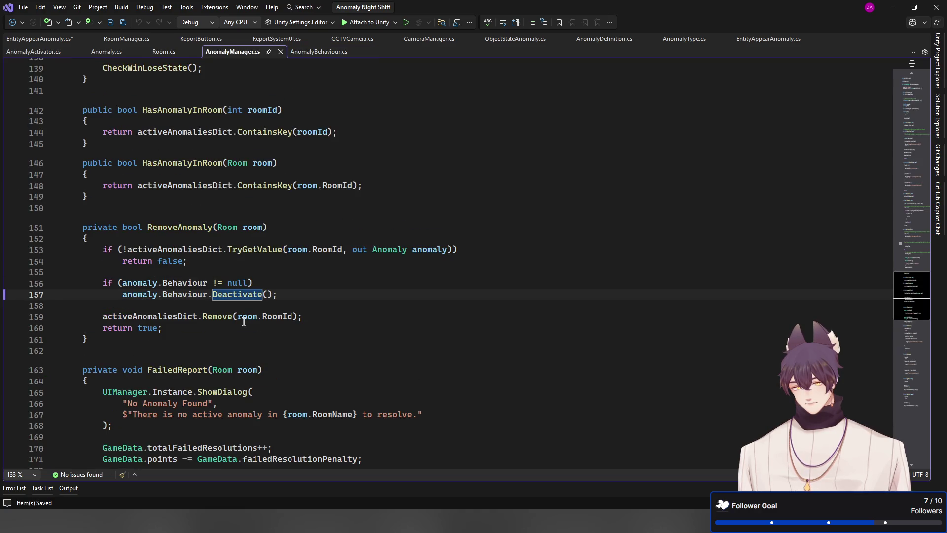
{"action": "key", "text": "ctrl+minus"}
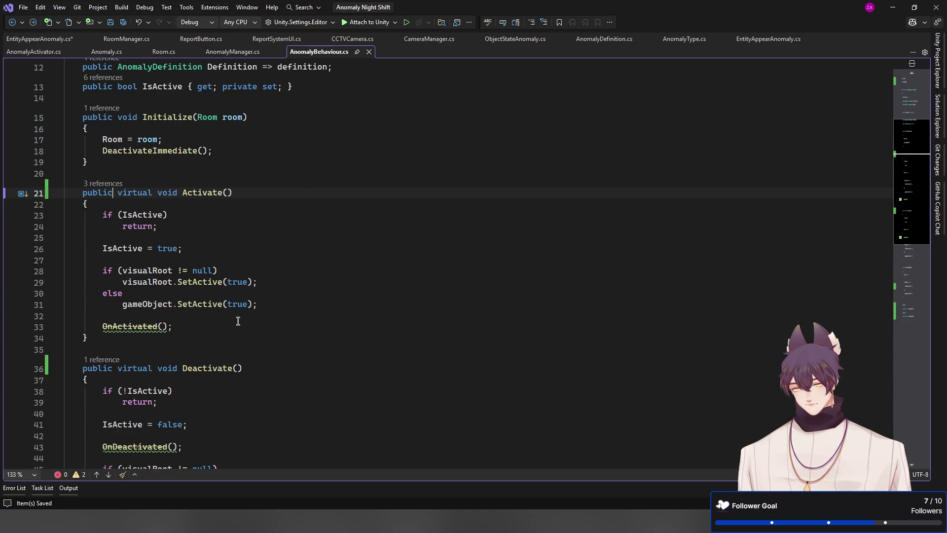
Step: Change Activate to protected and save, check its AnomalyManager call, then retype public
{"action": "double_click", "coordinate": [99, 193]}
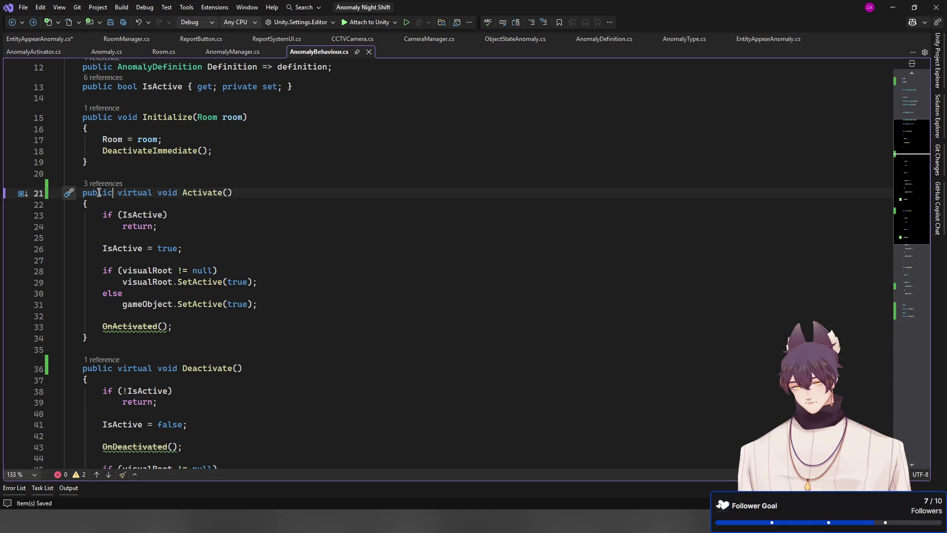
{"action": "type", "text": "protected"}
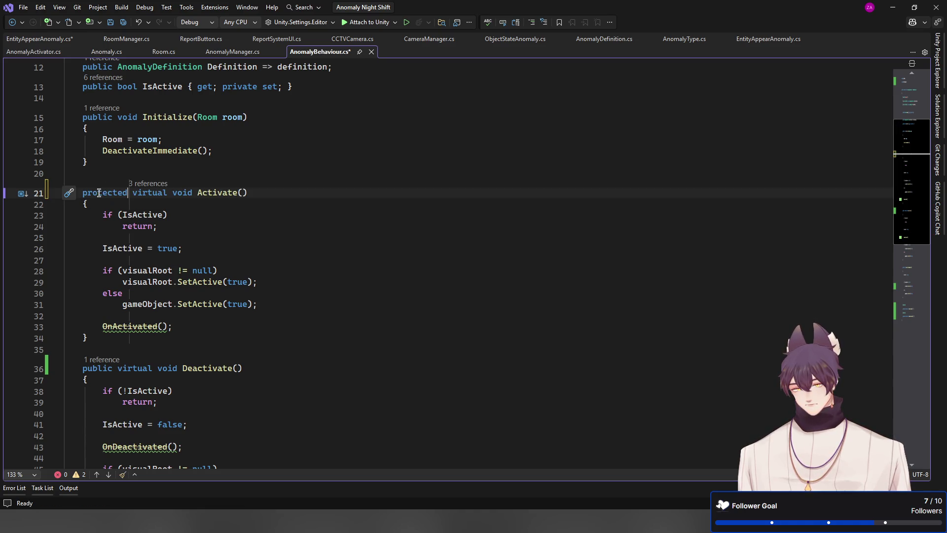
{"action": "left_click", "coordinate": [196, 211]}
{"action": "key", "text": "ctrl+s"}
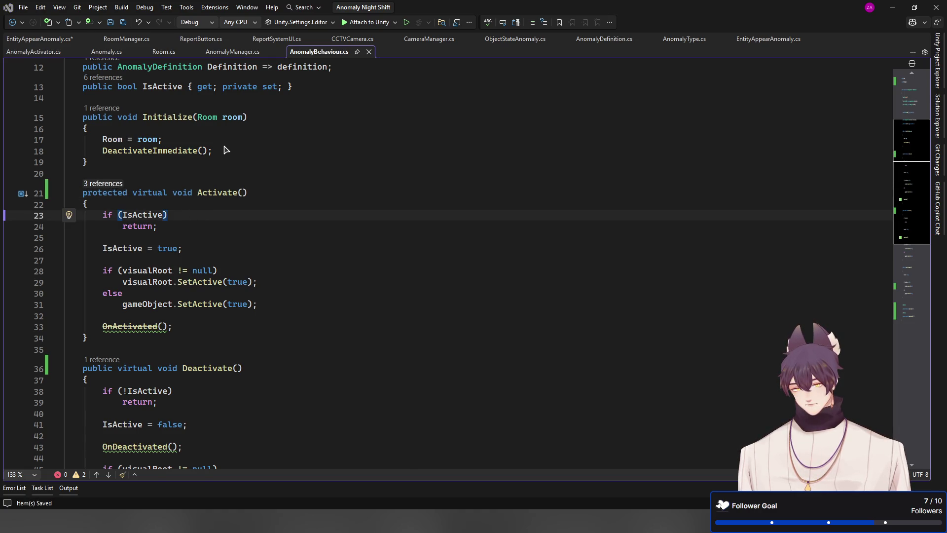
{"action": "key", "text": "ctrl+minus"}
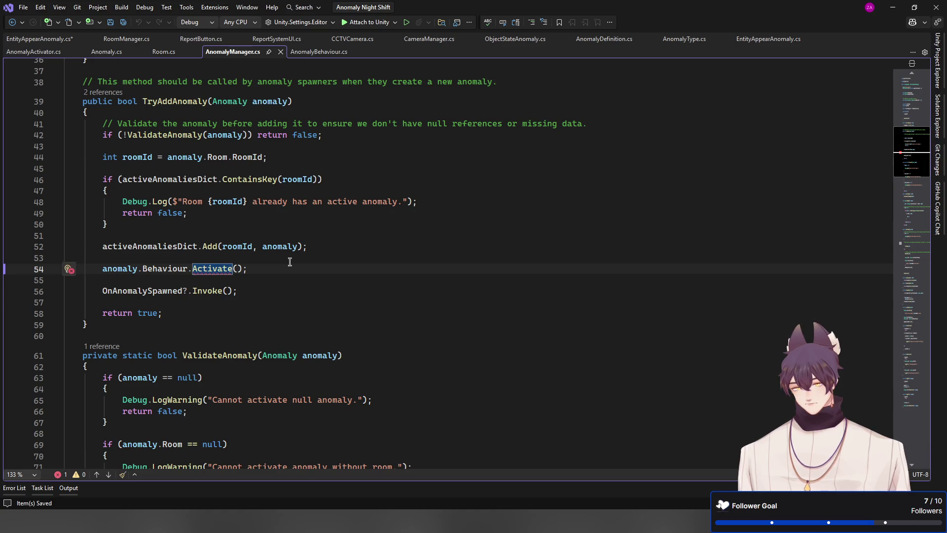
{"action": "key", "text": "F12"}
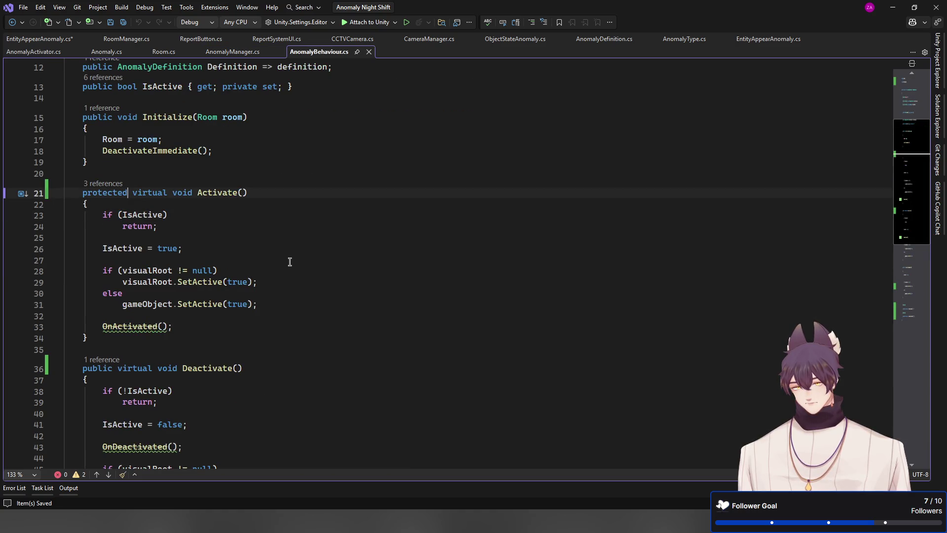
{"action": "type", "text": "public"}
Step: Delete the stray bracket line, save AnomalyBehaviour.cs, and return to EntityAppearAnomaly.cs
{"action": "key", "text": "ctrl+x"}
{"action": "key", "text": "ctrl+End"}
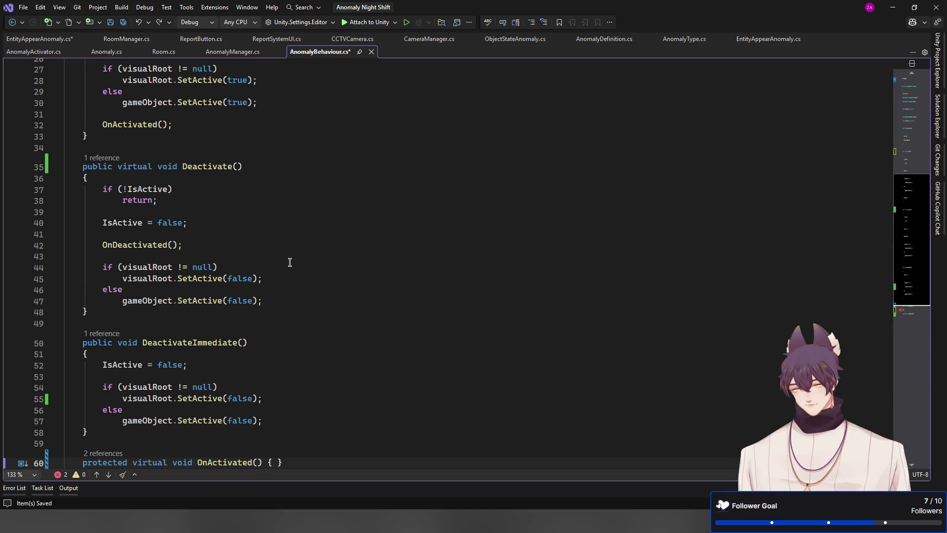
{"action": "scroll", "coordinate": [290, 264], "scroll_direction": "down", "scroll_amount": 5}
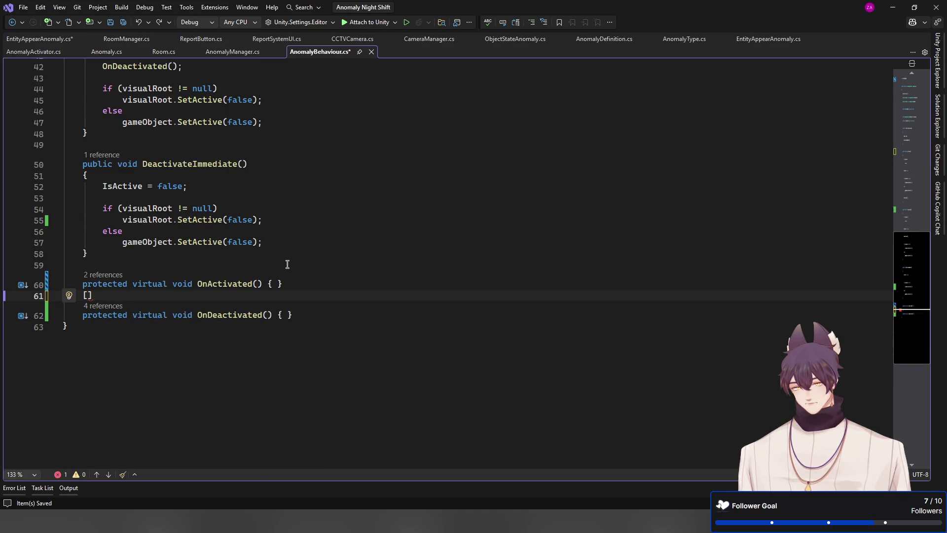
{"action": "key", "text": "Delete"}
{"action": "key", "text": "ctrl+x"}
{"action": "key", "text": "ctrl+s"}
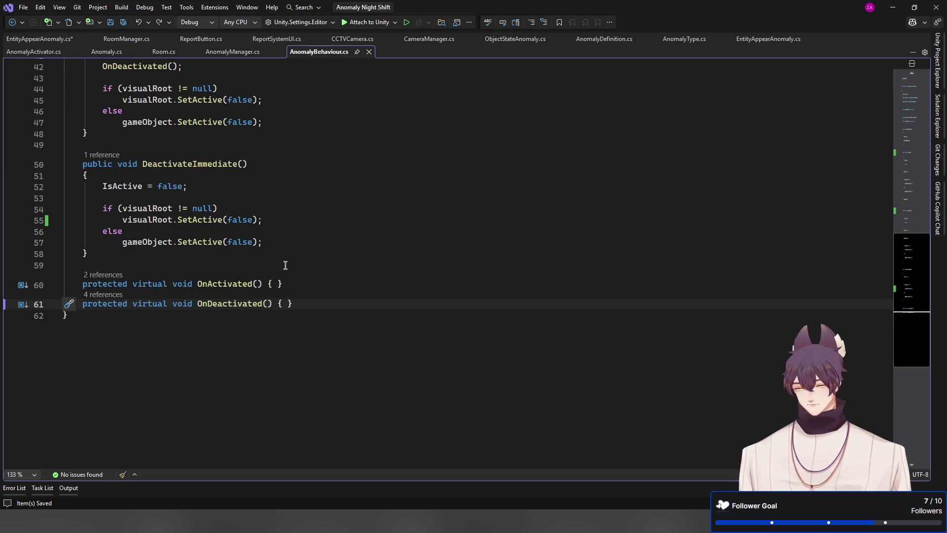
{"action": "double_click", "coordinate": [224, 284]}
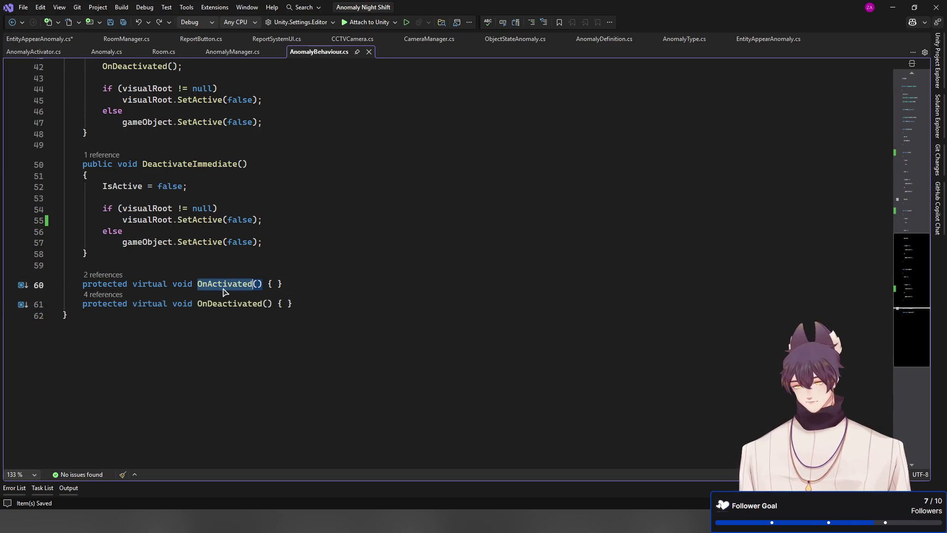
{"action": "left_click", "coordinate": [44, 43]}
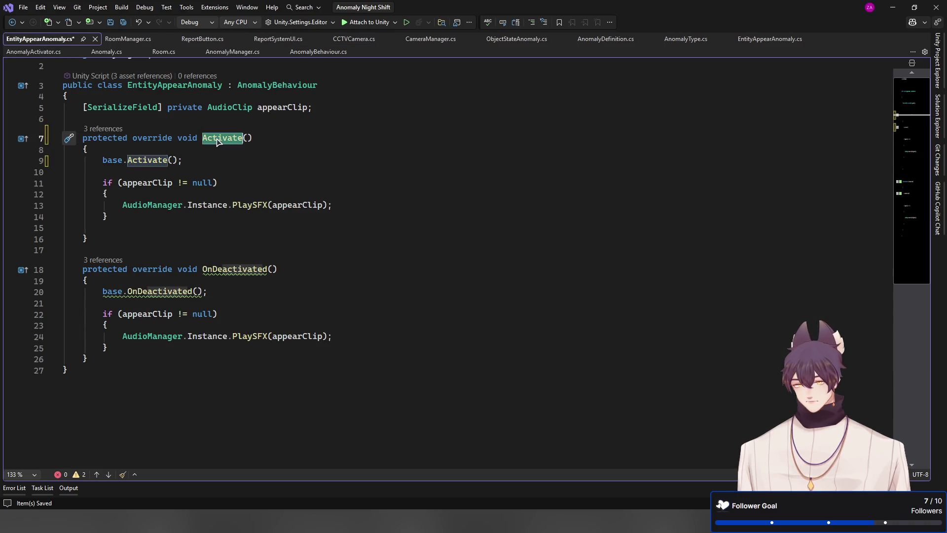
Step: Rename the override to OnActivated, accept the base.OnActivated() suggestion, and save EntityAppearAnomaly.cs
{"action": "type", "text": "OnActivated"}
{"action": "key", "text": "Tab"}
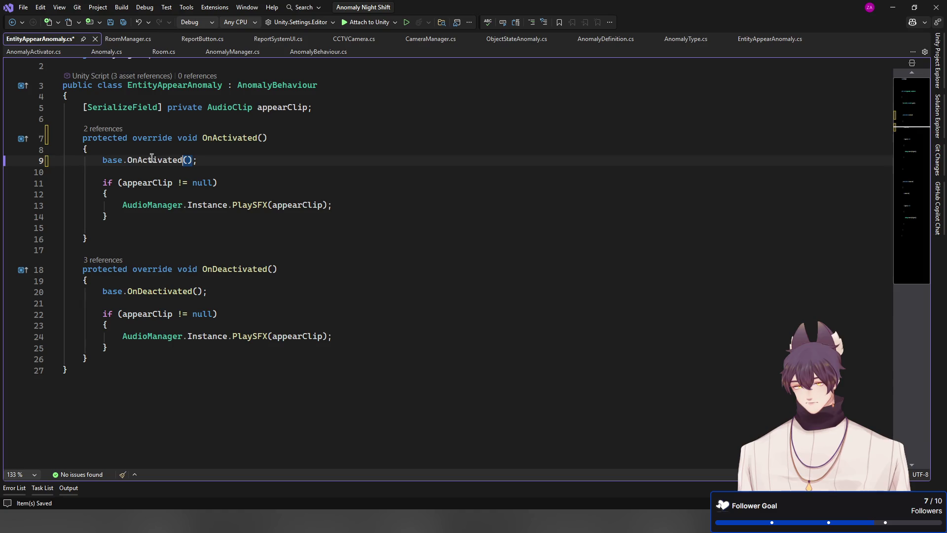
{"action": "key", "text": "ctrl+s"}
{"action": "left_click", "coordinate": [256, 169]}
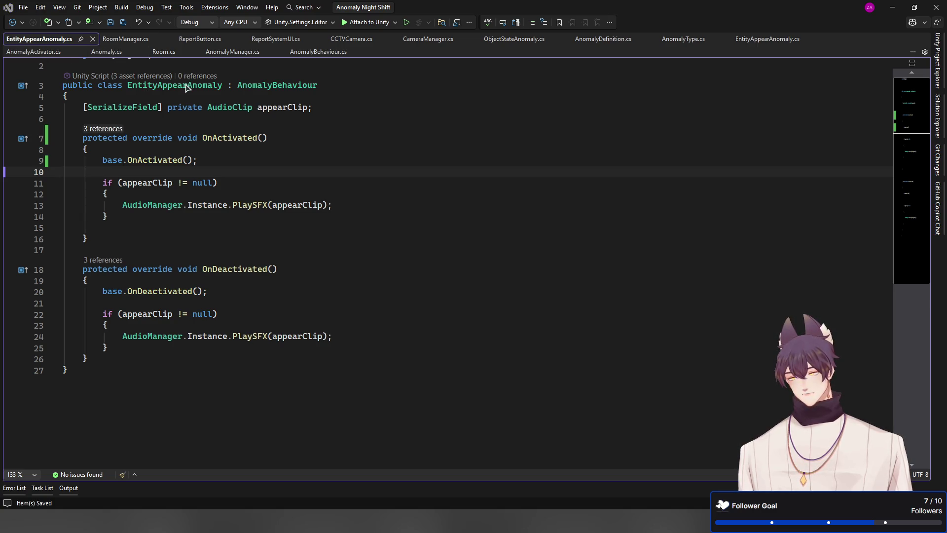
{"action": "key", "text": "ctrl+Tab"}
{"action": "key", "text": "End"}
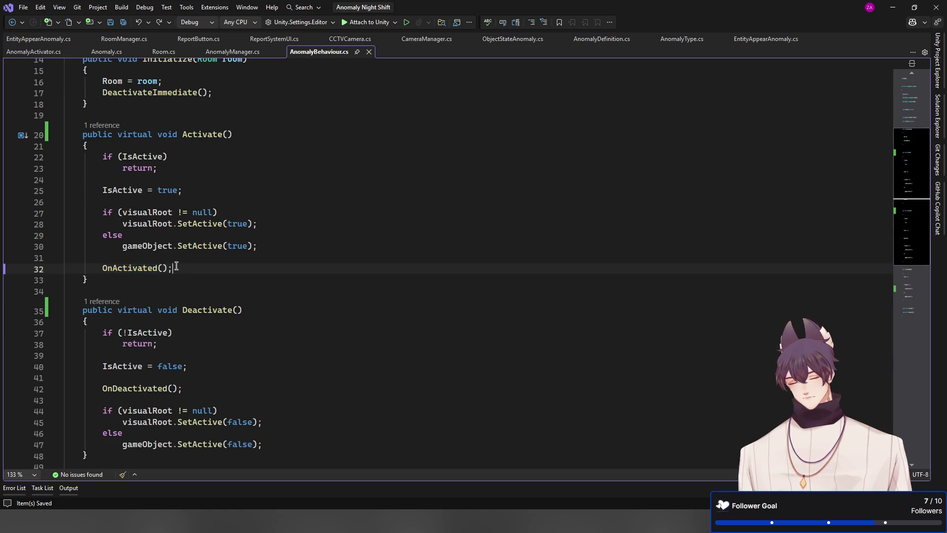
Step: Change Activate's modifier from public to internal and save AnomalyBehaviour.cs
{"action": "scroll", "coordinate": [175, 258], "scroll_direction": "up", "scroll_amount": 3}
{"action": "double_click", "coordinate": [97, 236]}
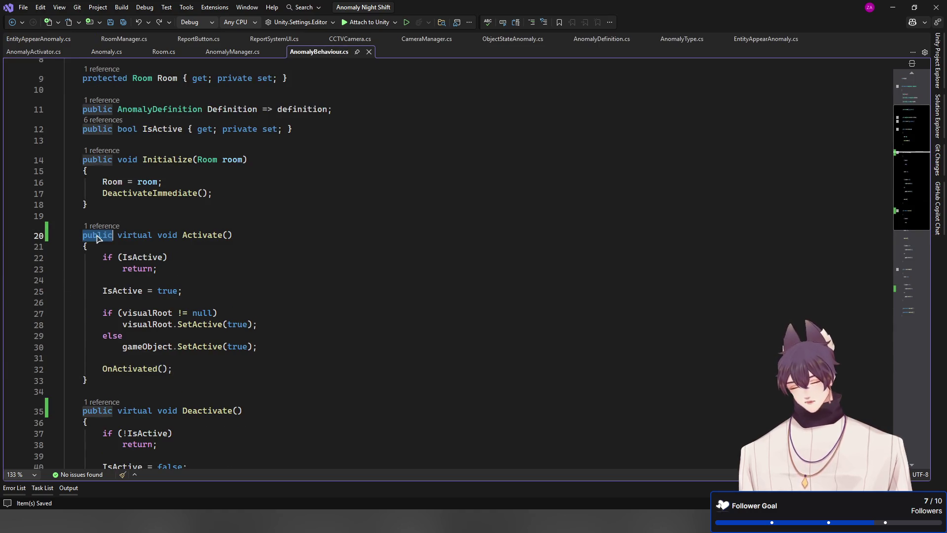
{"action": "type", "text": "internal"}
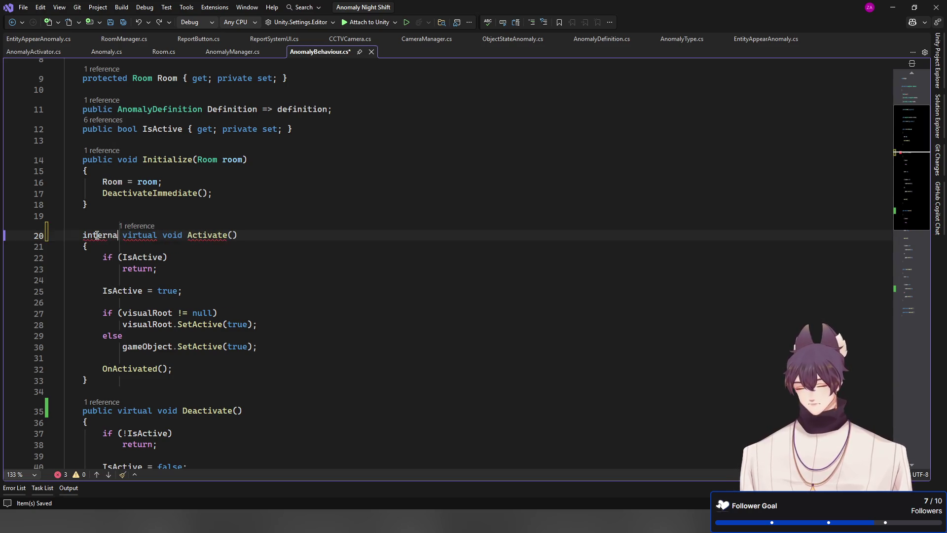
{"action": "key", "text": "ctrl+s"}
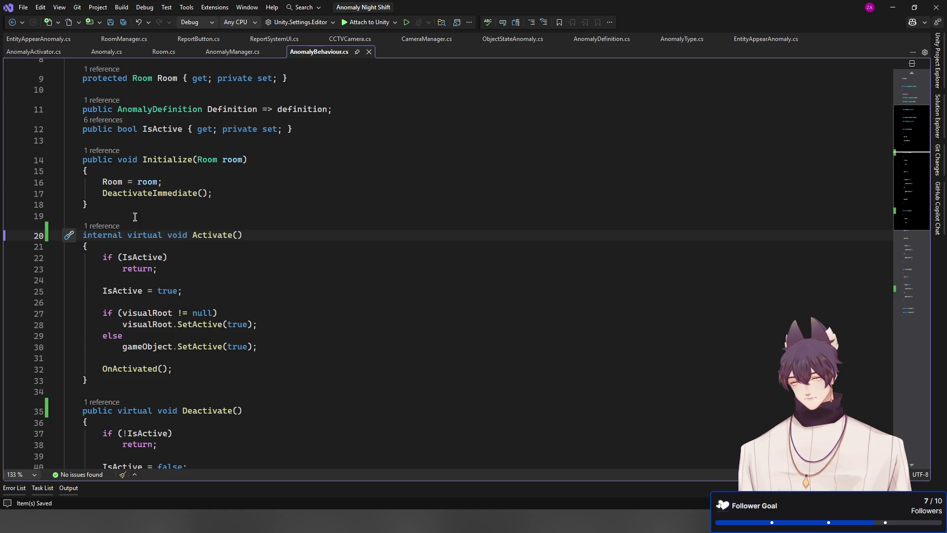
Step: Review Activate's reference in AnomalyManager.cs and the AnomalyActivator script, then return to Activate
{"action": "left_click", "coordinate": [105, 227]}
{"action": "double_click", "coordinate": [226, 197]}
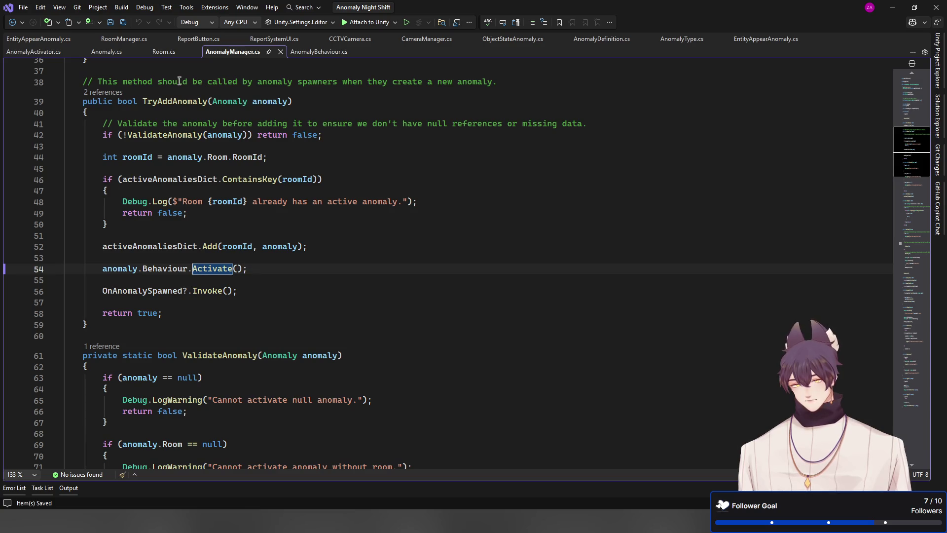
{"action": "left_click", "coordinate": [35, 52]}
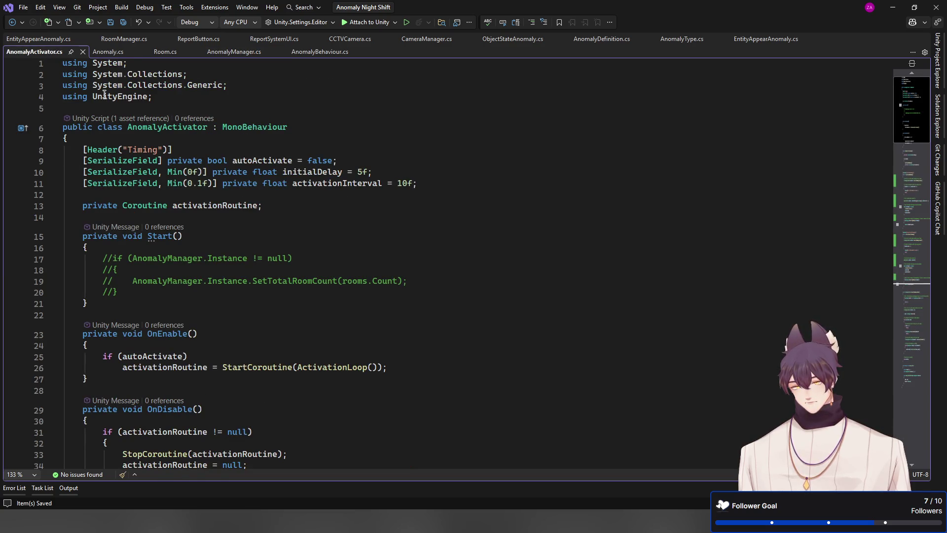
{"action": "key", "text": "ctrl+minus"}
{"action": "key", "text": "ctrl+minus"}
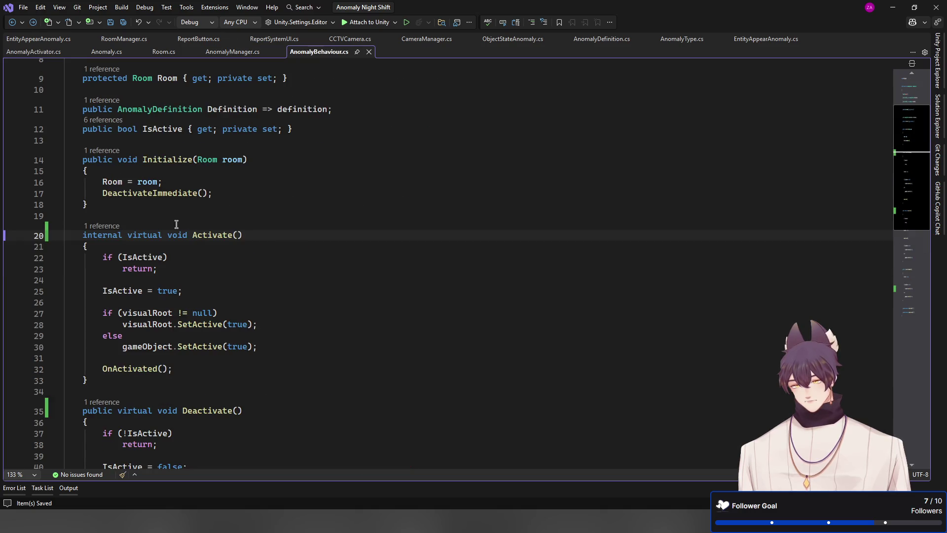
{"action": "double_click", "coordinate": [197, 235]}
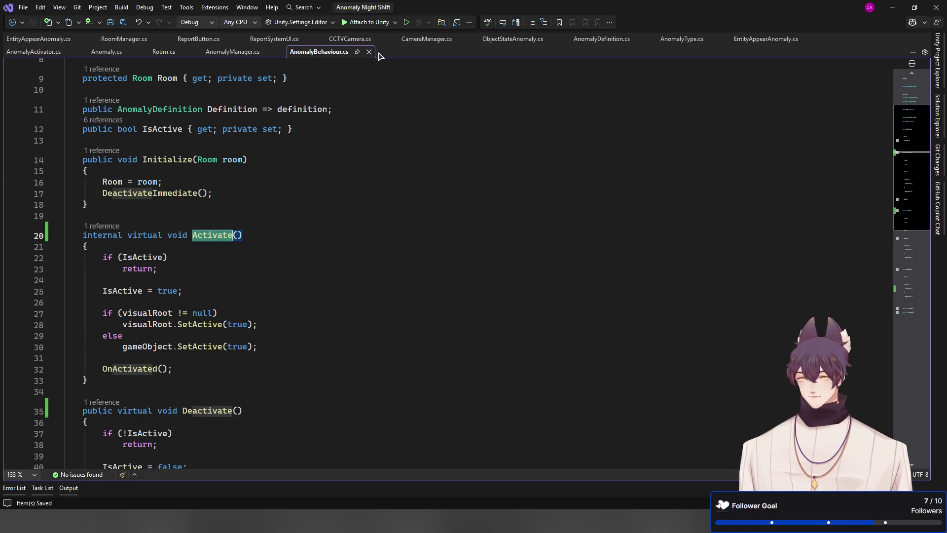
{"action": "scroll", "coordinate": [129, 342], "scroll_direction": "down", "scroll_amount": 4}
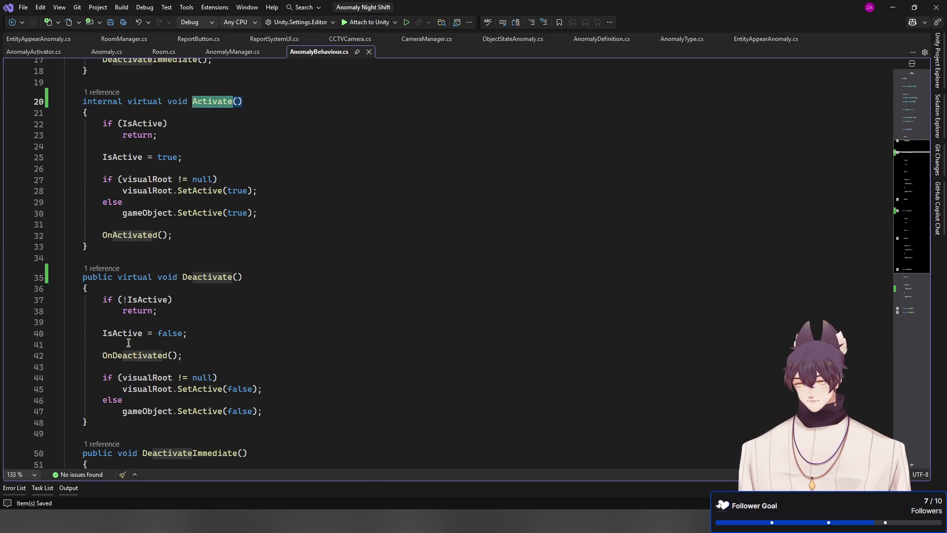
{"action": "scroll", "coordinate": [115, 416], "scroll_direction": "down", "scroll_amount": 5}
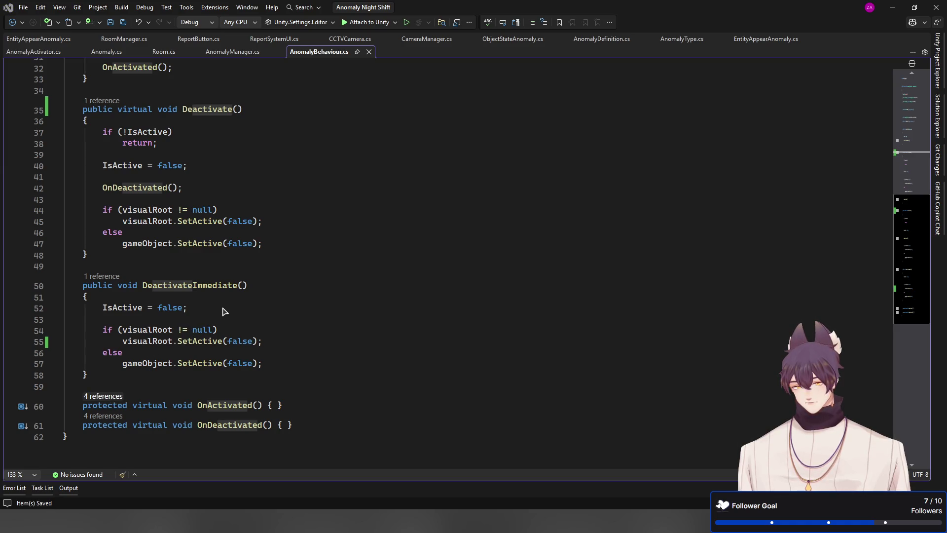
Step: Rename EntityAppearAnomaly's override from OnActivated to Activate
{"action": "key", "text": "ctrl+Tab"}
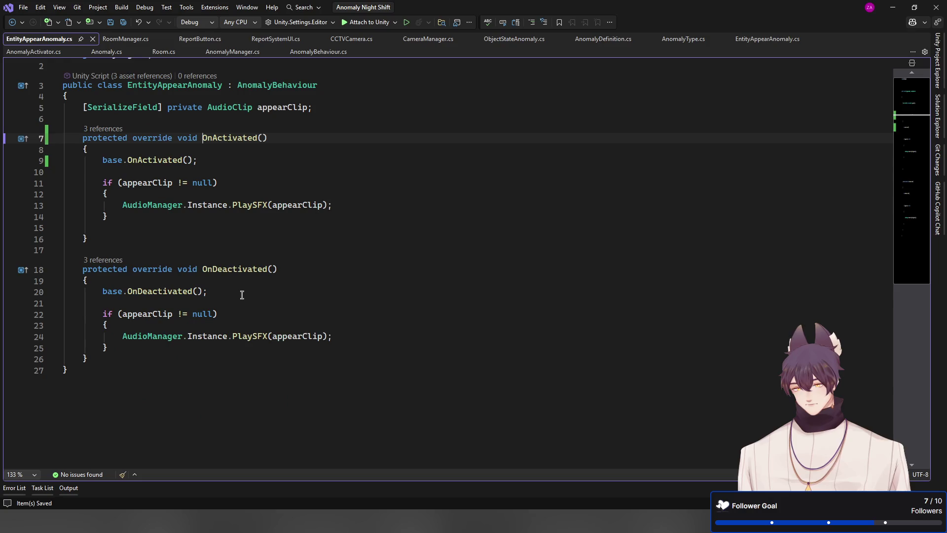
{"action": "left_click", "coordinate": [220, 138]}
{"action": "double_click", "coordinate": [221, 139]}
{"action": "type", "text": "Activate"}
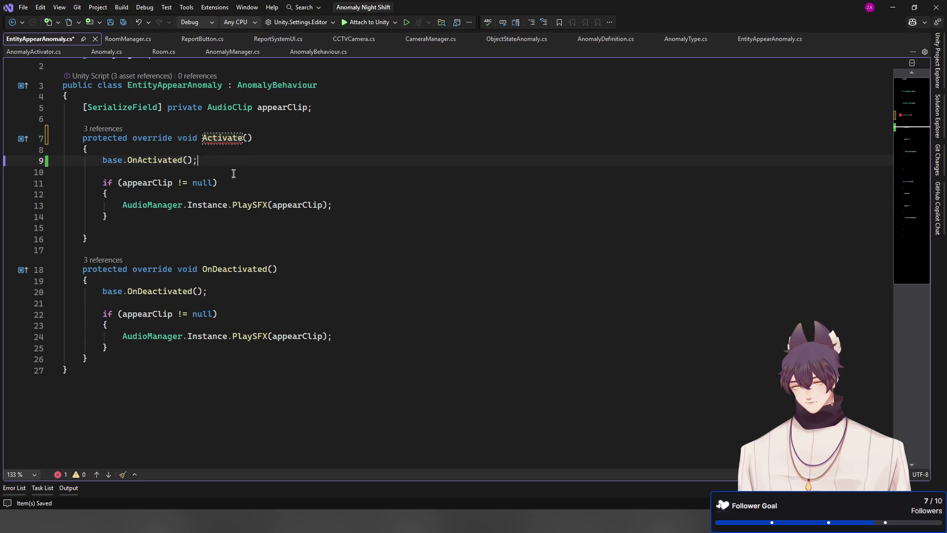
{"action": "left_click", "coordinate": [224, 157]}
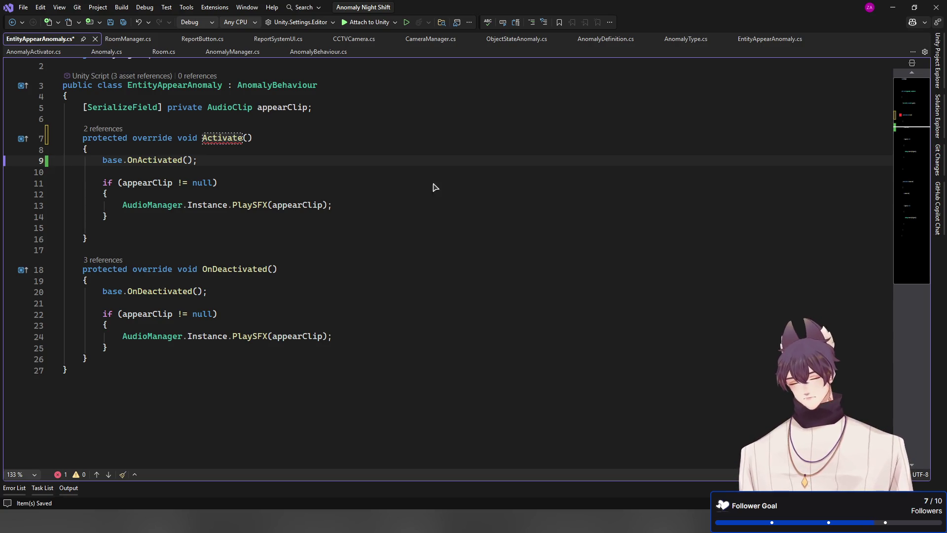
Step: Replace protected with internal, then public, and view the Activate call in AnomalyManager.cs
{"action": "double_click", "coordinate": [96, 138]}
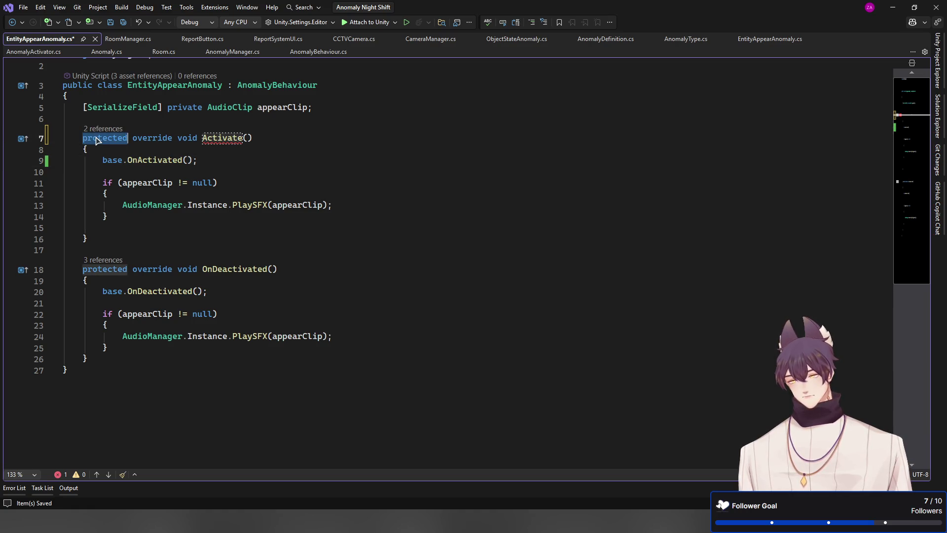
{"action": "key", "text": "Delete"}
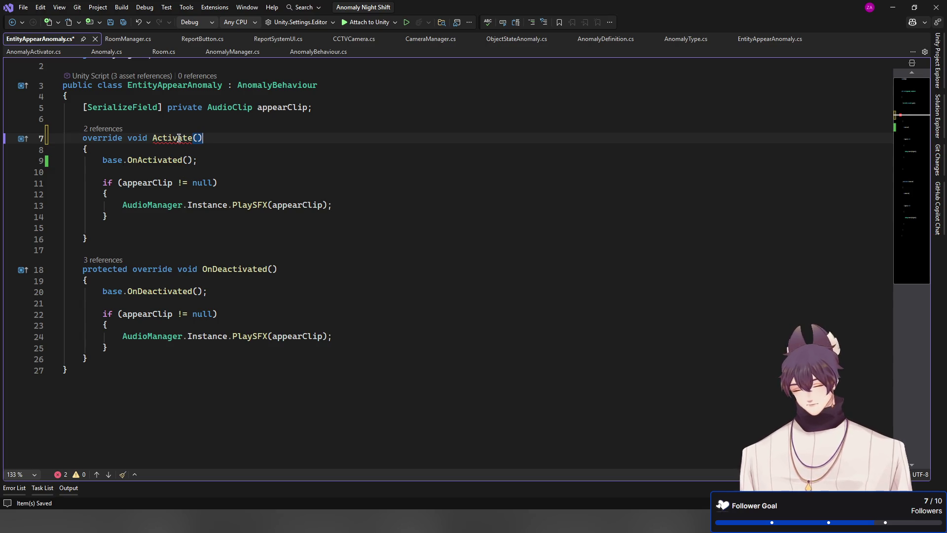
{"action": "type", "text": "inter"}
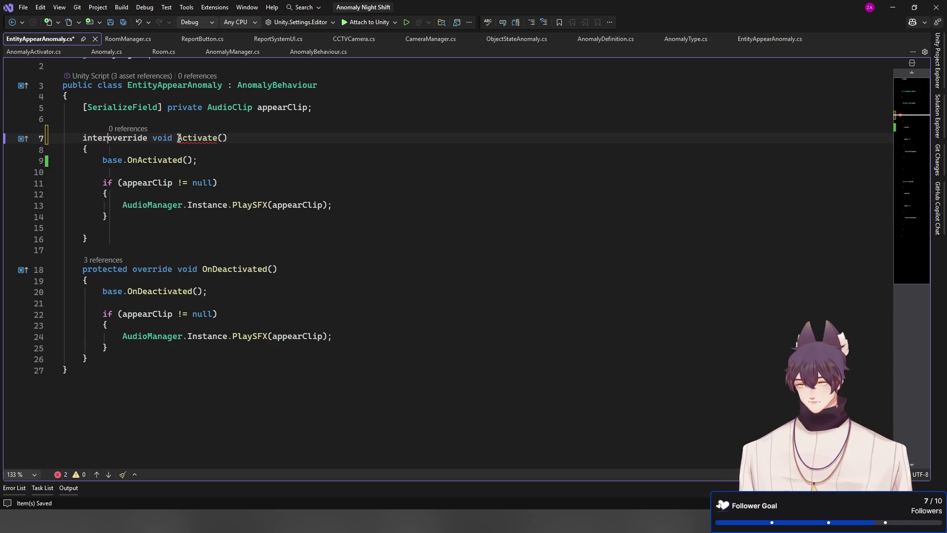
{"action": "type", "text": "nal"}
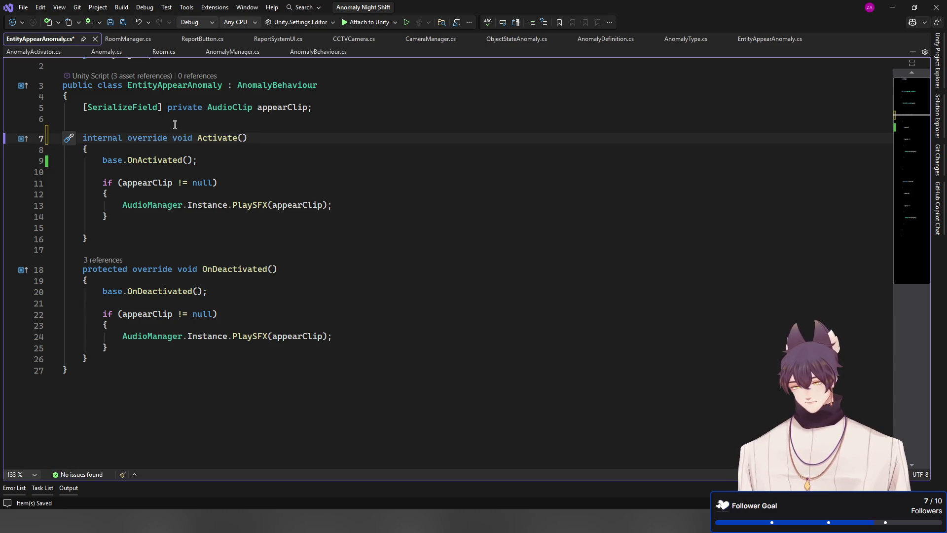
{"action": "double_click", "coordinate": [88, 141]}
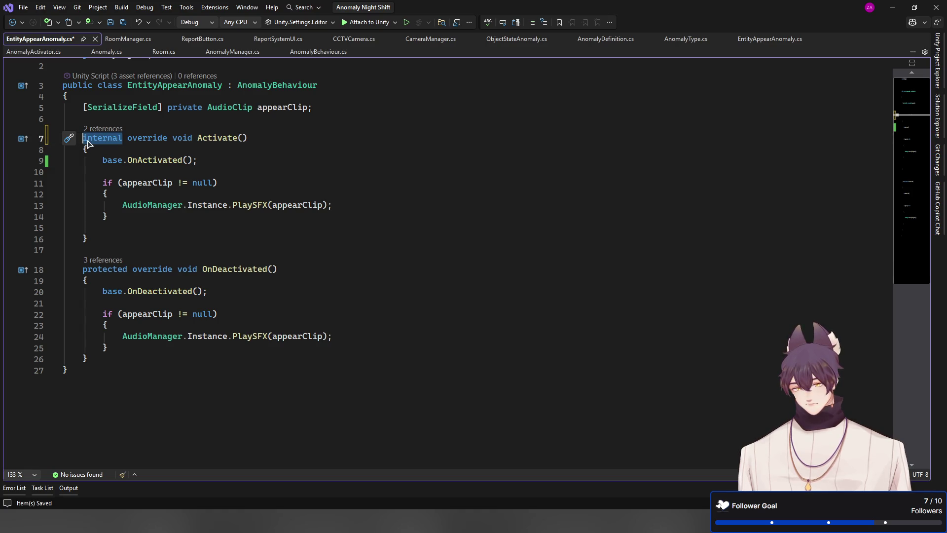
{"action": "type", "text": "public"}
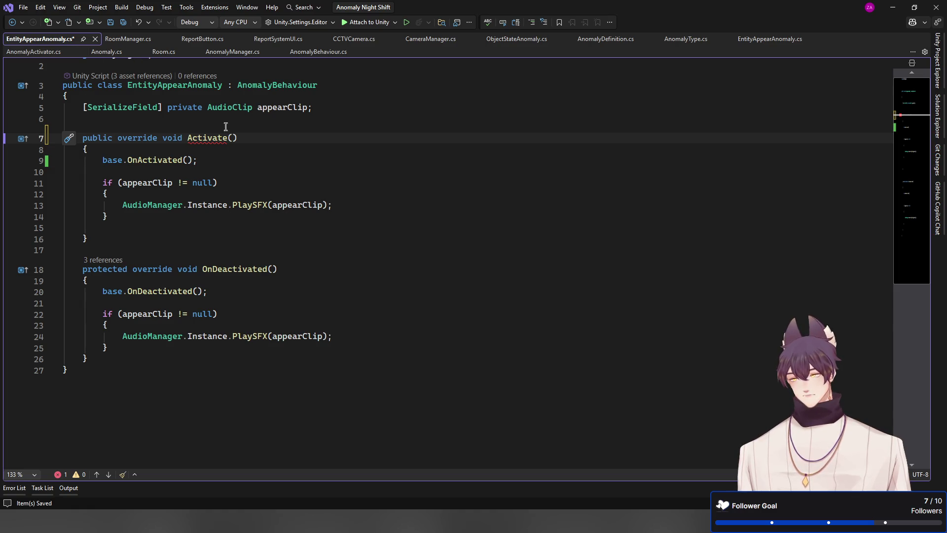
{"action": "left_click", "coordinate": [233, 52]}
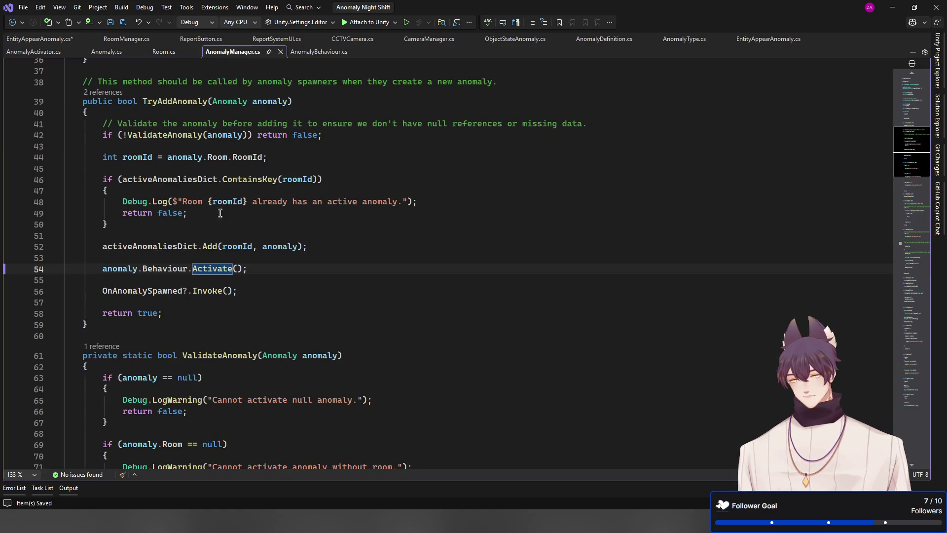
Step: Change the Activate method's modifier in AnomalyBehaviour.cs from internal back to public
{"action": "left_click", "coordinate": [210, 270], "text": "ctrl"}
{"action": "double_click", "coordinate": [108, 265]}
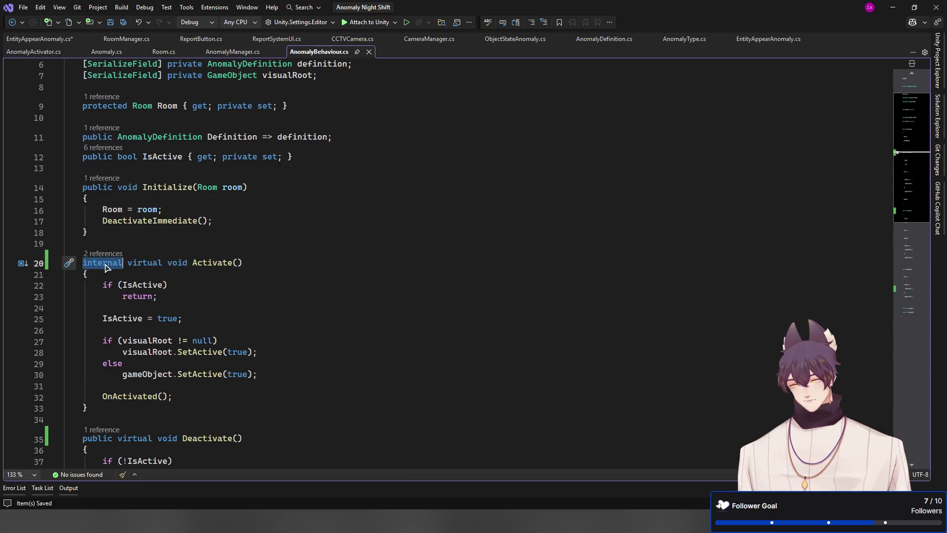
{"action": "type", "text": "pblic"}
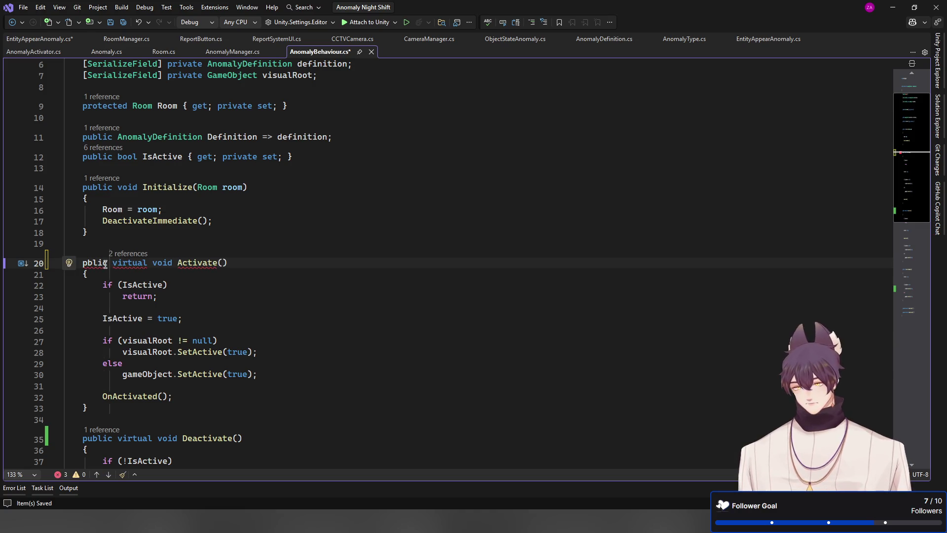
{"action": "double_click", "coordinate": [95, 263]}
{"action": "type", "text": "public"}
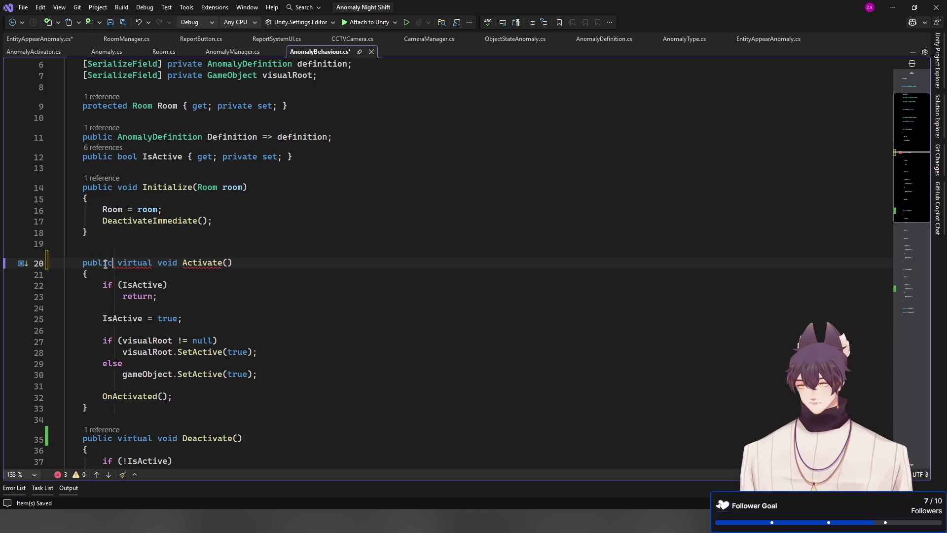
{"action": "left_click", "coordinate": [250, 241]}
Step: Save AnomalyBehaviour.cs, then turn EntityAppearAnomaly's protected OnDeactivated override into public Deactivate
{"action": "key", "text": "ctrl+s"}
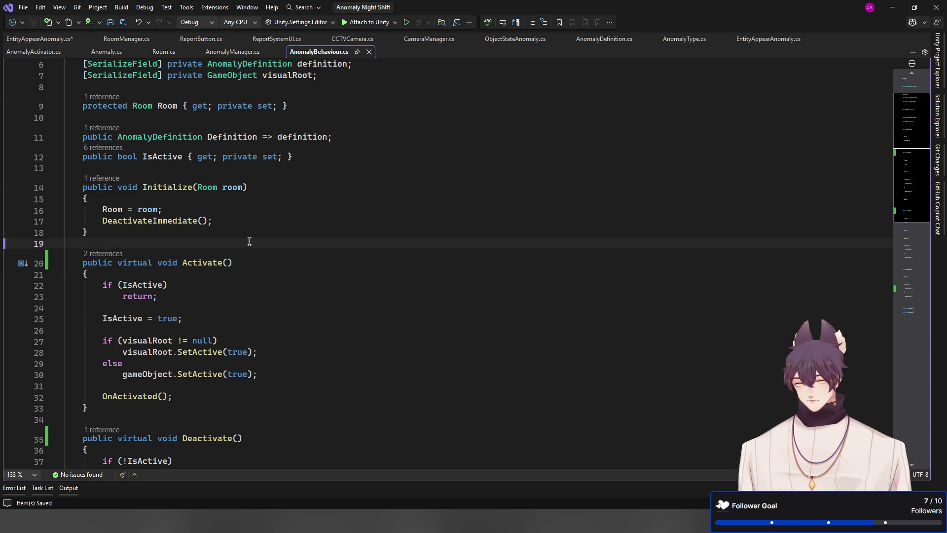
{"action": "left_click", "coordinate": [39, 39]}
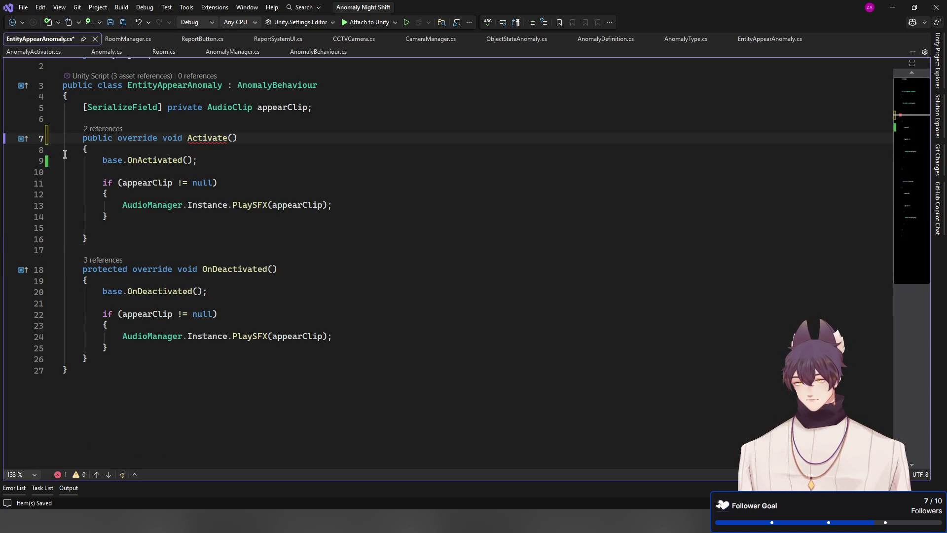
{"action": "left_click", "coordinate": [204, 153]}
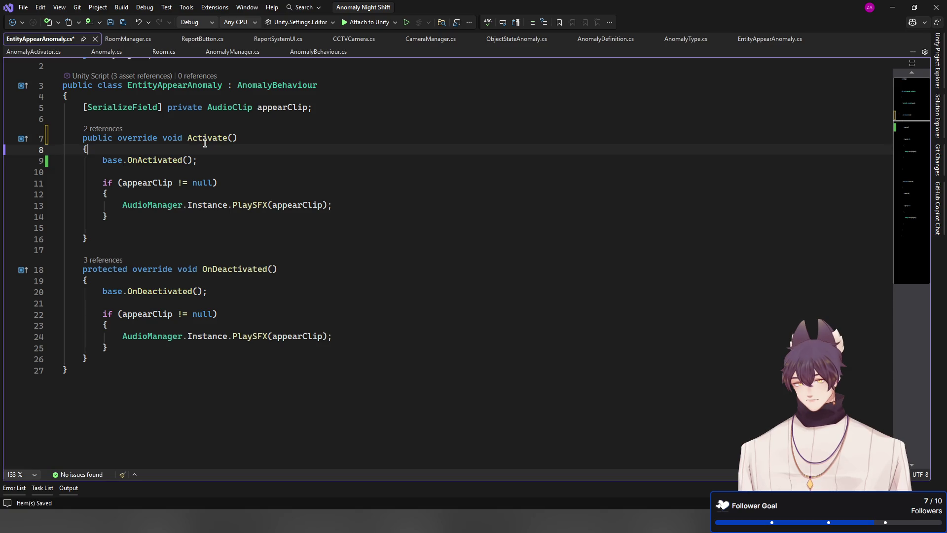
{"action": "double_click", "coordinate": [103, 270]}
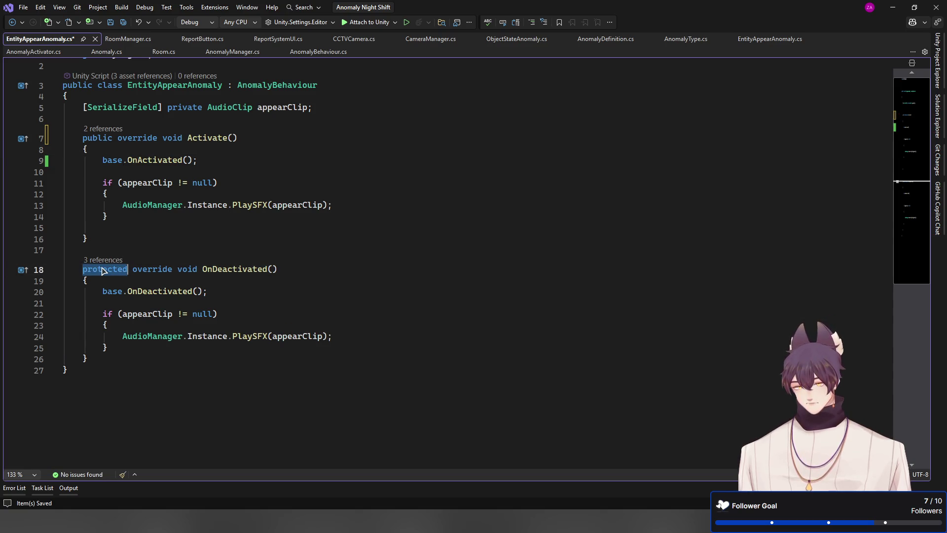
{"action": "type", "text": "public"}
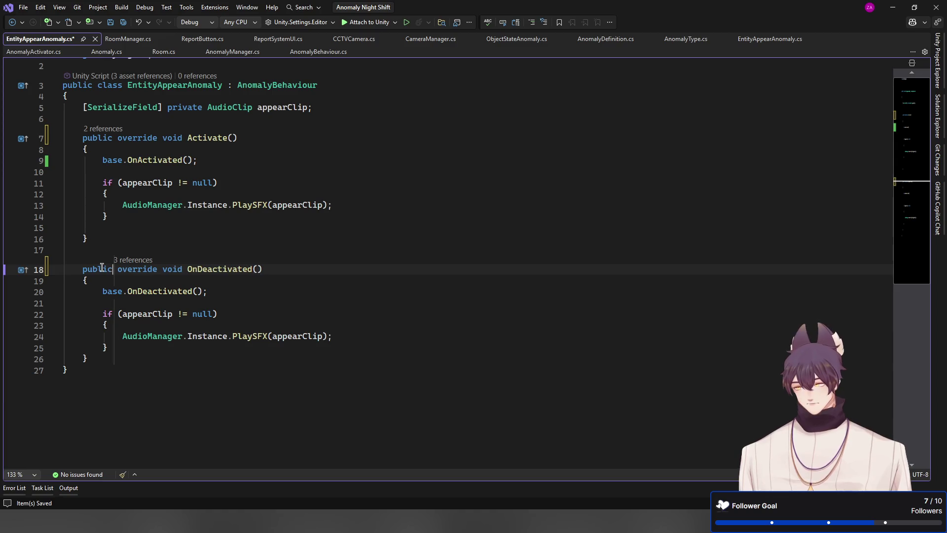
{"action": "double_click", "coordinate": [199, 270]}
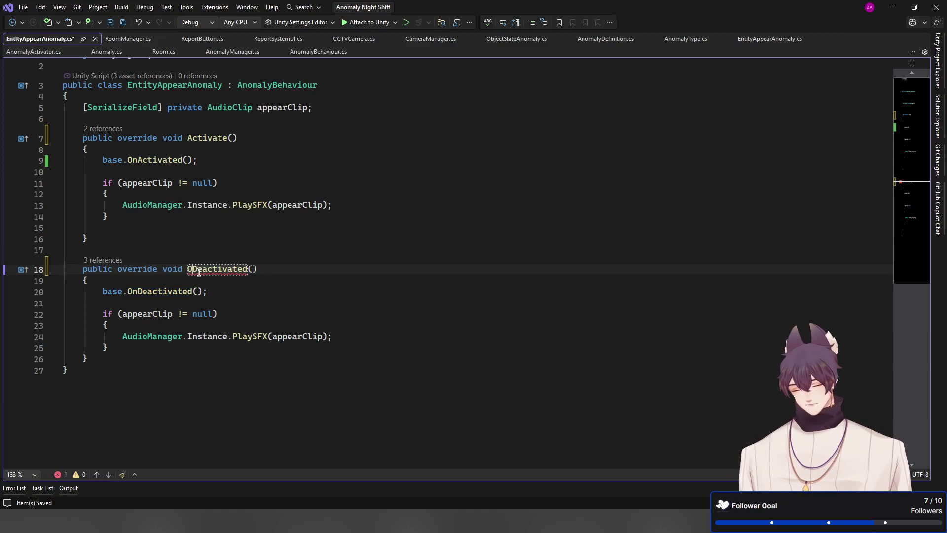
{"action": "type", "text": "Deactivated"}
{"action": "key", "text": "BackSpace"}
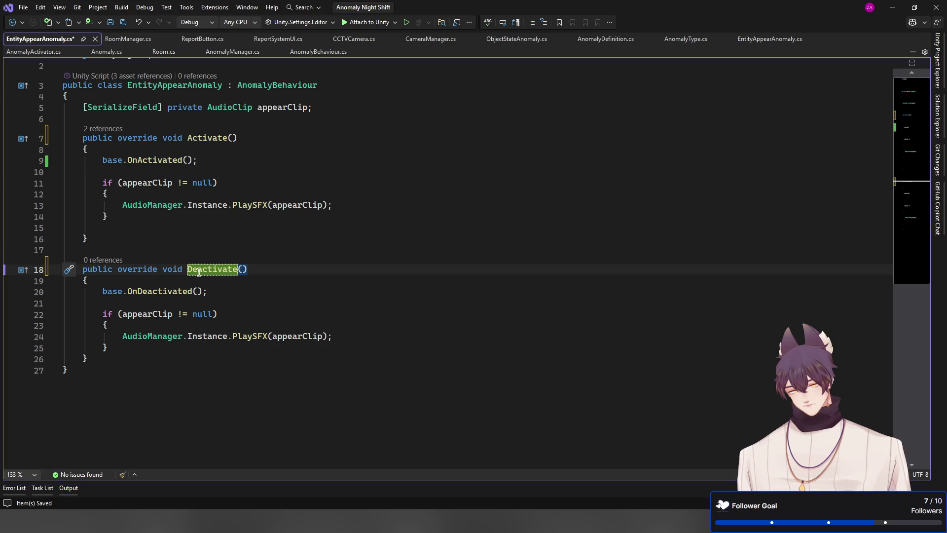
{"action": "key", "text": "Return"}
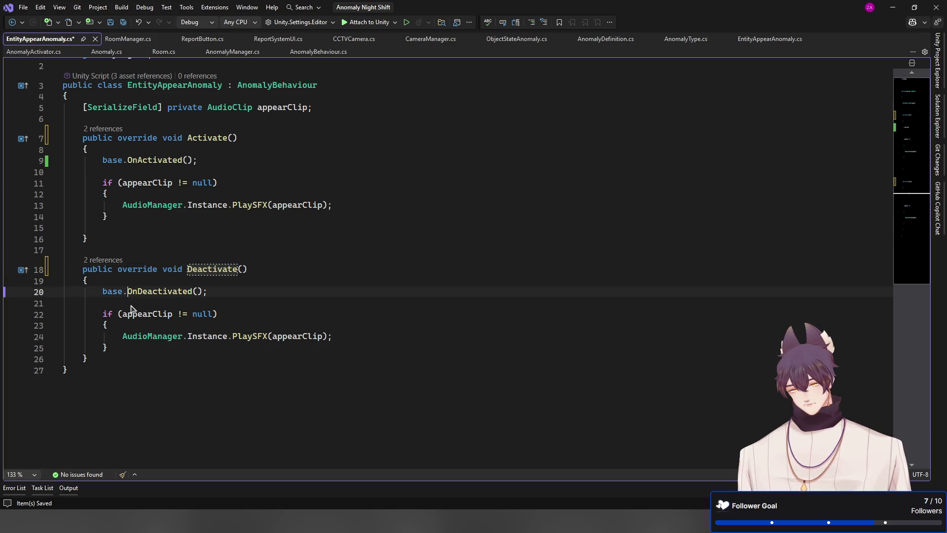
Step: Correct the base call to base.Deactivate() and save EntityAppearAnomaly.cs
{"action": "double_click", "coordinate": [131, 292]}
{"action": "type", "text": "Deactivated"}
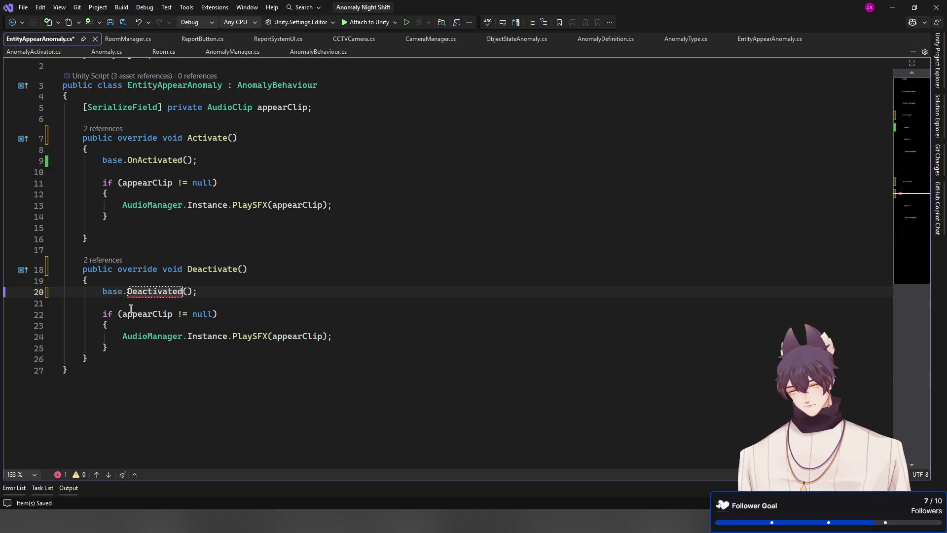
{"action": "key", "text": "Left"}
{"action": "key", "text": "Left"}
{"action": "key", "text": "Left"}
{"action": "key", "text": "BackSpace"}
{"action": "key", "text": "End"}
{"action": "key", "text": "ctrl+s"}
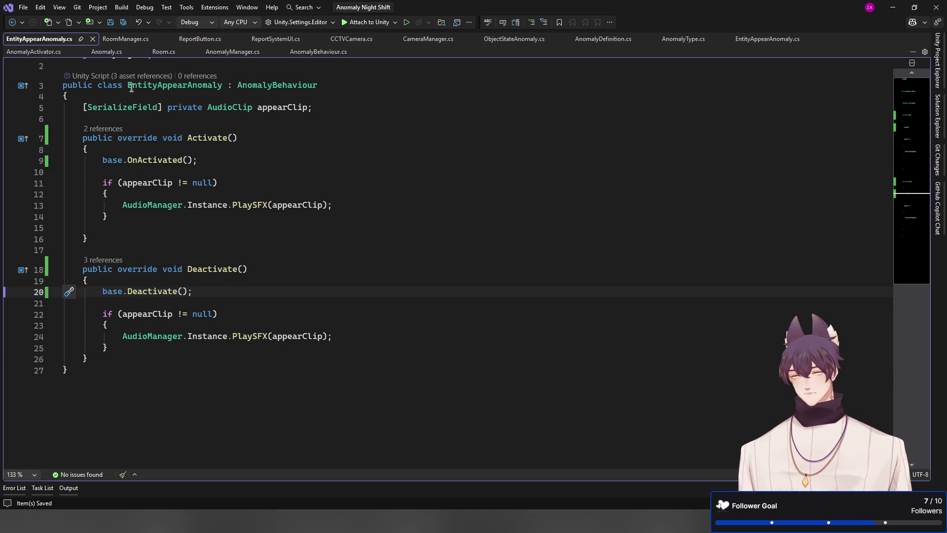
Step: Delete the OnActivated(); and OnDeactivated(); call lines from AnomalyBehaviour's Activate and Deactivate
{"action": "left_click", "coordinate": [304, 55]}
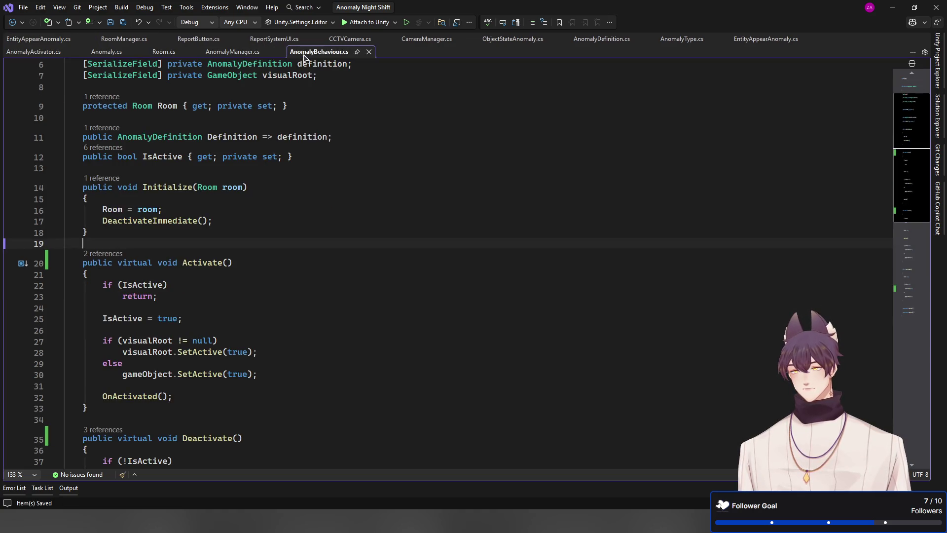
{"action": "scroll", "coordinate": [283, 234], "scroll_direction": "down", "scroll_amount": 4}
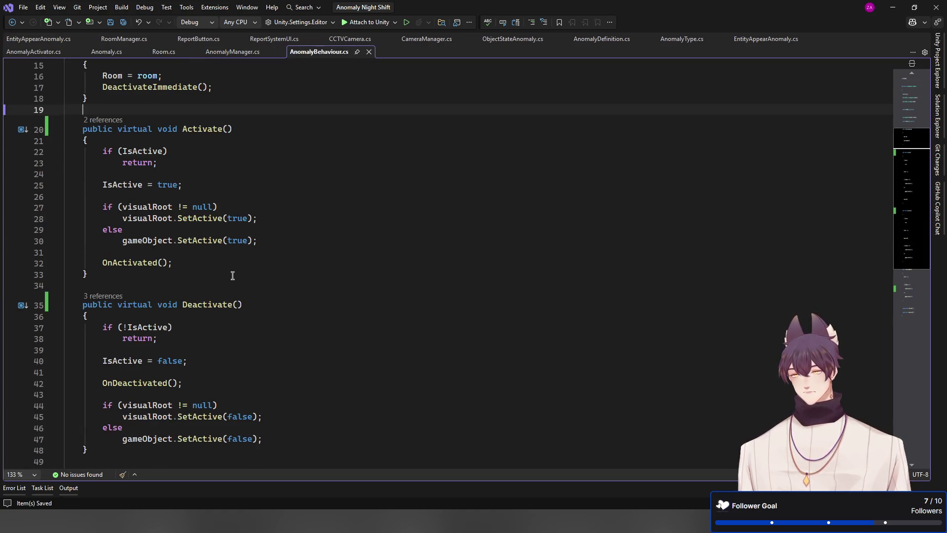
{"action": "left_click", "coordinate": [228, 265]}
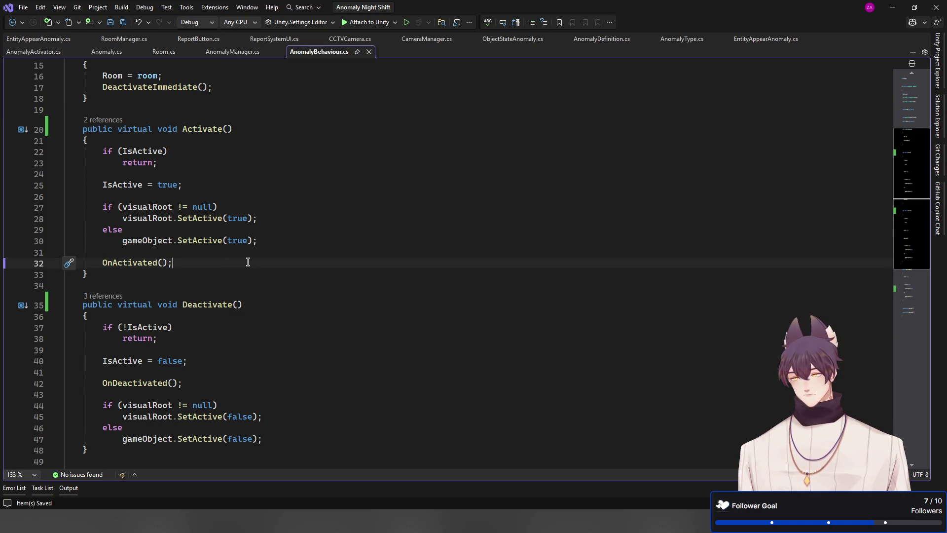
{"action": "key", "text": "shift+Home"}
{"action": "key", "text": "BackSpace"}
{"action": "key", "text": "BackSpace"}
{"action": "scroll", "coordinate": [248, 262], "scroll_direction": "down", "scroll_amount": 3}
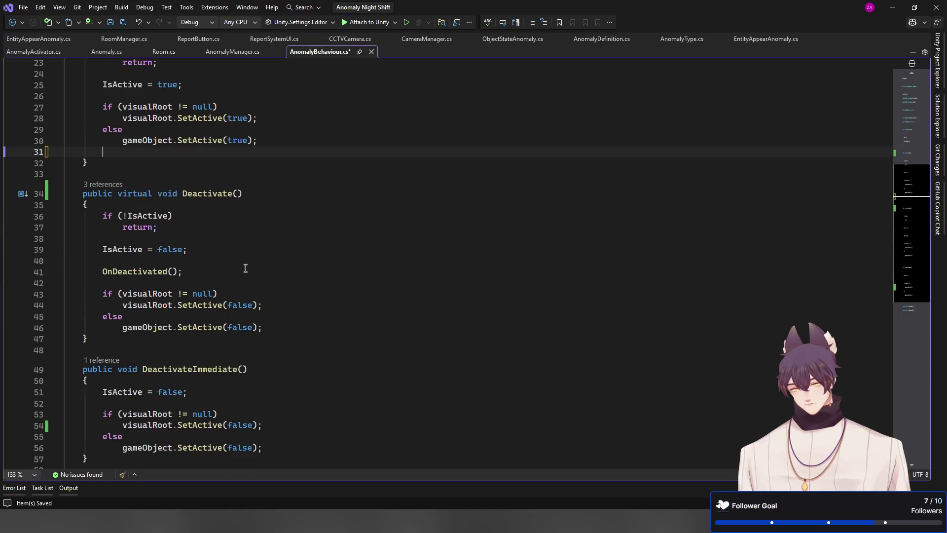
{"action": "scroll", "coordinate": [245, 268], "scroll_direction": "down", "scroll_amount": 1}
{"action": "left_click", "coordinate": [223, 237]}
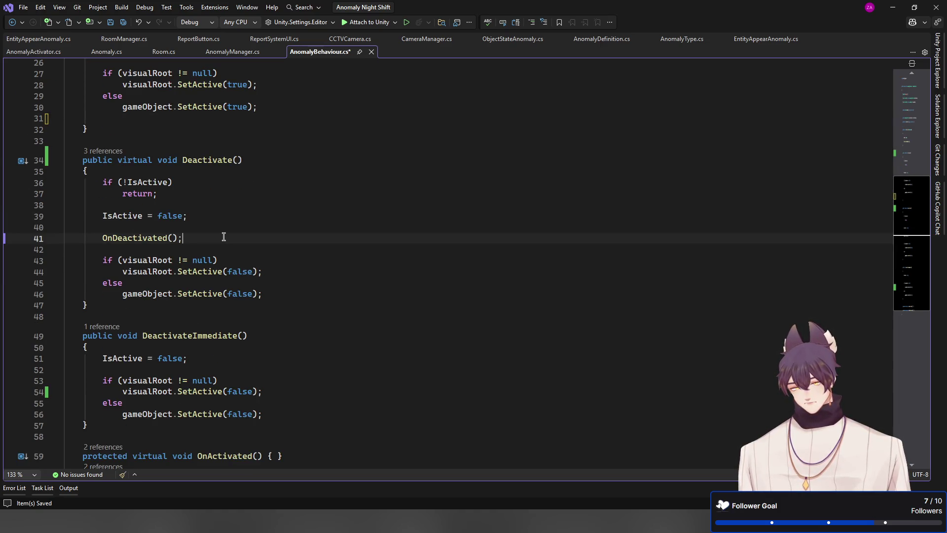
{"action": "key", "text": "shift+Home"}
{"action": "key", "text": "BackSpace"}
{"action": "key", "text": "BackSpace"}
{"action": "key", "text": "BackSpace"}
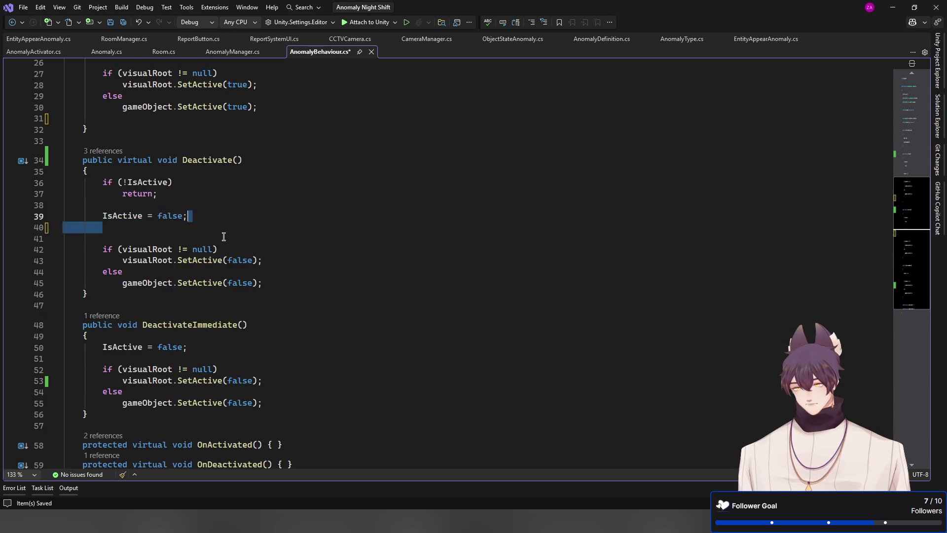
Step: Cut the two empty hook methods from the file end and paste them below IsActive
{"action": "scroll", "coordinate": [225, 251], "scroll_direction": "down", "scroll_amount": 3}
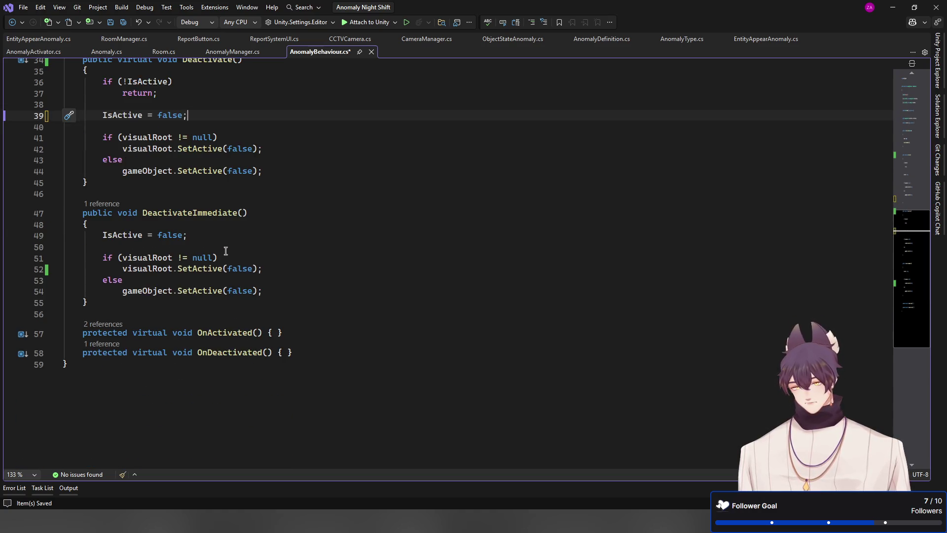
{"action": "left_click", "coordinate": [297, 352]}
{"action": "left_click", "coordinate": [316, 312], "text": "shift"}
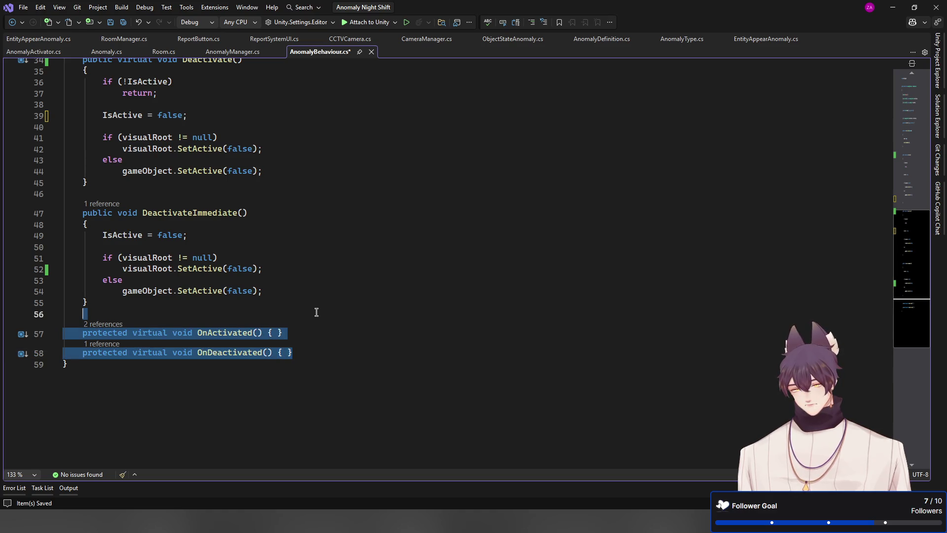
{"action": "key", "text": "Delete"}
{"action": "scroll", "coordinate": [317, 309], "scroll_direction": "up", "scroll_amount": 10}
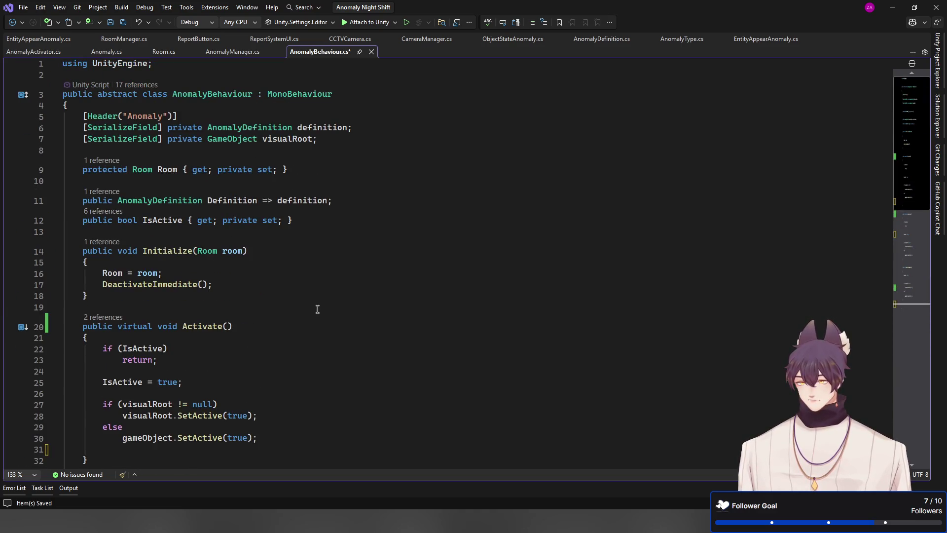
{"action": "left_click", "coordinate": [327, 219]}
{"action": "key", "text": "ctrl+v"}
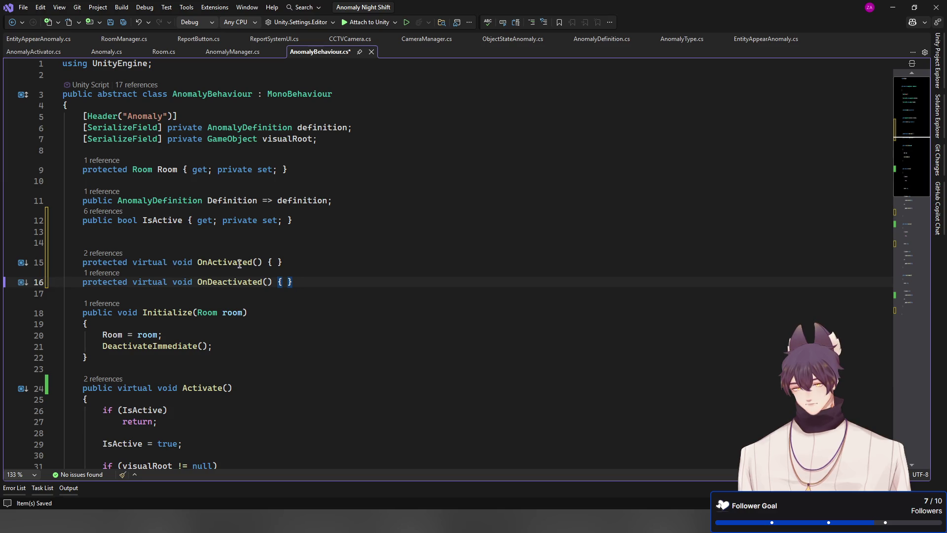
Step: Replace the OnActivated hook's protected virtual void modifiers with 'public event'
{"action": "left_click", "coordinate": [196, 262]}
{"action": "key", "text": "alt+shift+Down"}
{"action": "key", "text": "alt+shift+Home"}
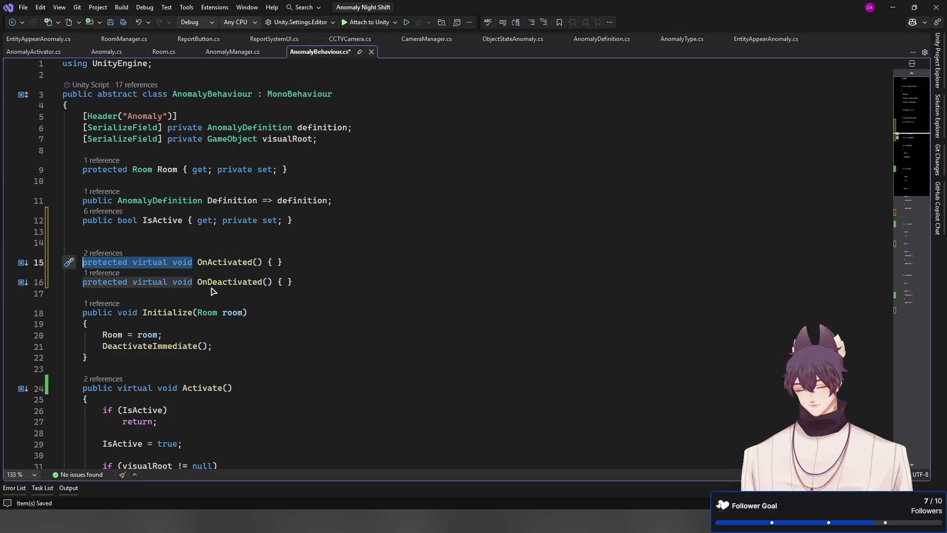
{"action": "type", "text": "pulbic Event"}
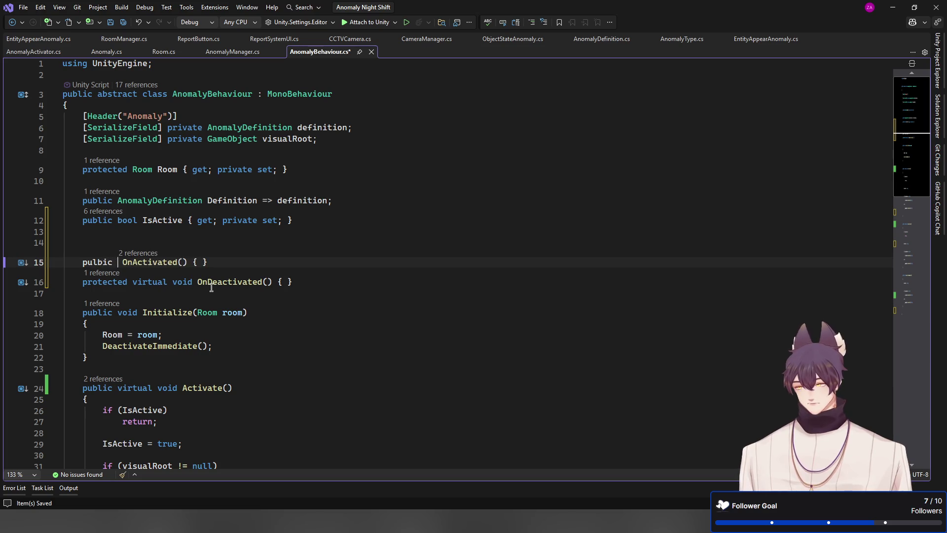
{"action": "key", "text": "BackSpace"}
{"action": "key", "text": "BackSpace"}
{"action": "key", "text": "BackSpace"}
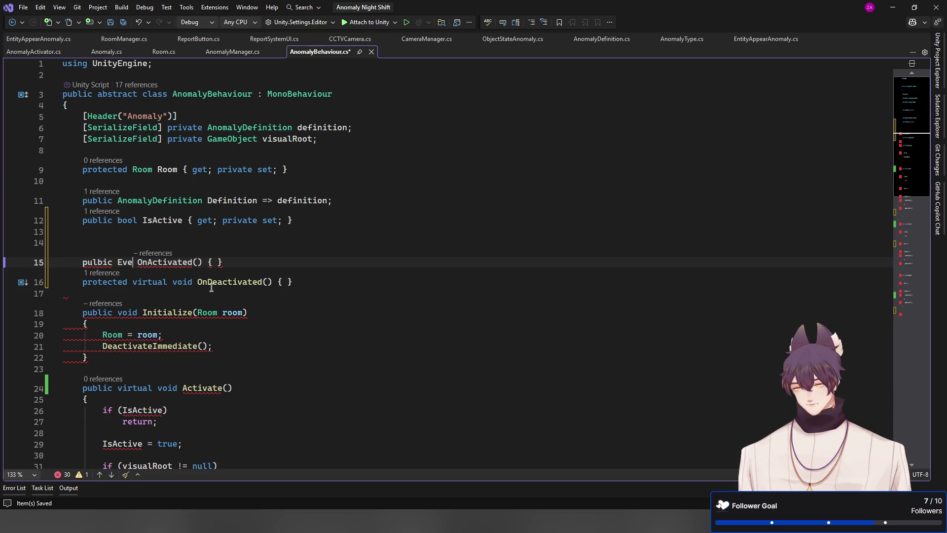
{"action": "key", "text": "BackSpace"}
{"action": "key", "text": "BackSpace"}
{"action": "key", "text": "BackSpace"}
{"action": "type", "text": "public "}
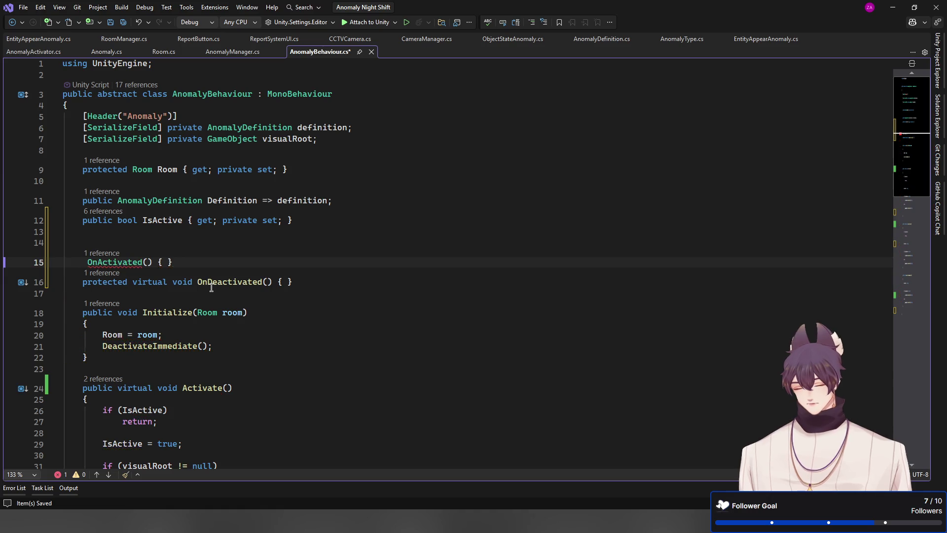
{"action": "type", "text": "event"}
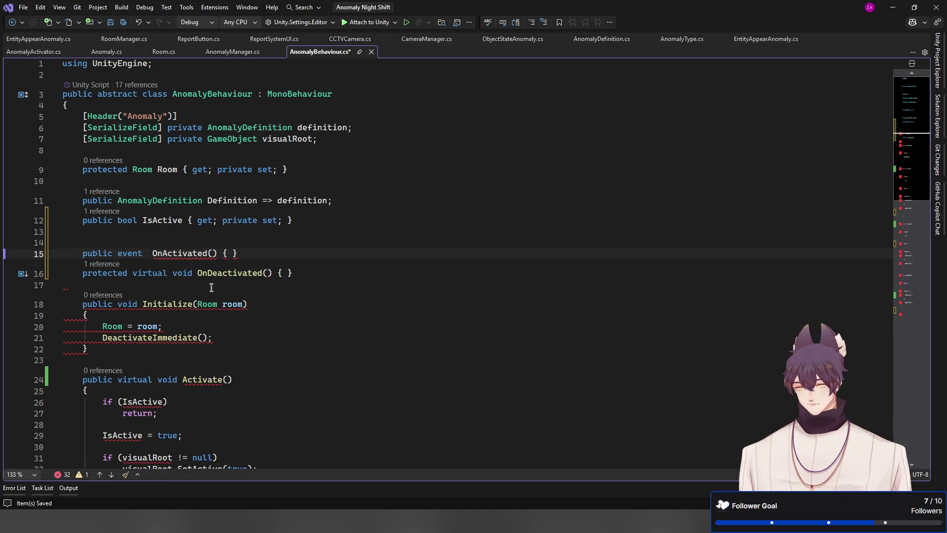
{"action": "key", "text": "BackSpace"}
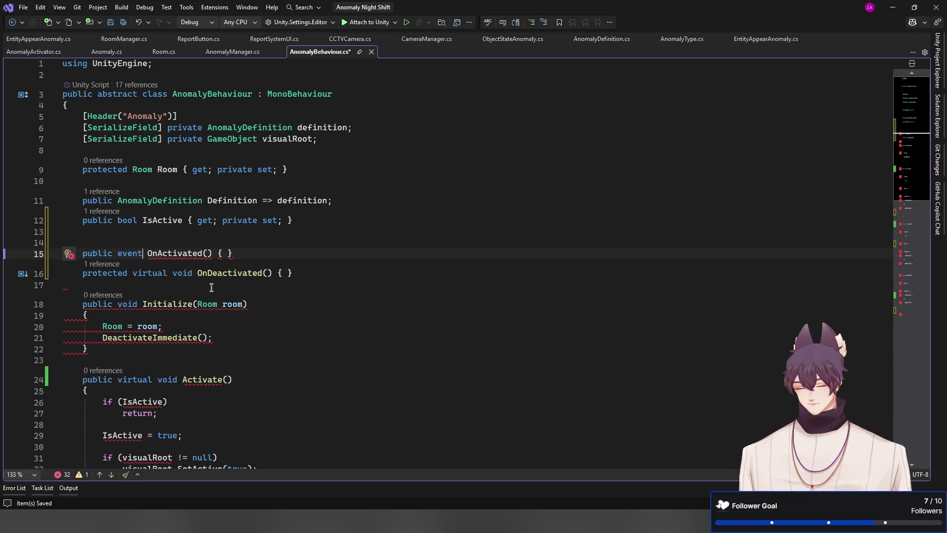
Step: Strip OnActivated's parameter list and body so it reads 'public event OnActivated;'
{"action": "type", "text": "dele "}
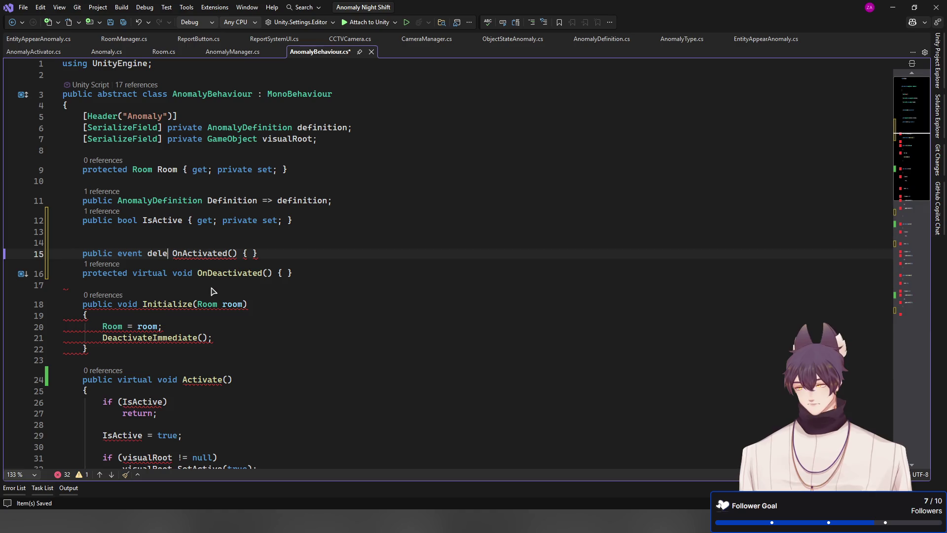
{"action": "type", "text": "gate"}
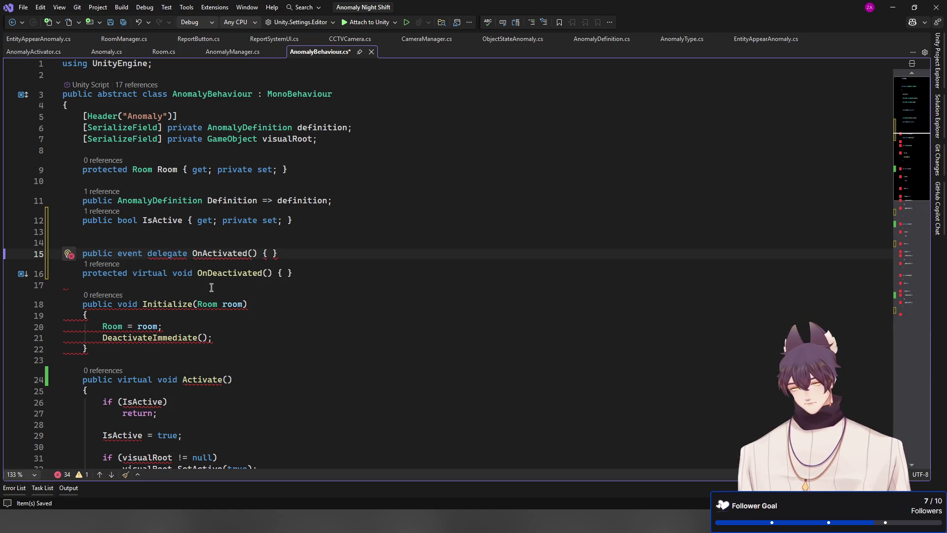
{"action": "key", "text": "ctrl+shift+Left"}
{"action": "key", "text": "BackSpace"}
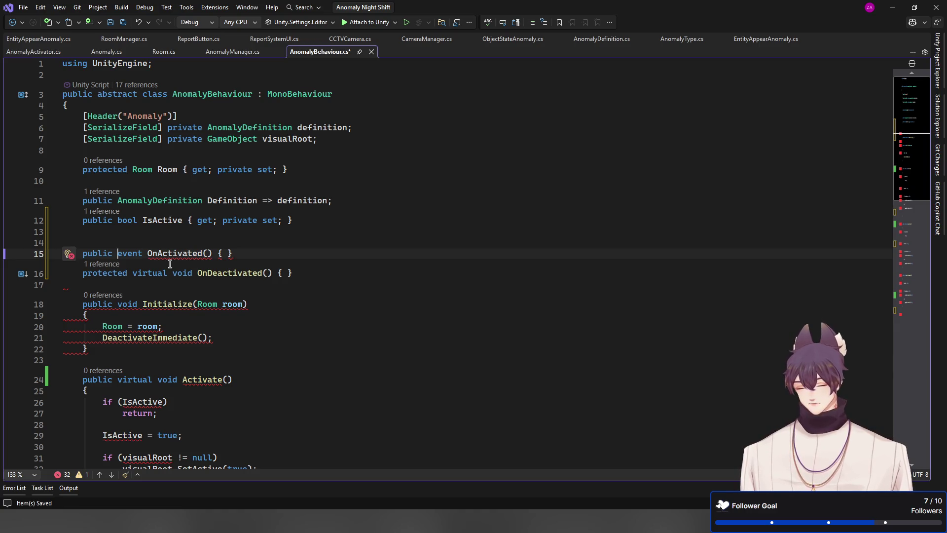
{"action": "type", "text": "delegate"}
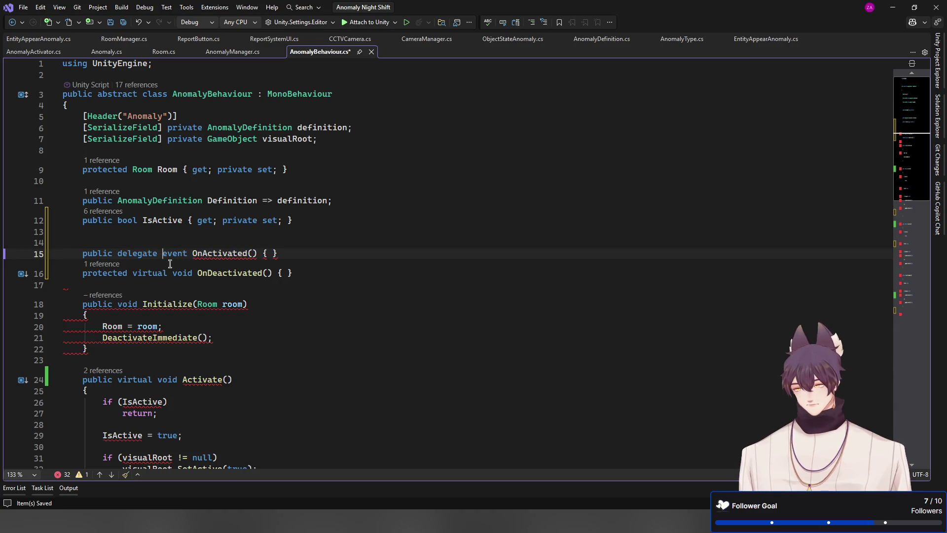
{"action": "left_click", "coordinate": [250, 259]}
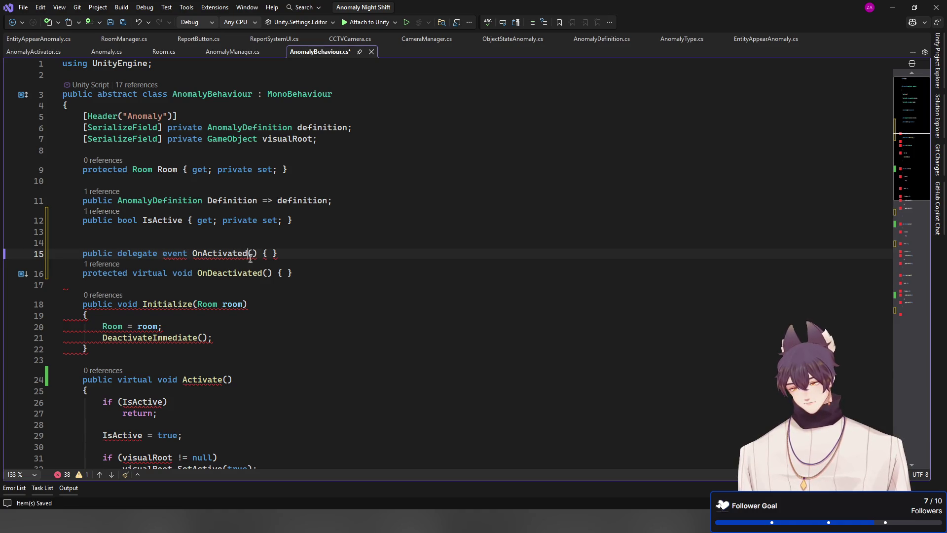
{"action": "key", "text": "Delete"}
{"action": "key", "text": "Delete"}
{"action": "key", "text": "Delete"}
{"action": "type", "text": ";"}
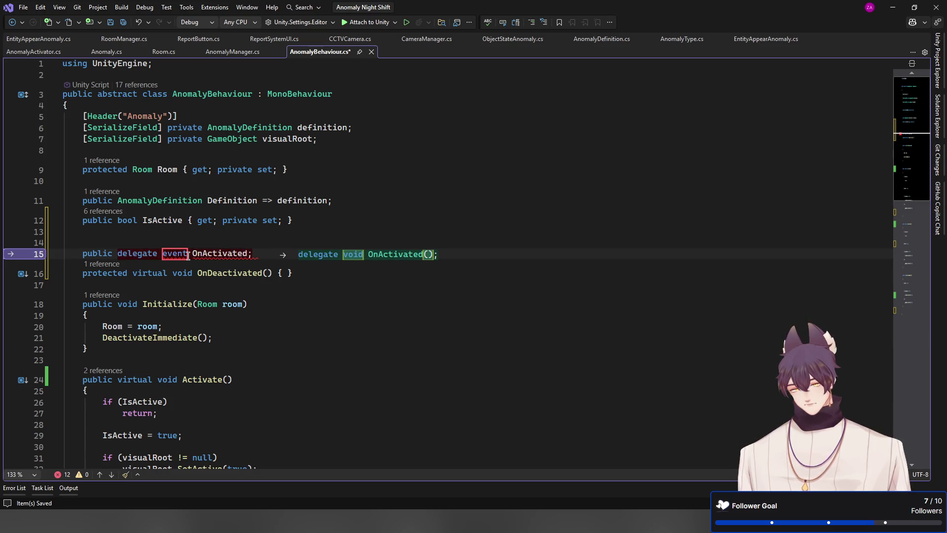
{"action": "double_click", "coordinate": [137, 254]}
{"action": "key", "text": "BackSpace"}
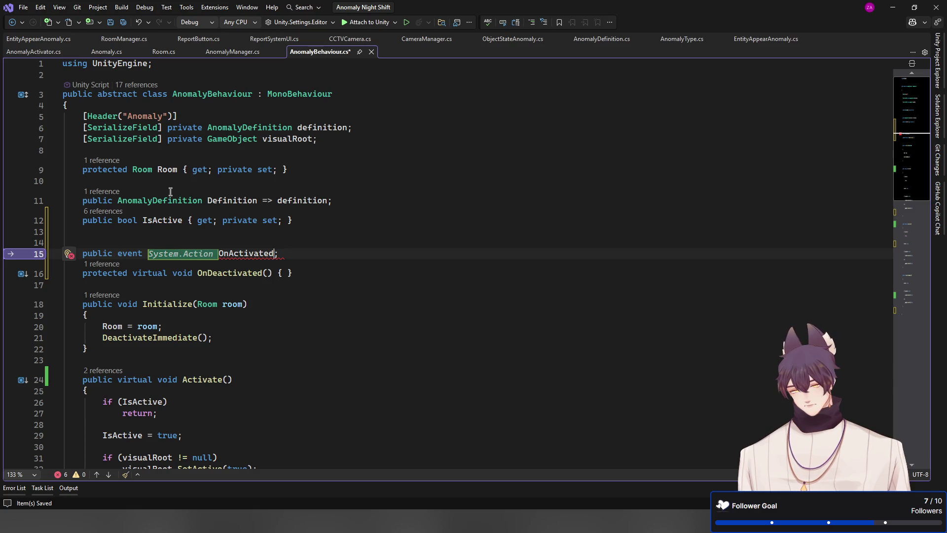
Step: Add 'using System;' and type the OnActivated event as Action
{"action": "left_click", "coordinate": [167, 75]}
{"action": "type", "text": "u"}
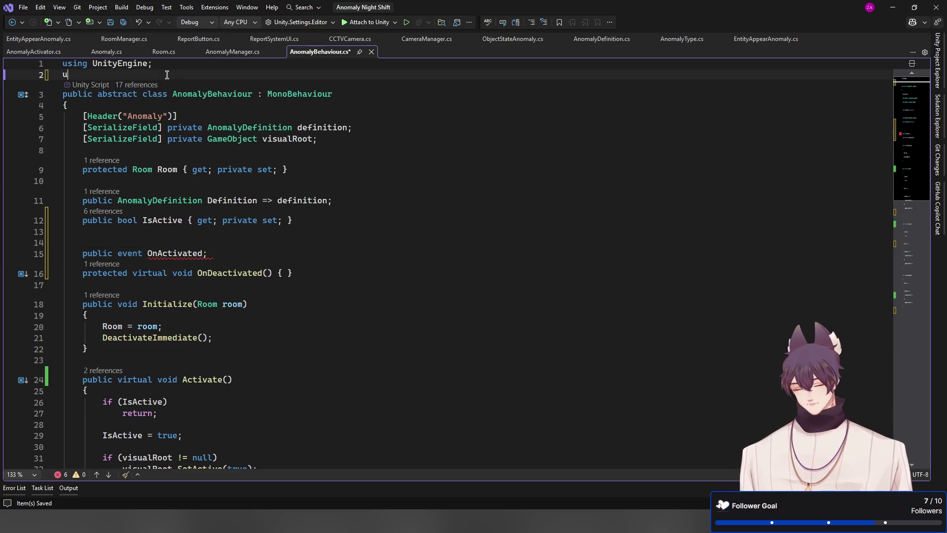
{"action": "type", "text": "sing System;"}
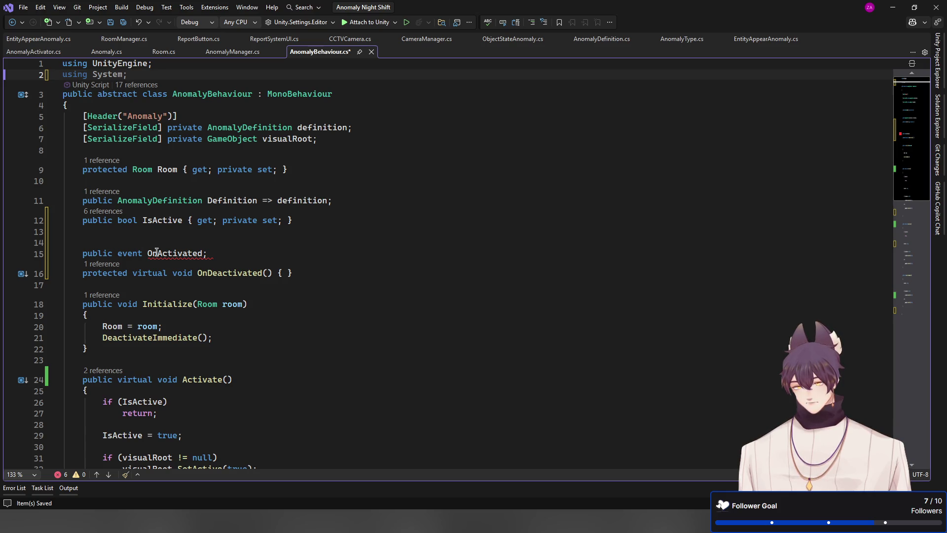
{"action": "left_click", "coordinate": [204, 253]}
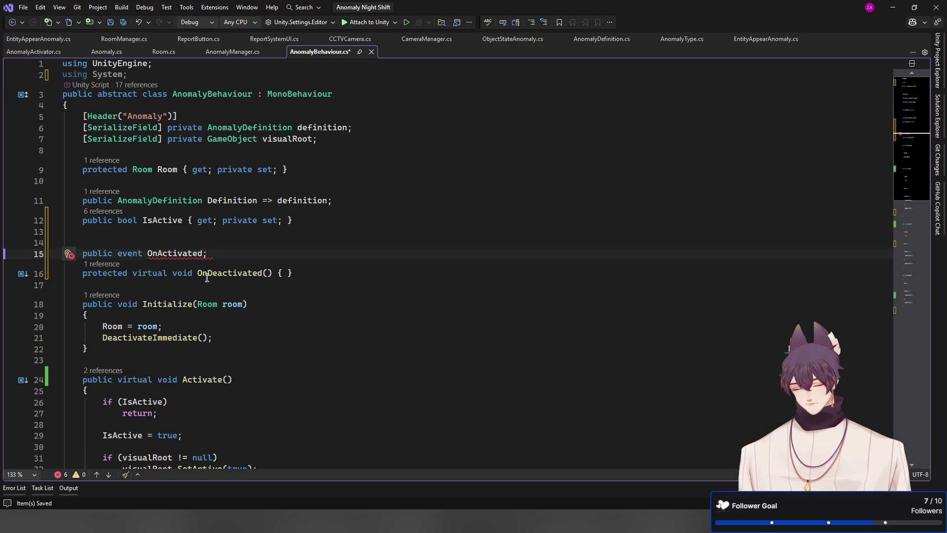
{"action": "key", "text": "BackSpace"}
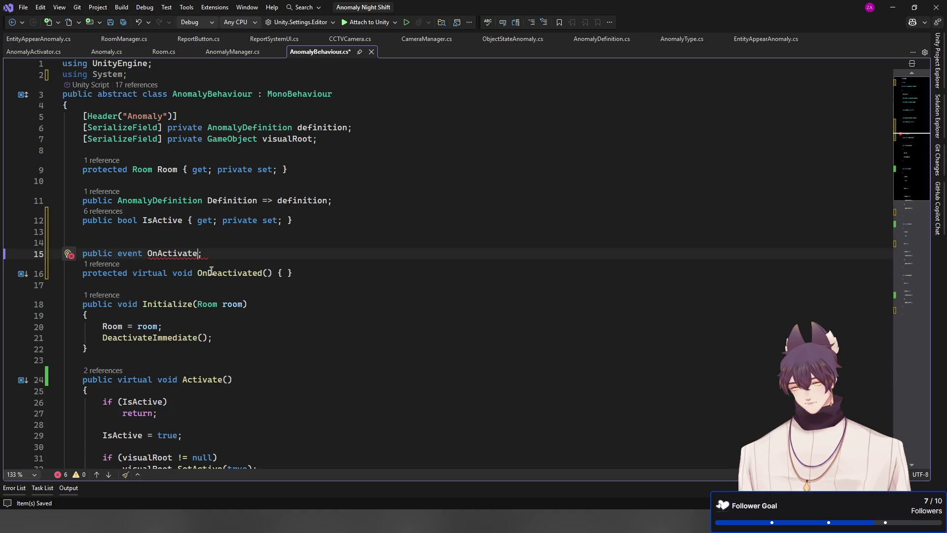
{"action": "type", "text": "d"}
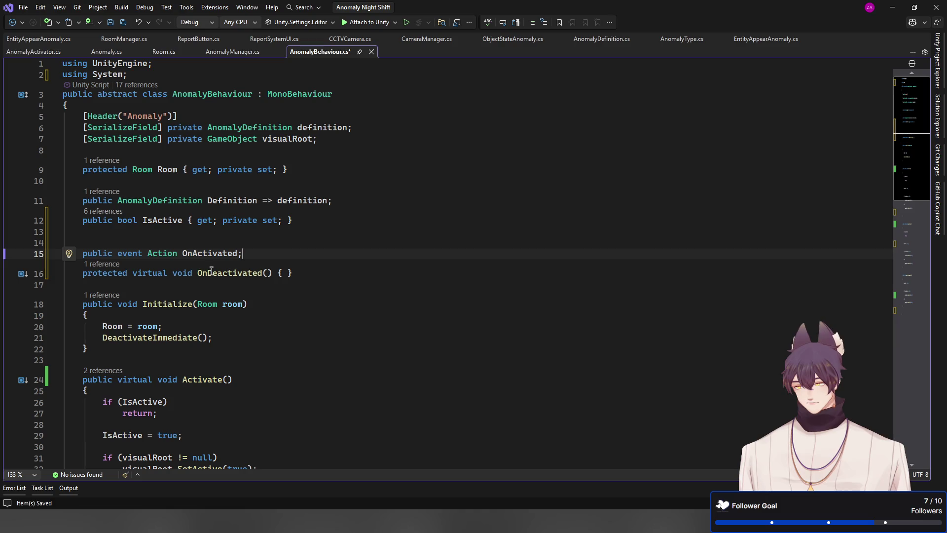
Step: Accept the rewrite of OnDeactivated into a public event Action and save AnomalyBehaviour.cs
{"action": "left_click", "coordinate": [179, 257]}
{"action": "key", "text": "shift+Home"}
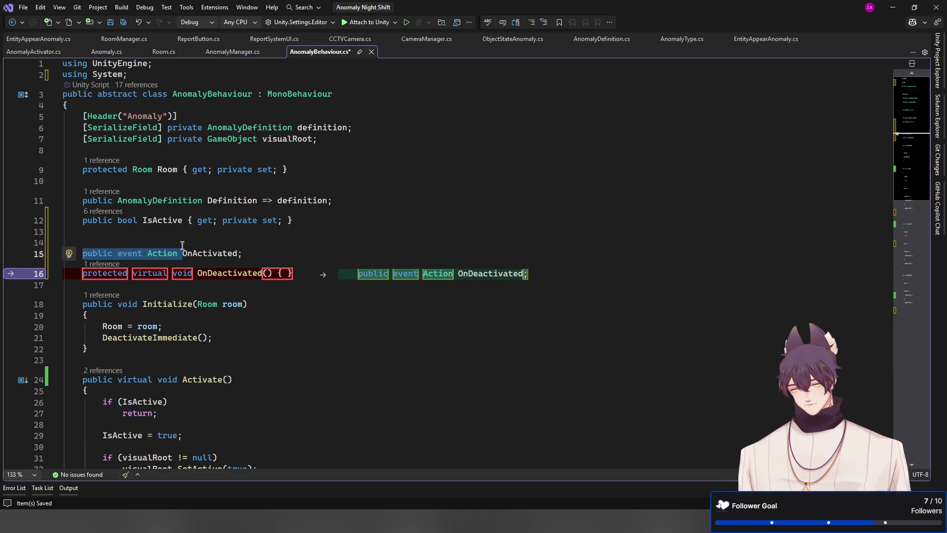
{"action": "left_click", "coordinate": [182, 245]}
{"action": "left_click", "coordinate": [197, 275]}
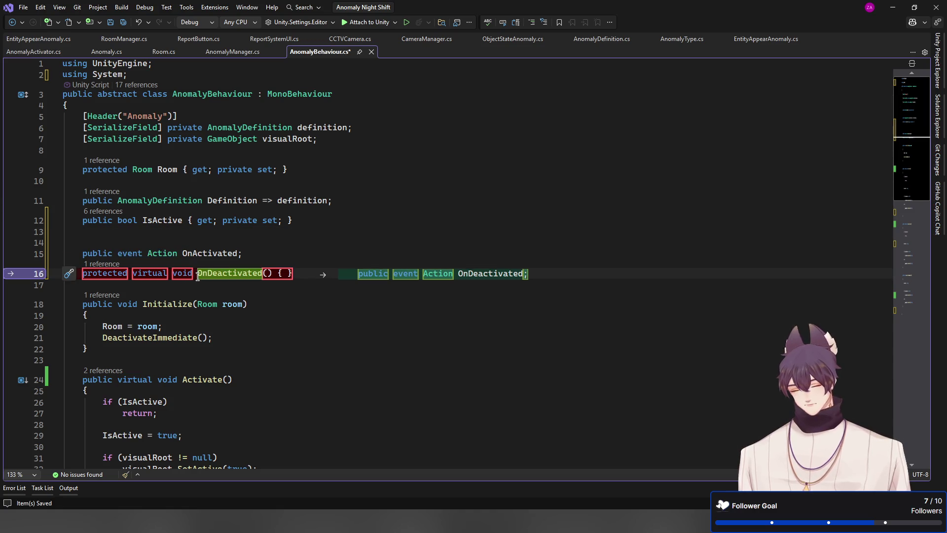
{"action": "key", "text": "Tab"}
{"action": "key", "text": "ctrl+s"}
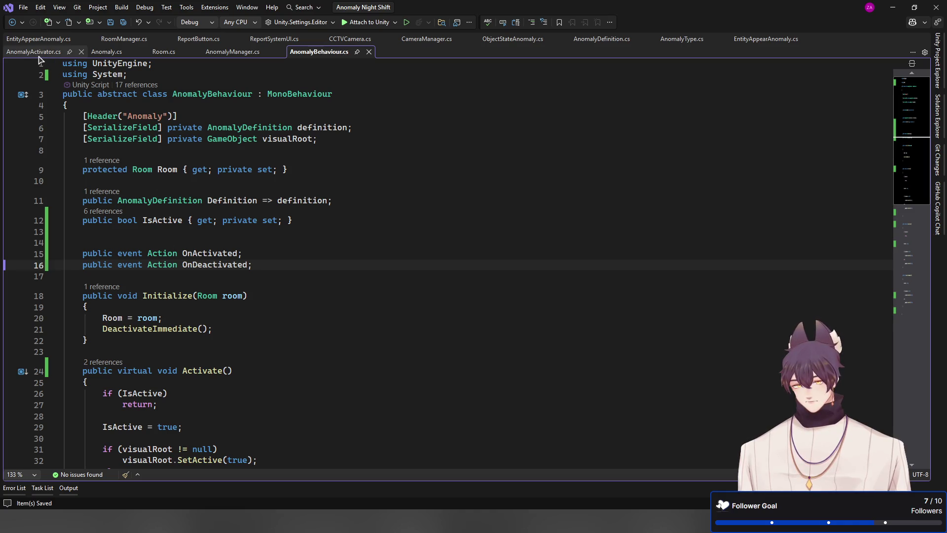
Step: In ObjectStateAnomaly.cs, rename the OnActivated and OnDeactivated overrides to Activate and Deactivate and save
{"action": "left_click", "coordinate": [508, 40]}
{"action": "left_click", "coordinate": [202, 180]}
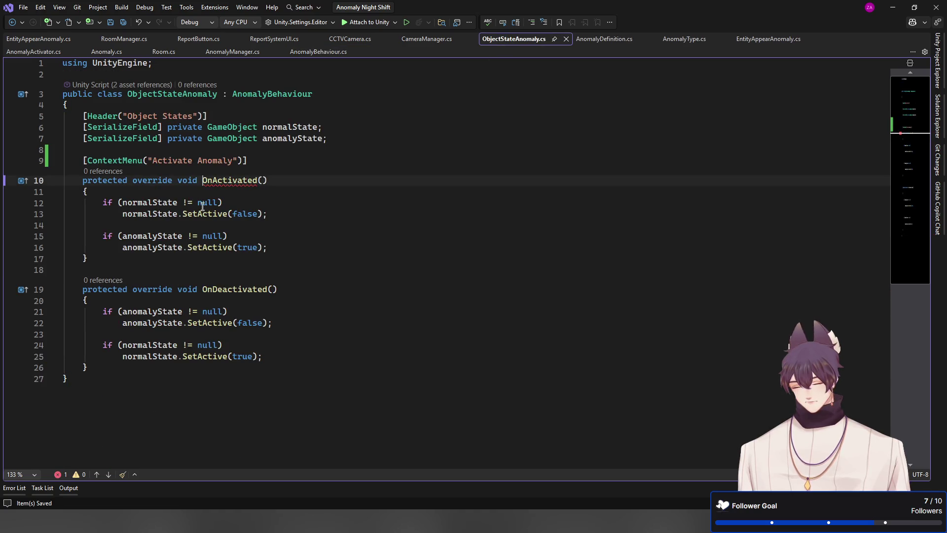
{"action": "key", "text": "Delete"}
{"action": "key", "text": "Delete"}
{"action": "key", "text": "End"}
{"action": "key", "text": "BackSpace"}
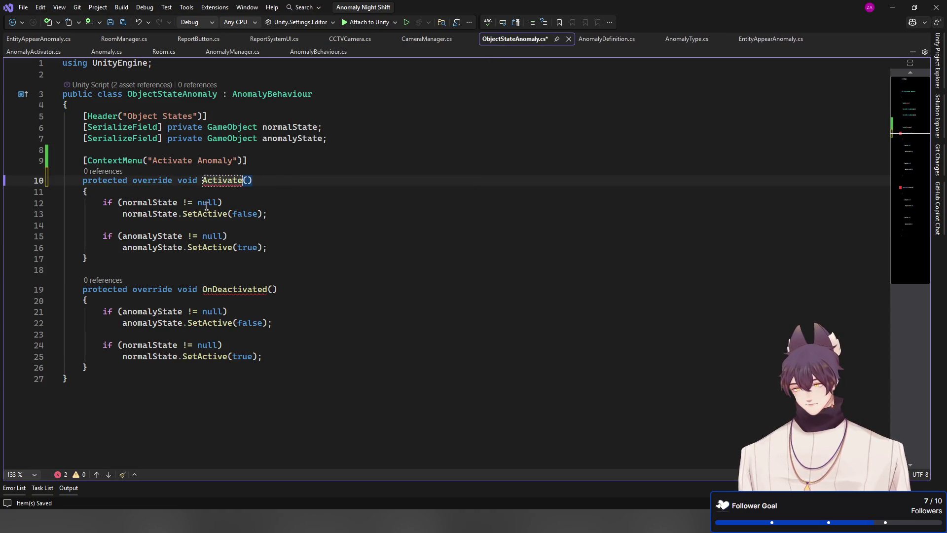
{"action": "left_click", "coordinate": [202, 289]}
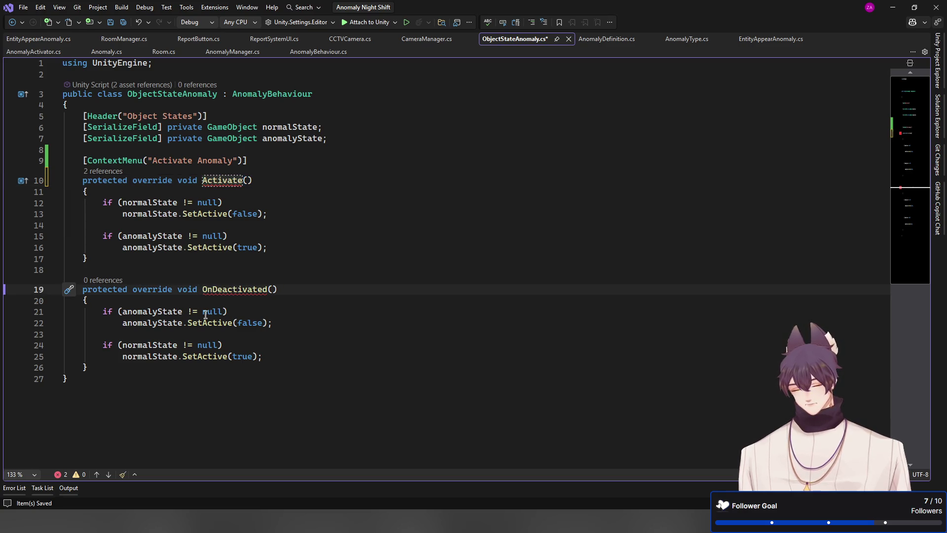
{"action": "key", "text": "Delete"}
{"action": "key", "text": "Delete"}
{"action": "key", "text": "End"}
{"action": "key", "text": "BackSpace"}
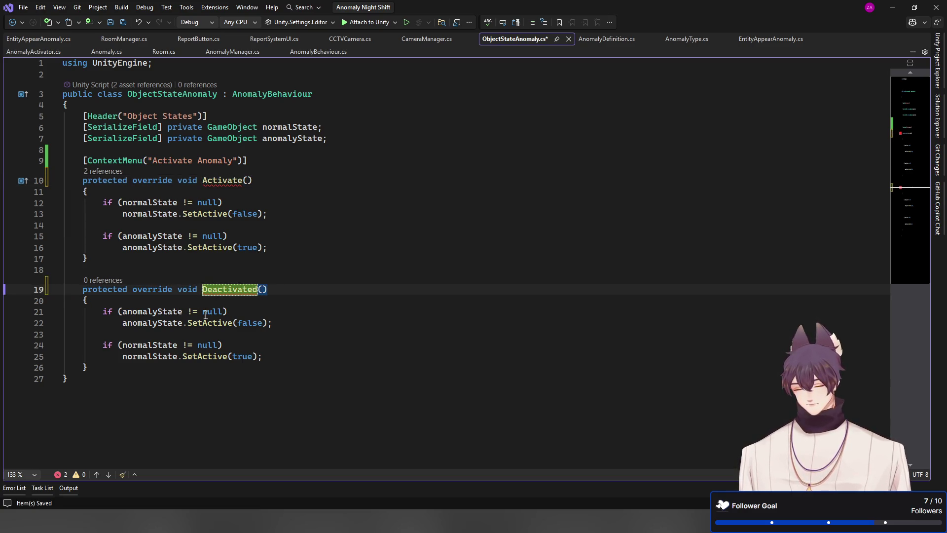
{"action": "key", "text": "ctrl+s"}
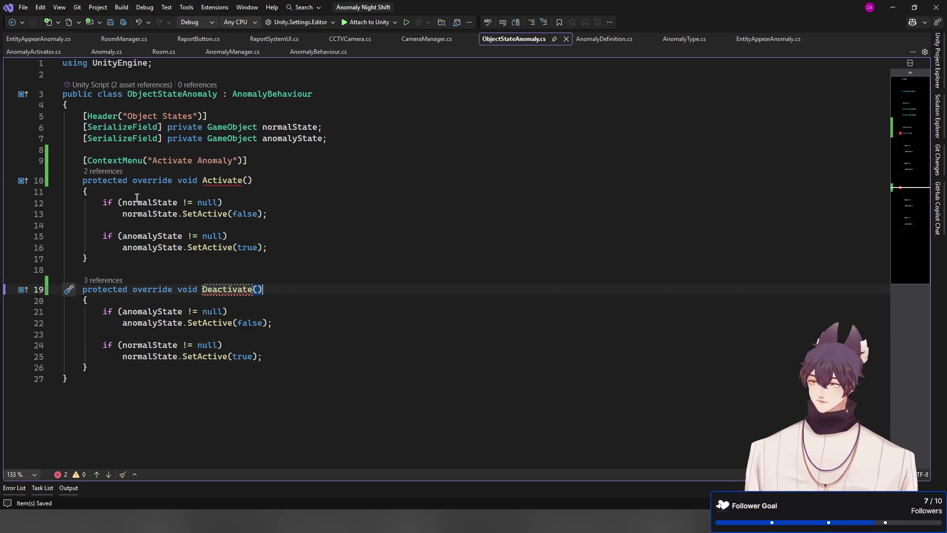
Step: Change both overrides from protected to public and save
{"action": "double_click", "coordinate": [116, 180]}
{"action": "type", "text": "pu"}
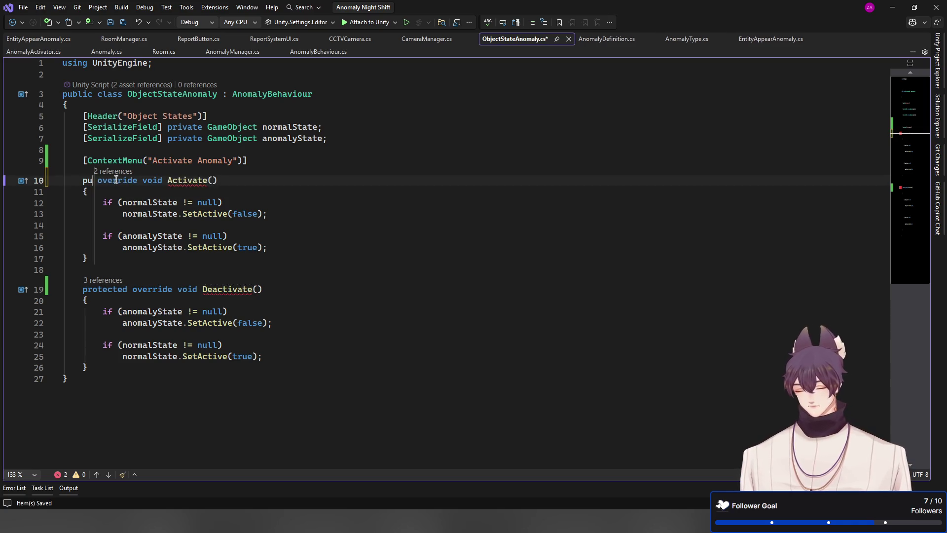
{"action": "type", "text": "blic"}
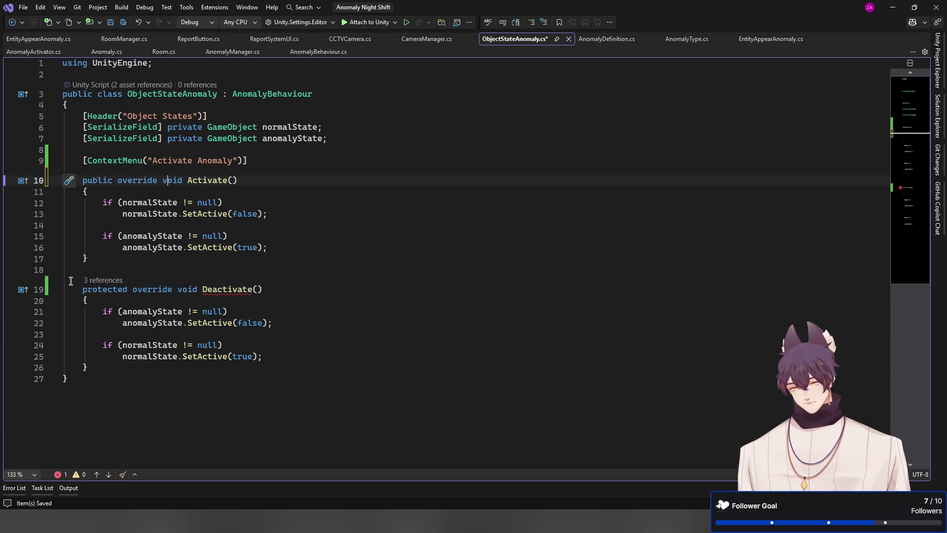
{"action": "double_click", "coordinate": [106, 289]}
{"action": "type", "text": "public"}
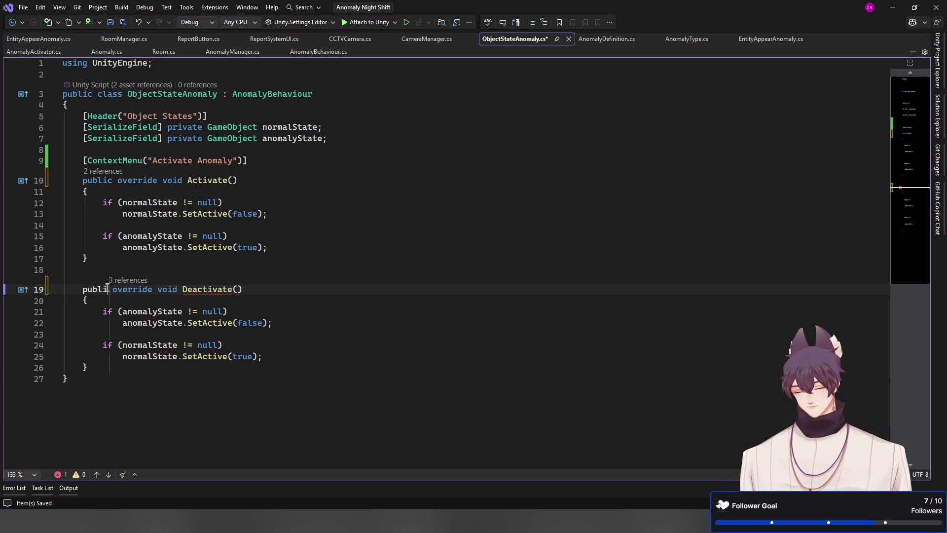
{"action": "key", "text": "ctrl+s"}
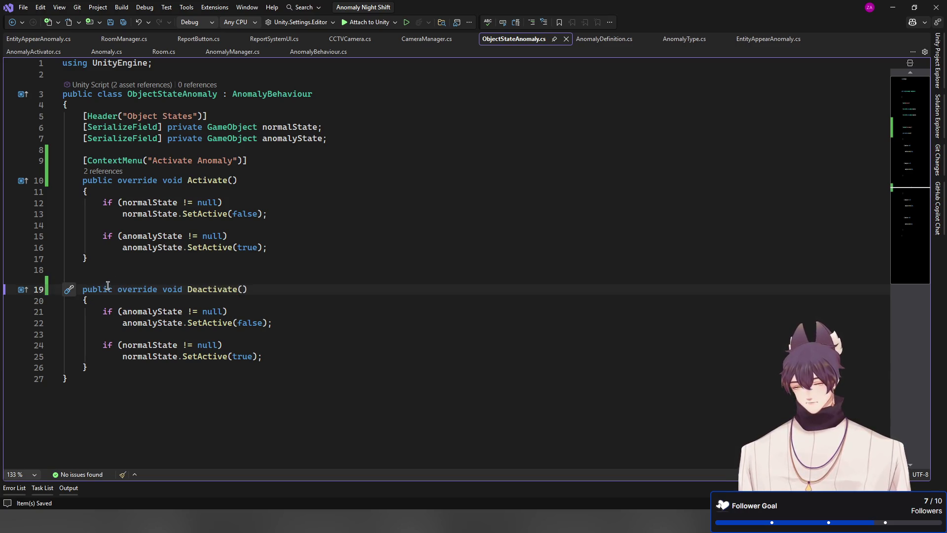
Step: Add a blank line between the methods and select the Activate Anomaly attribute line
{"action": "left_click", "coordinate": [213, 271]}
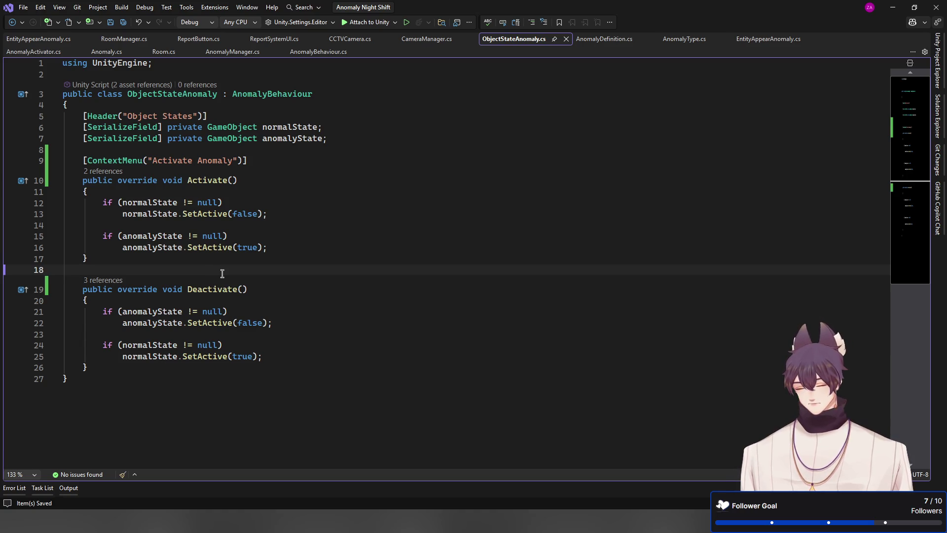
{"action": "key", "text": "Return"}
{"action": "key", "text": "Up"}
{"action": "key", "text": "Up"}
{"action": "key", "text": "Up"}
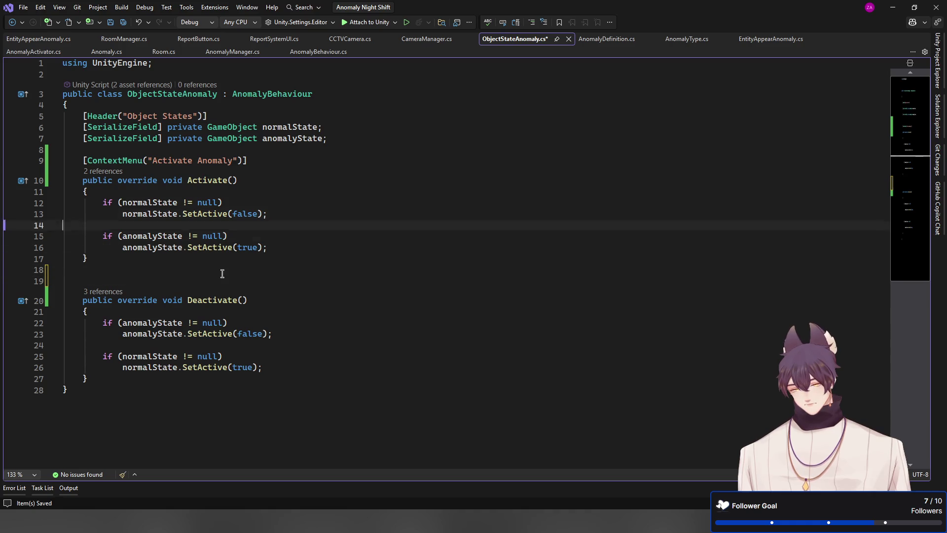
{"action": "key", "text": "Down"}
{"action": "key", "text": "Down"}
{"action": "key", "text": "Down"}
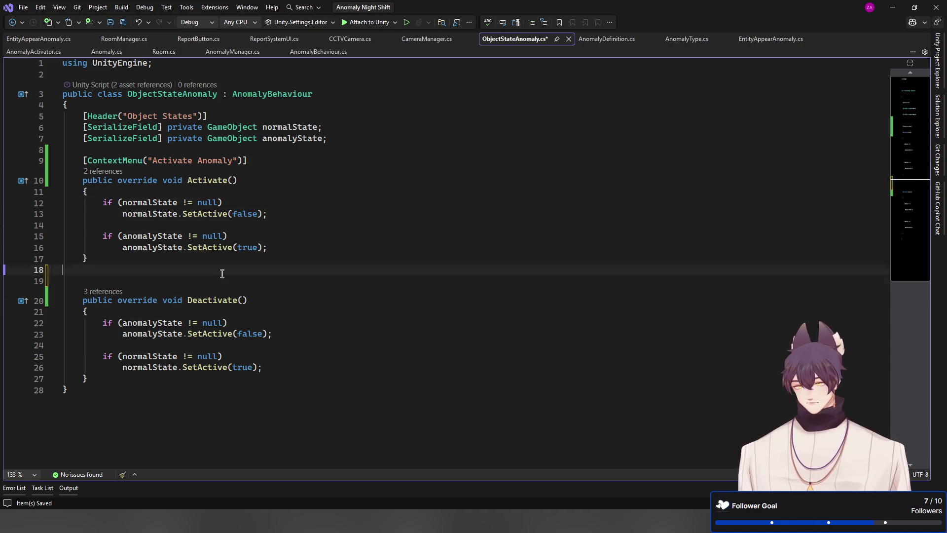
{"action": "key", "text": "Up"}
{"action": "key", "text": "Up"}
{"action": "key", "text": "Up"}
{"action": "key", "text": "Up"}
{"action": "key", "text": "Up"}
{"action": "key", "text": "Up"}
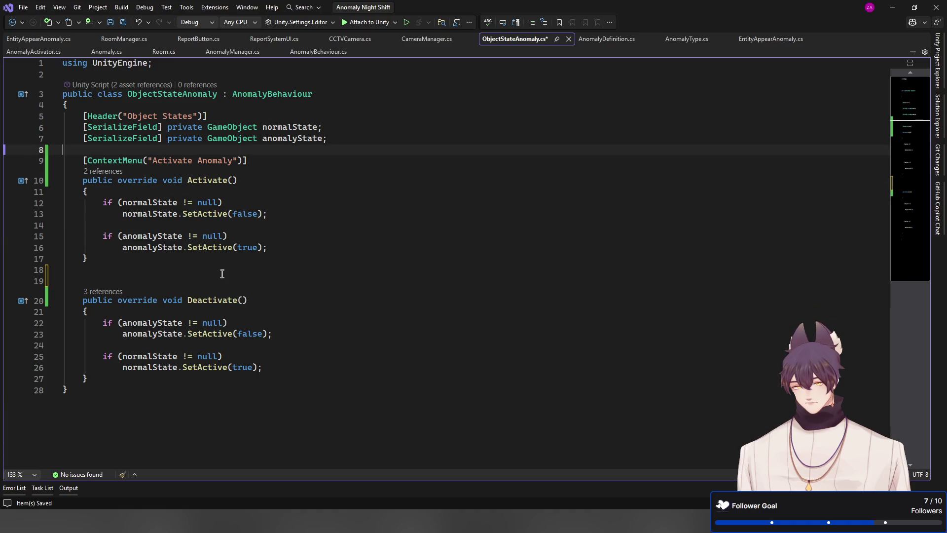
{"action": "key", "text": "shift+Down"}
{"action": "key", "text": "ctrl+c"}
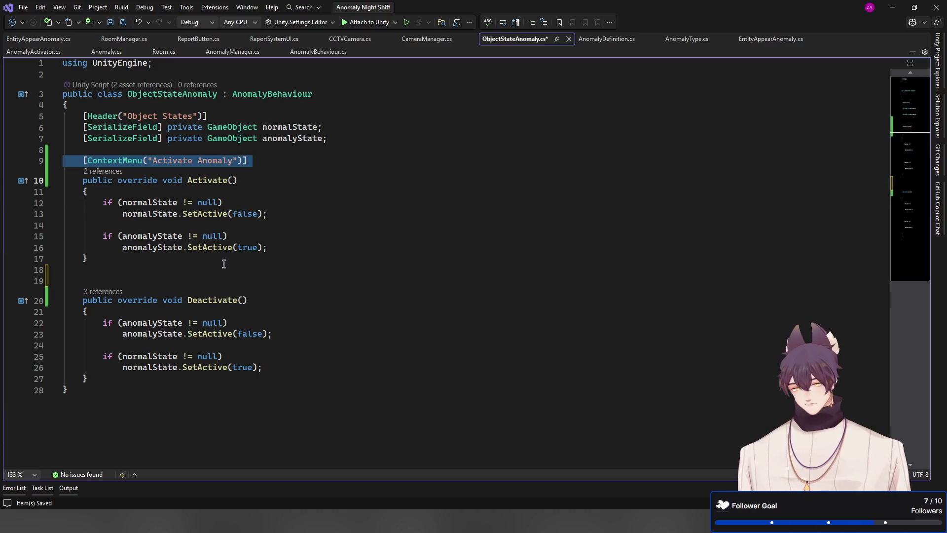
{"action": "left_click", "coordinate": [222, 180]}
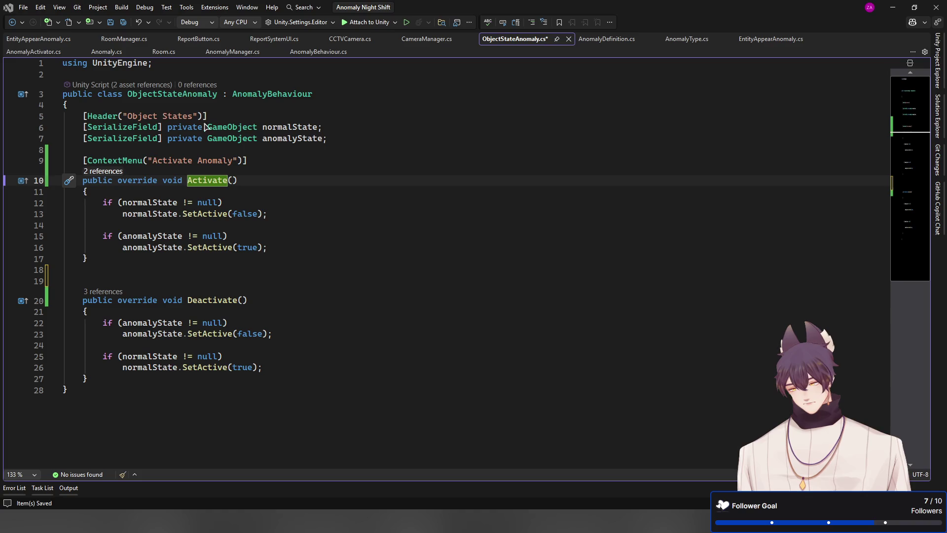
Step: Paste [ContextMenu("Activate Anomaly")] above AnomalyBehaviour's Activate and Deactivate, relabel the second "Deactivate Anomaly", and save
{"action": "key", "text": "alt+Home"}
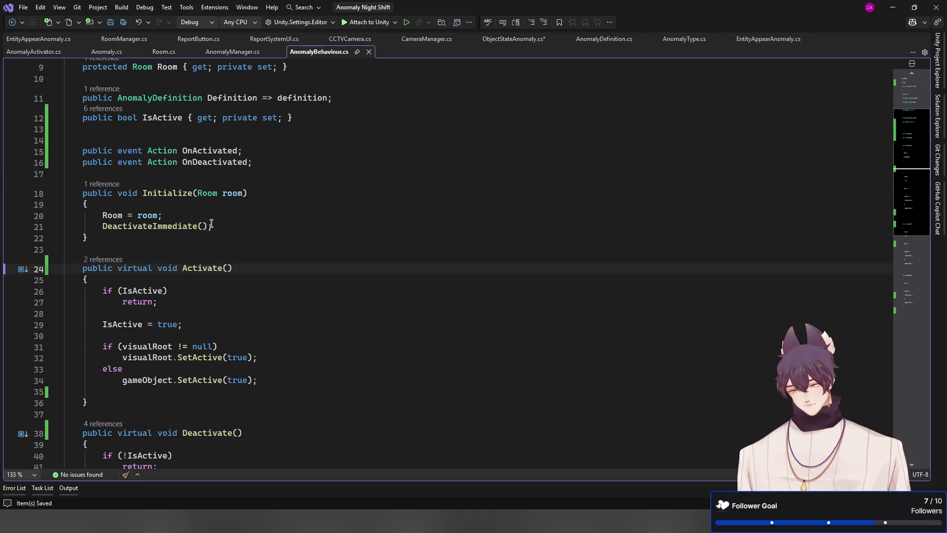
{"action": "key", "text": "Home"}
{"action": "key", "text": "ctrl+v"}
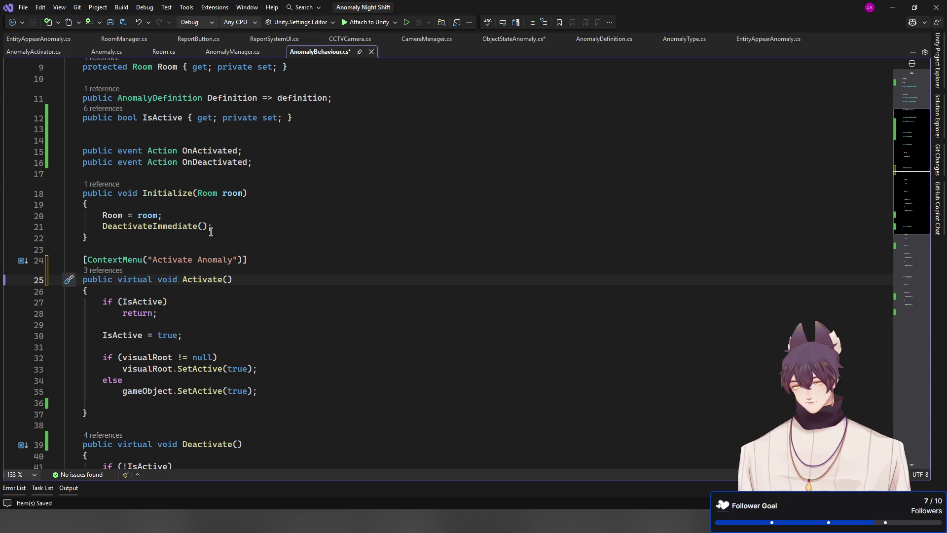
{"action": "key", "text": "Down"}
{"action": "key", "text": "Down"}
{"action": "key", "text": "Down"}
{"action": "key", "text": "ctrl+v"}
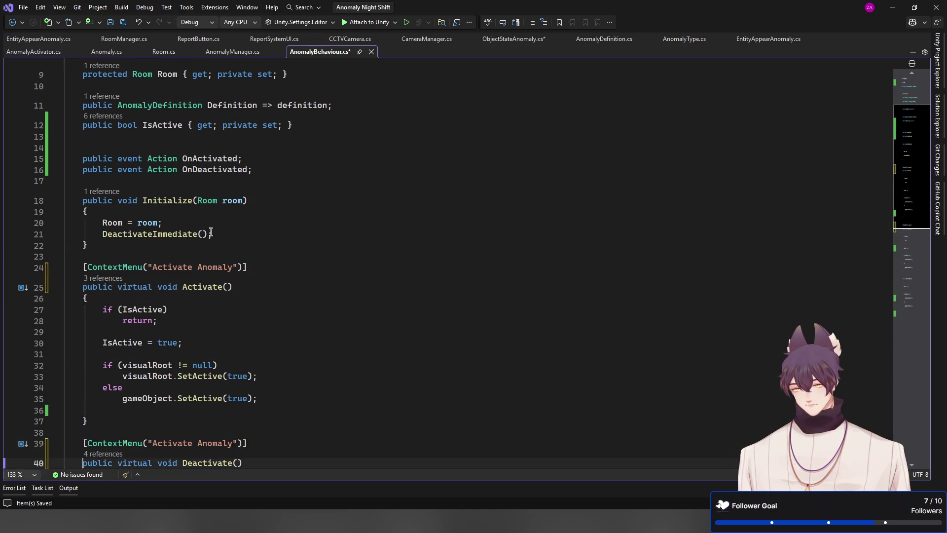
{"action": "key", "text": "Up"}
{"action": "key", "text": "ctrl+Right"}
{"action": "key", "text": "ctrl+Right"}
{"action": "key", "text": "ctrl+Right"}
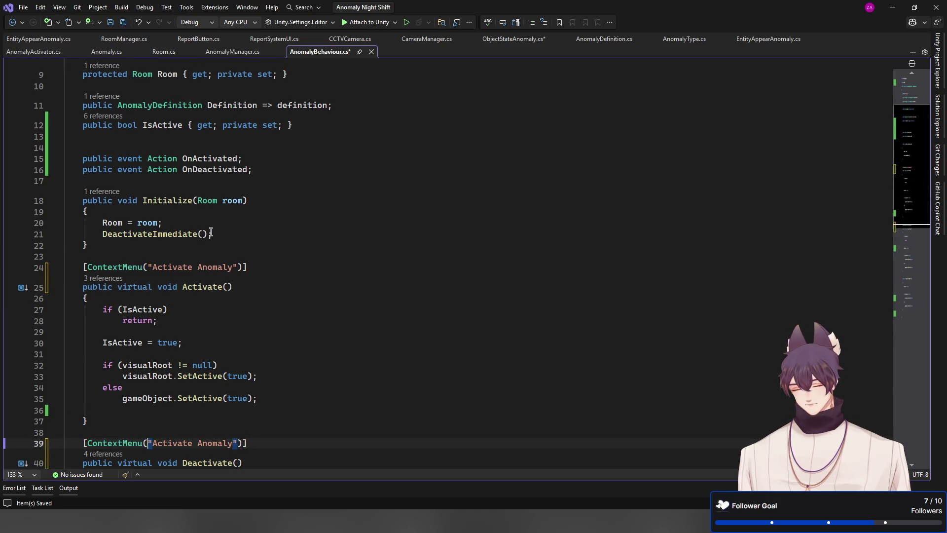
{"action": "type", "text": "Dea"}
{"action": "key", "text": "Delete"}
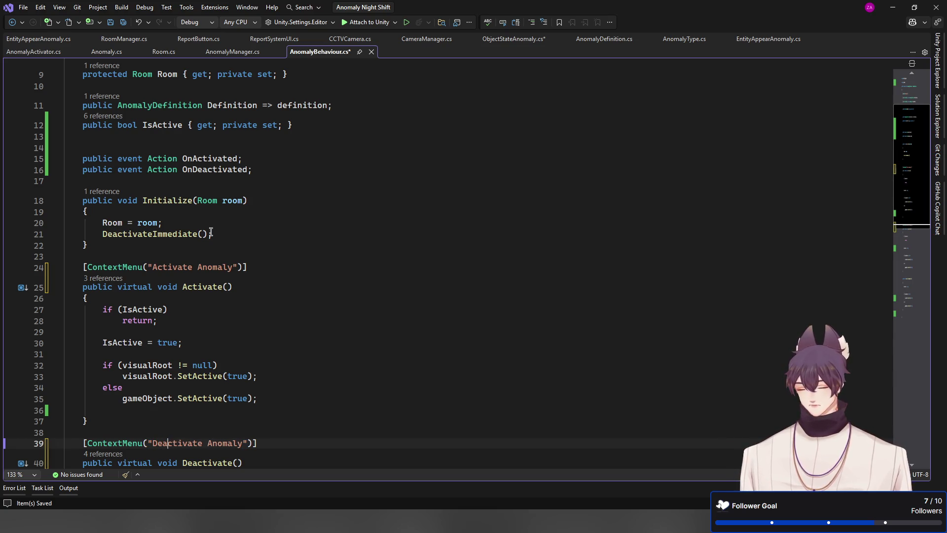
{"action": "key", "text": "ctrl+s"}
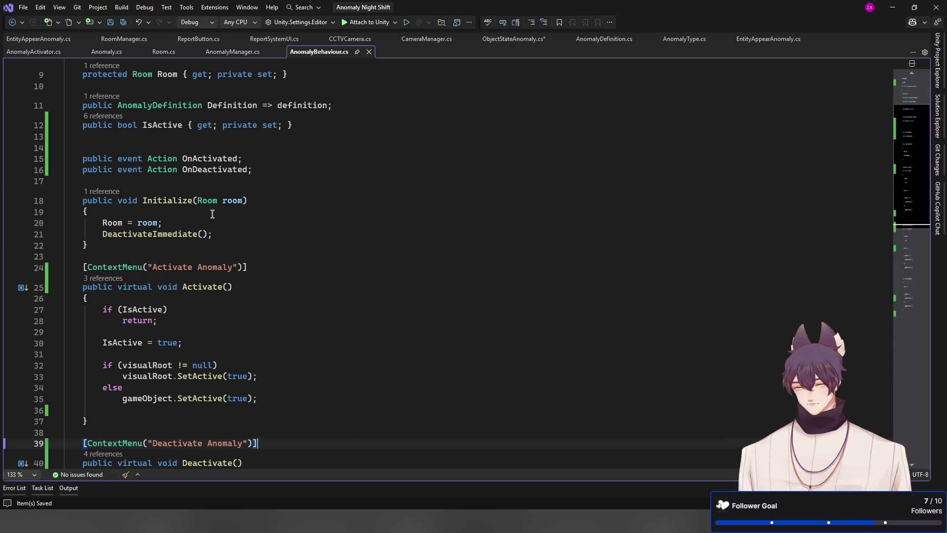
{"action": "scroll", "coordinate": [287, 270], "scroll_direction": "down", "scroll_amount": 3}
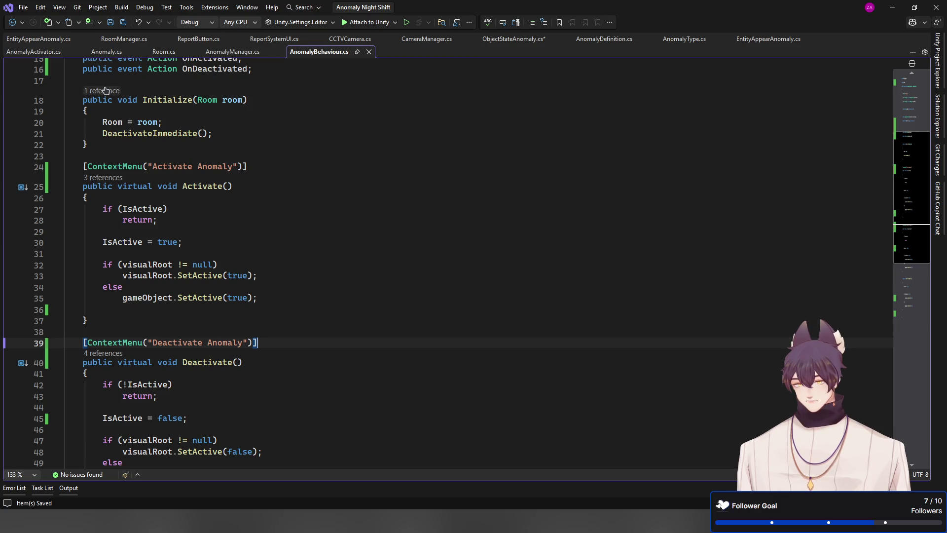
Step: Temporarily comment out ObjectStateAnomaly's Activate Anomaly attribute, check Unity, then restore it and save
{"action": "left_click", "coordinate": [495, 41]}
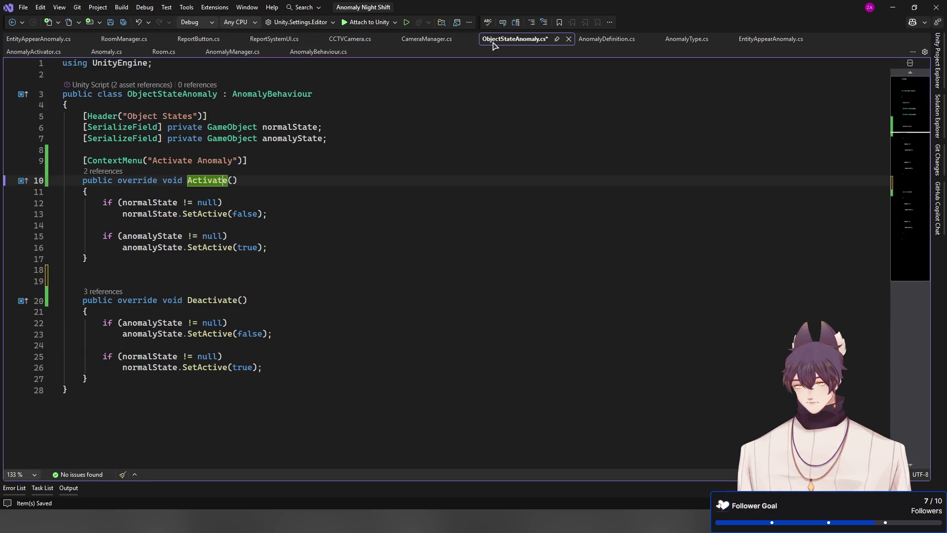
{"action": "left_click", "coordinate": [353, 157]}
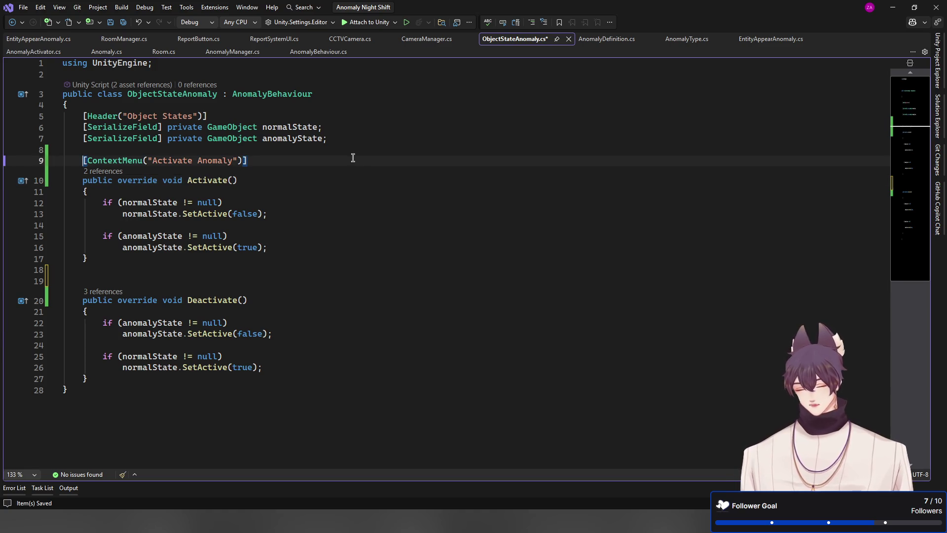
{"action": "key", "text": "ctrl+k"}
{"action": "key", "text": "ctrl+c"}
{"action": "key", "text": "ctrl+s"}
{"action": "key", "text": "alt+Tab"}
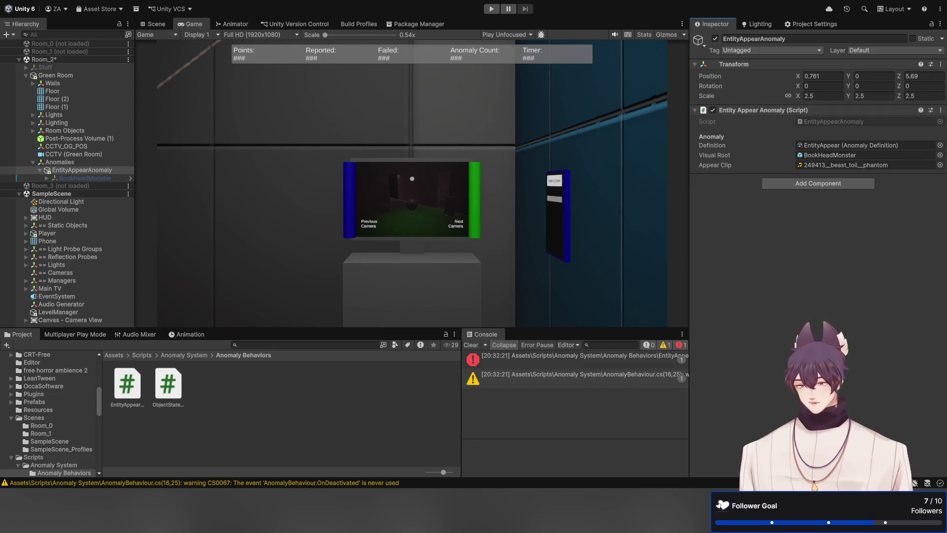
{"action": "key", "text": "alt+Tab"}
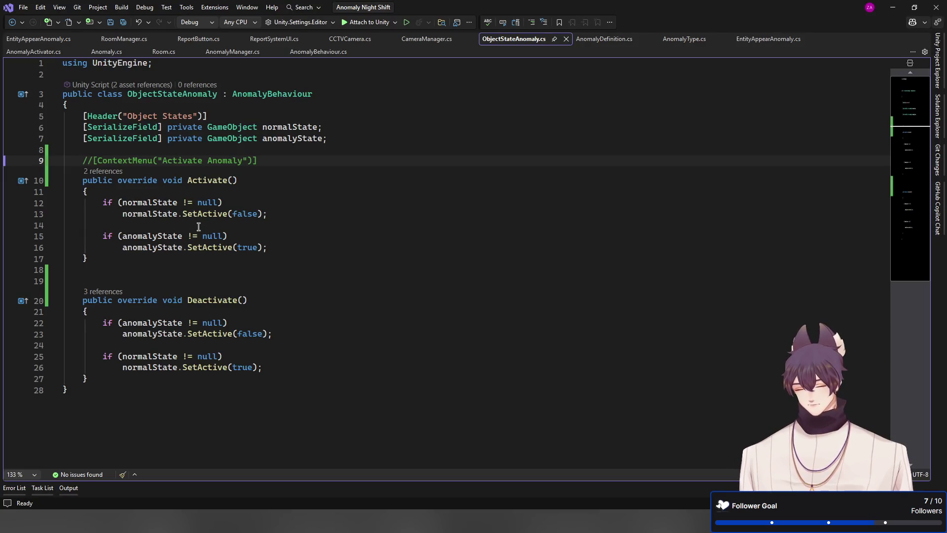
{"action": "key", "text": "ctrl+k"}
{"action": "key", "text": "ctrl+u"}
{"action": "key", "text": "ctrl+s"}
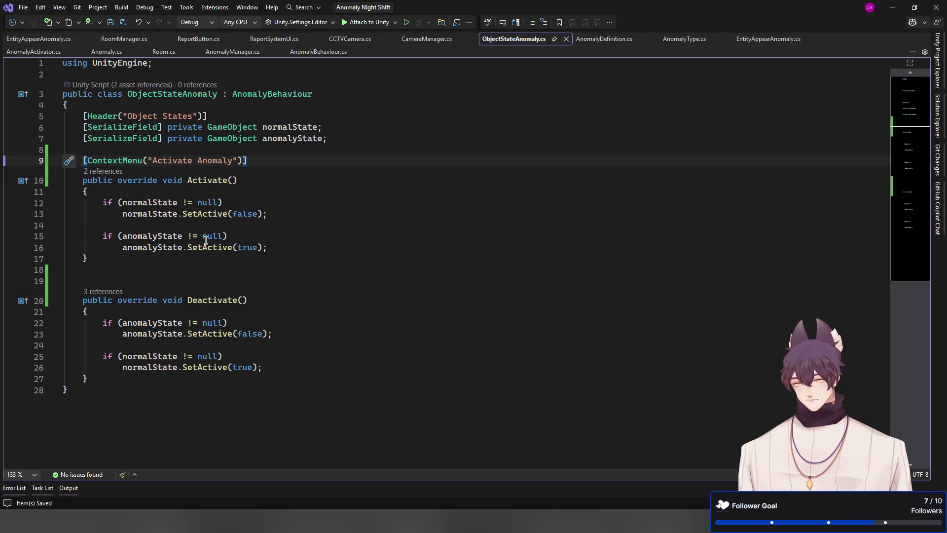
Step: Duplicate the attribute above Deactivate and accept the "Deactivate Anomaly" label
{"action": "key", "text": "Down"}
{"action": "key", "text": "Down"}
{"action": "key", "text": "Down"}
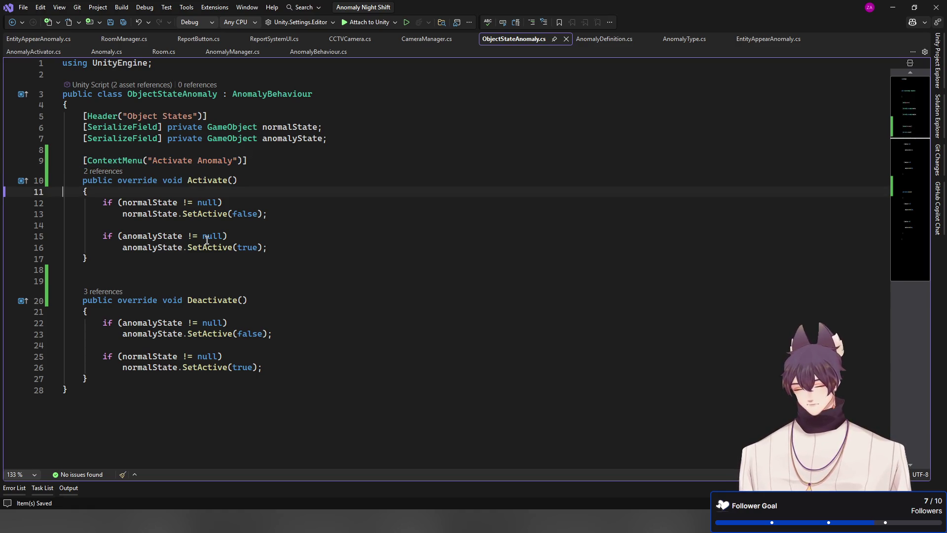
{"action": "key", "text": "Down"}
{"action": "key", "text": "Down"}
{"action": "key", "text": "ctrl+v"}
{"action": "key", "text": "Up"}
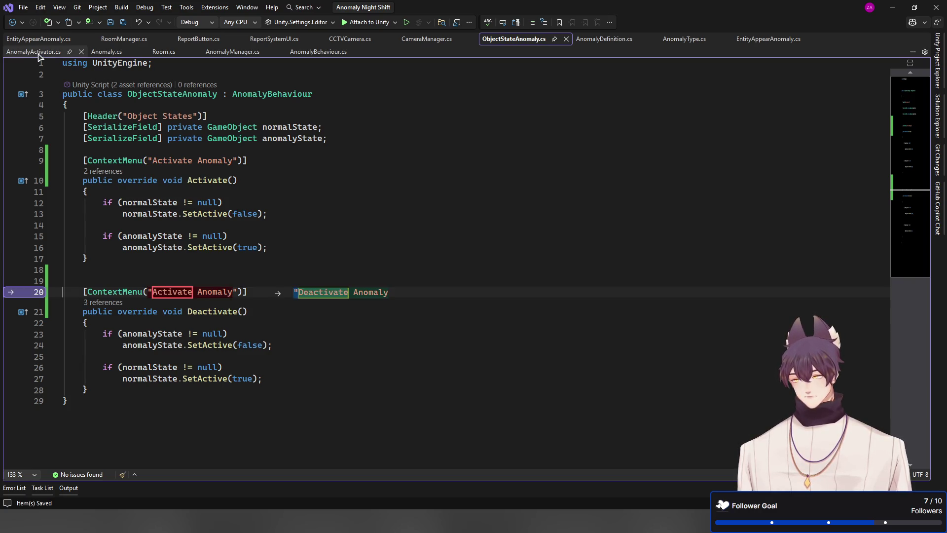
{"action": "key", "text": "Tab"}
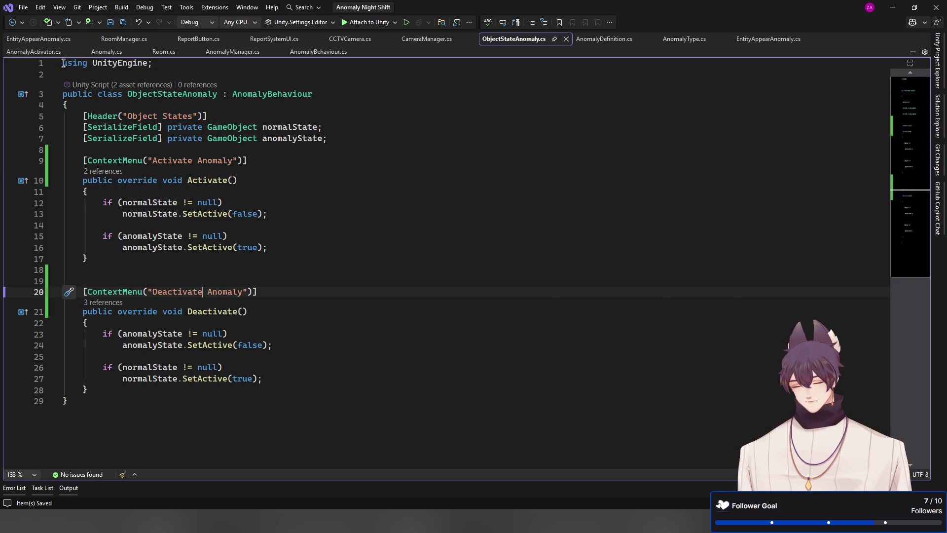
Step: In EntityAppearAnomaly.cs, fix the base.OnActivated() call to base.Activate()
{"action": "left_click", "coordinate": [39, 39]}
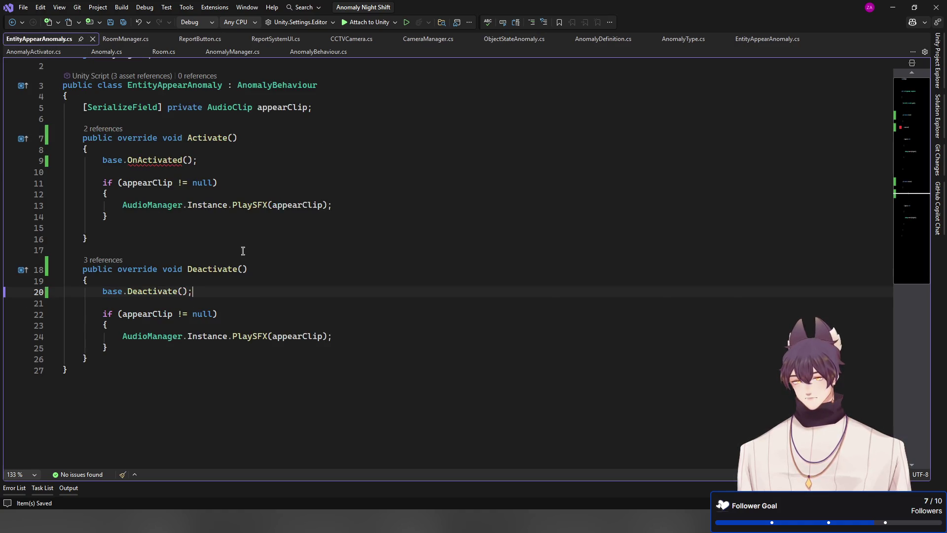
{"action": "left_click", "coordinate": [254, 149]}
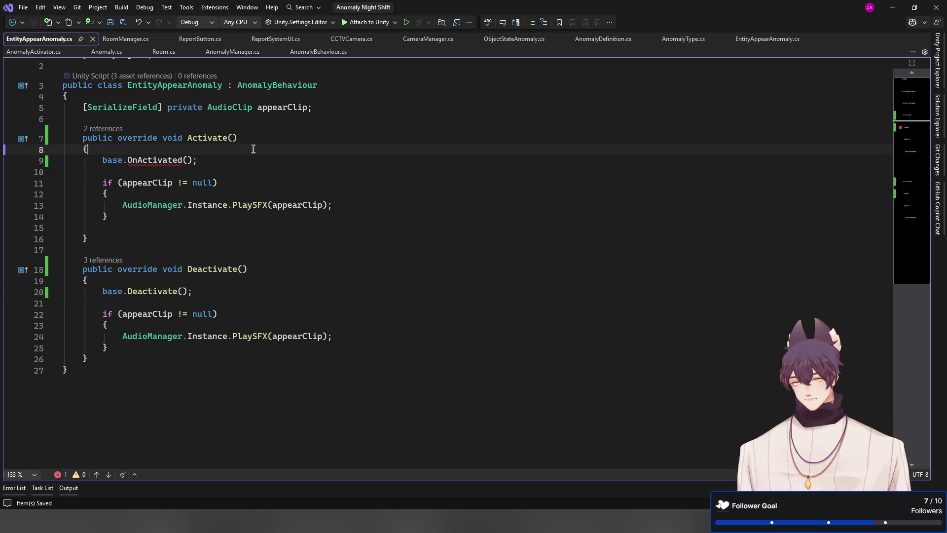
{"action": "double_click", "coordinate": [132, 156]}
{"action": "type", "text": "Activated"}
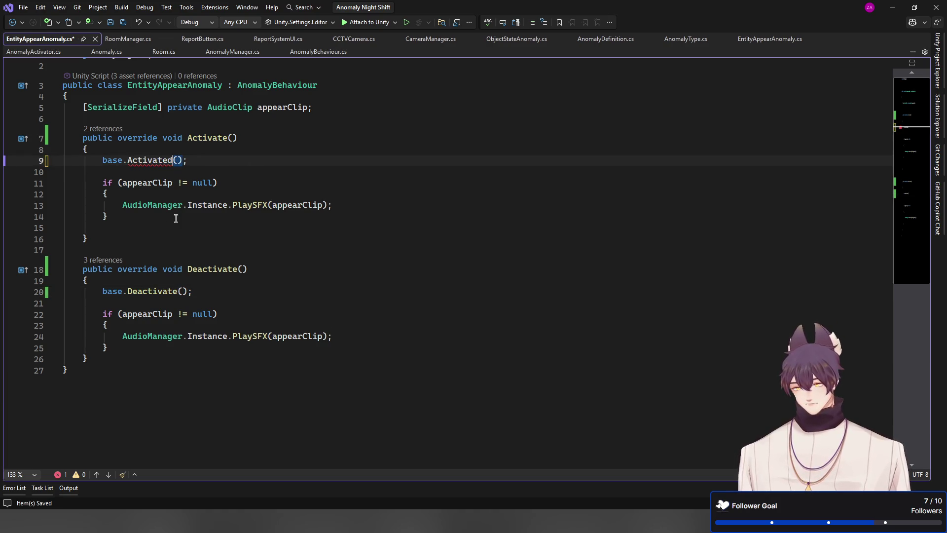
{"action": "key", "text": "BackSpace"}
Step: Add Activate Anomaly and Deactivate Anomaly ContextMenu attributes above both methods and save
{"action": "key", "text": "Up"}
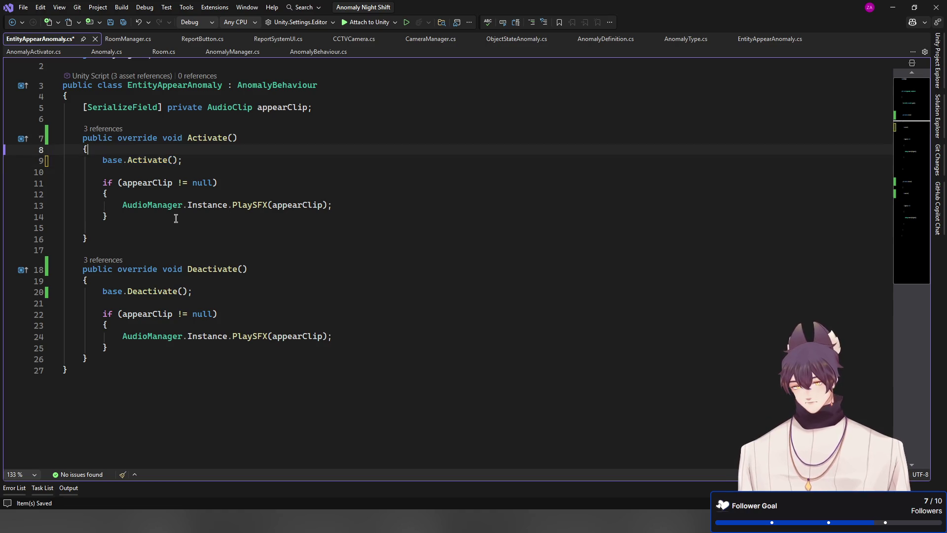
{"action": "key", "text": "Up"}
{"action": "key", "text": "ctrl+v"}
{"action": "key", "text": "Down"}
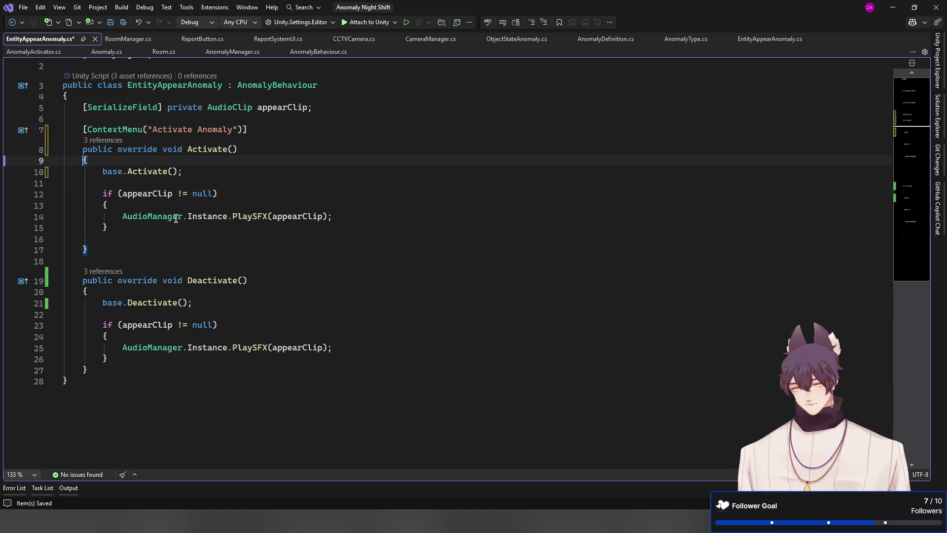
{"action": "key", "text": "Down"}
{"action": "key", "text": "Down"}
{"action": "key", "text": "Down"}
{"action": "key", "text": "ctrl+v"}
{"action": "key", "text": "Up"}
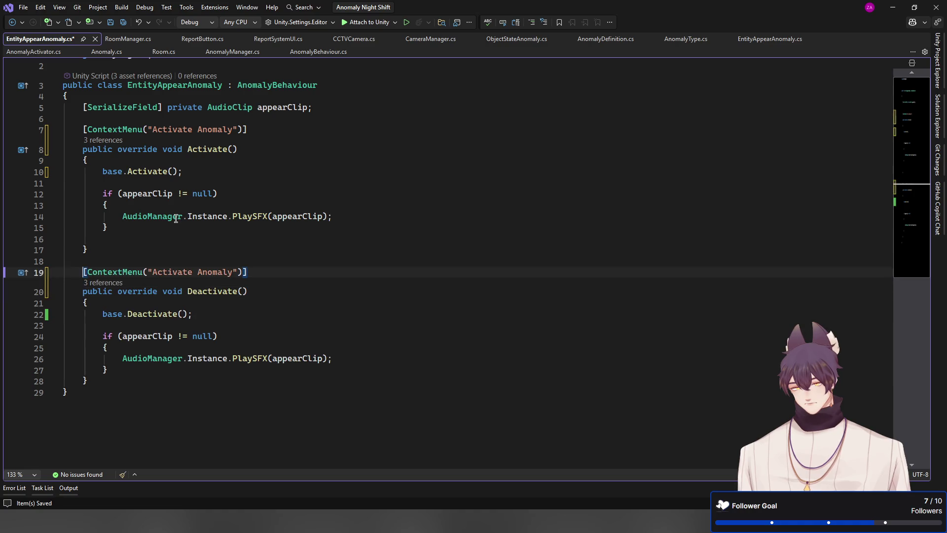
{"action": "key", "text": "ctrl+Right"}
{"action": "key", "text": "ctrl+Right"}
{"action": "key", "text": "ctrl+Right"}
{"action": "key", "text": "Tab"}
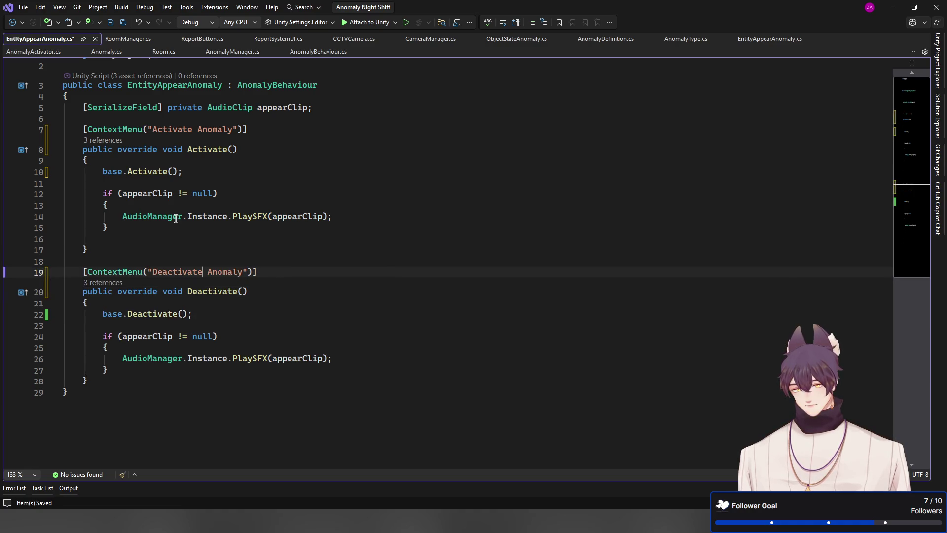
{"action": "key", "text": "ctrl+s"}
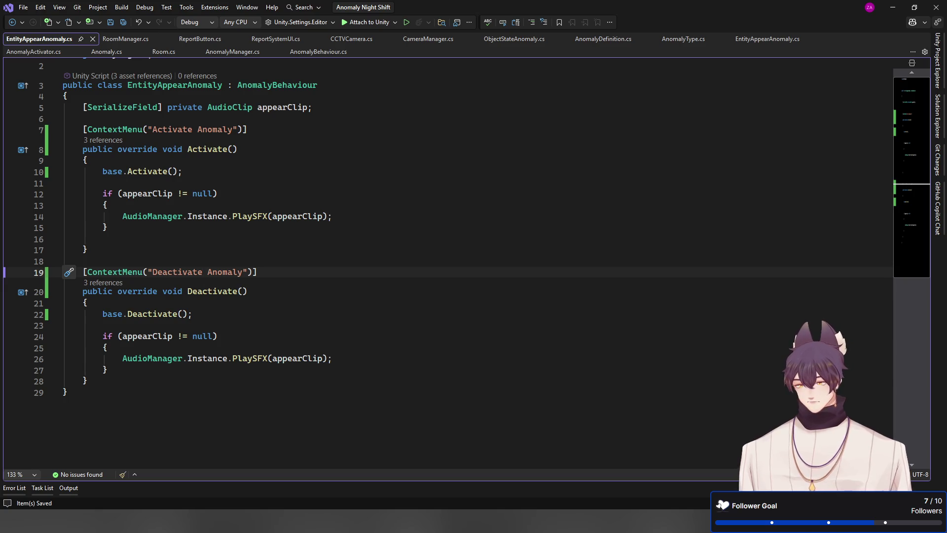
{"action": "key", "text": "alt+Tab"}
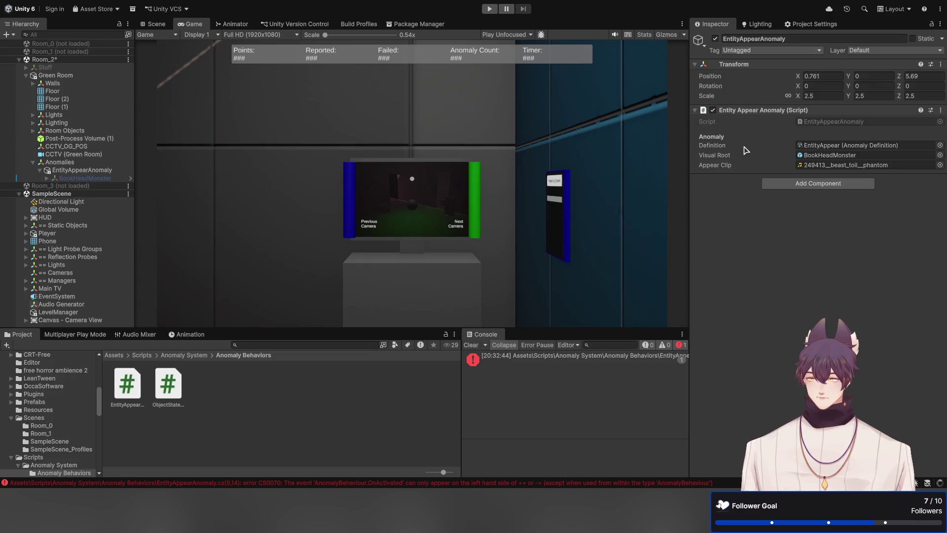
Step: Inspect the EntityAppearAnomaly object's Entity Appear Anomaly component, then switch back to Visual Studio
{"action": "left_click", "coordinate": [110, 171]}
{"action": "left_click", "coordinate": [758, 119]}
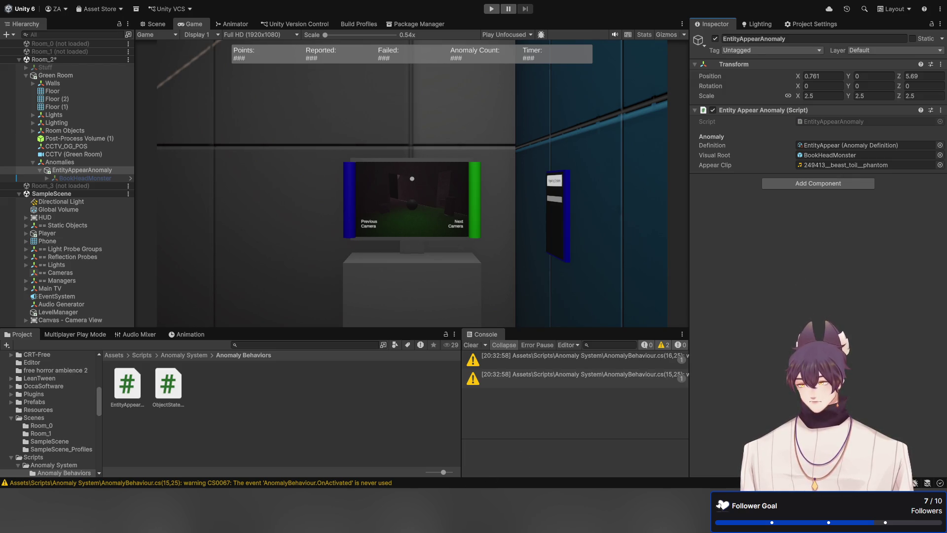
{"action": "key", "text": "alt+Tab"}
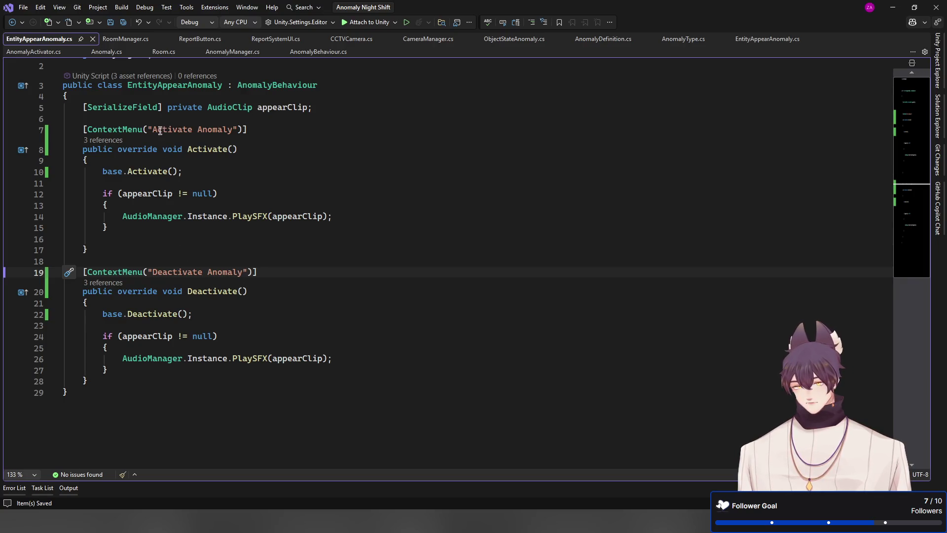
Step: Rename the first ContextMenu entry to "Anomaly/Activate" and save the script
{"action": "left_click", "coordinate": [152, 130]}
{"action": "left_click", "coordinate": [197, 130], "text": "shift"}
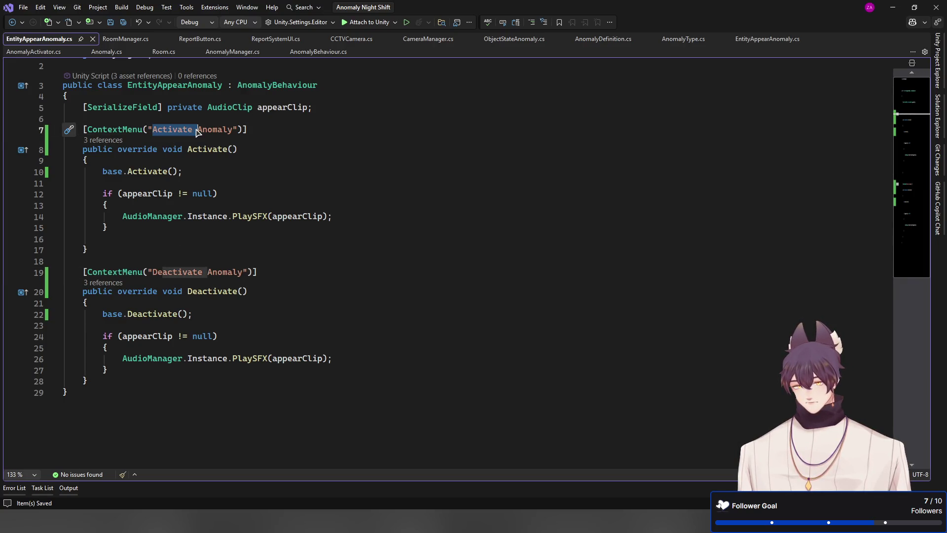
{"action": "key", "text": "shift+Left"}
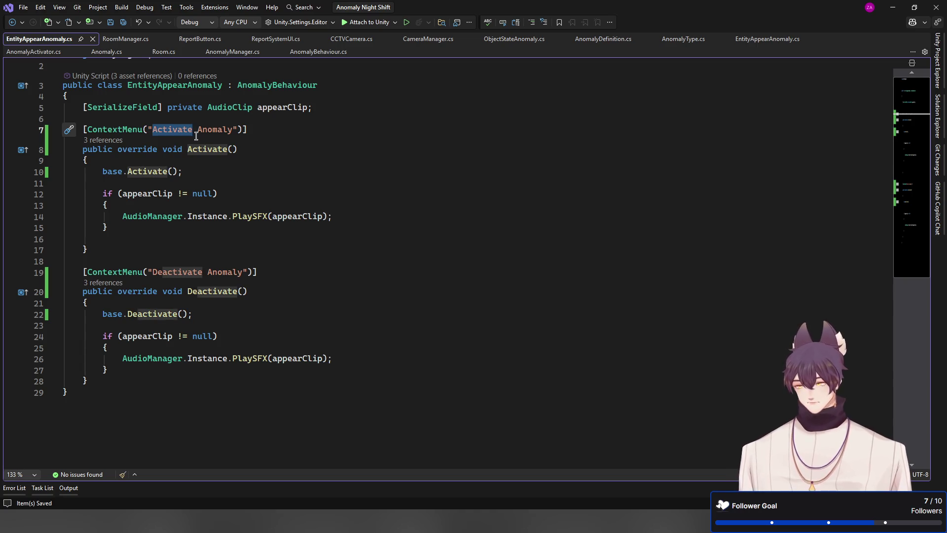
{"action": "key", "text": "Delete"}
{"action": "key", "text": "Delete"}
{"action": "key", "text": "ctrl+Right"}
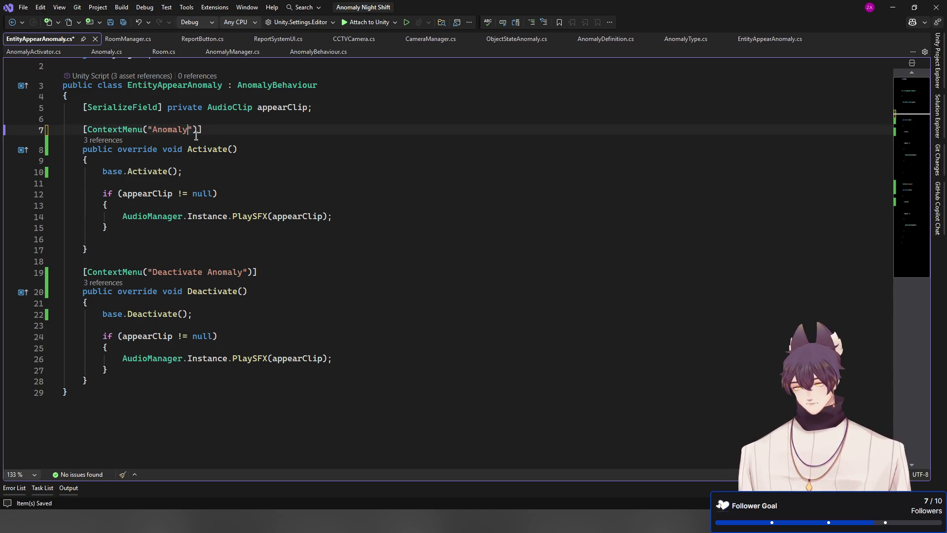
{"action": "type", "text": "/Activate"}
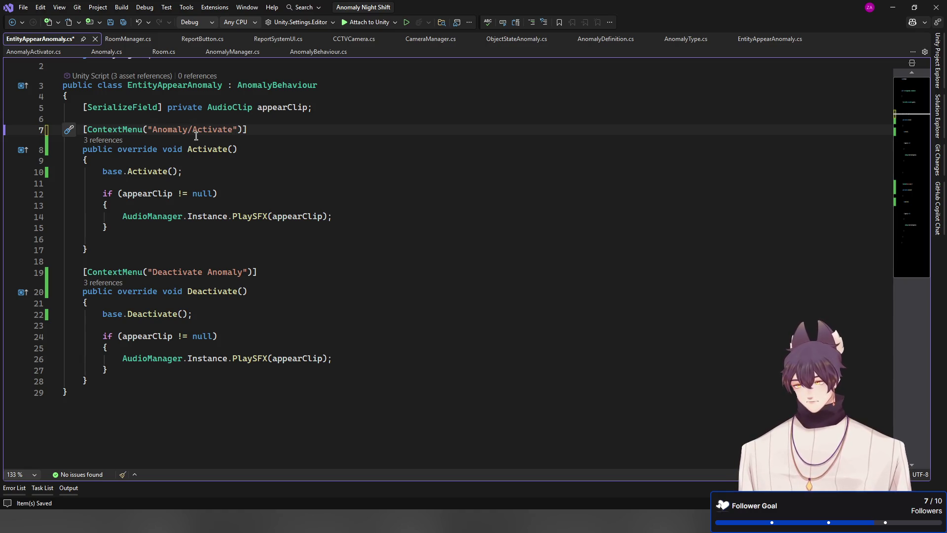
{"action": "key", "text": "ctrl+s"}
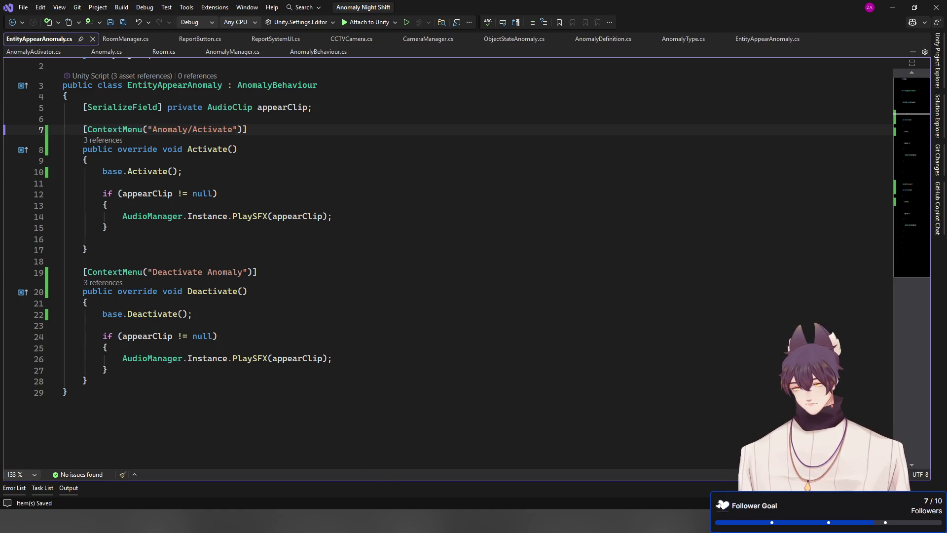
Step: Check the menu in Unity, then rename the second entry to "Anomaly/Deactivate" and save
{"action": "key", "text": "alt+Tab"}
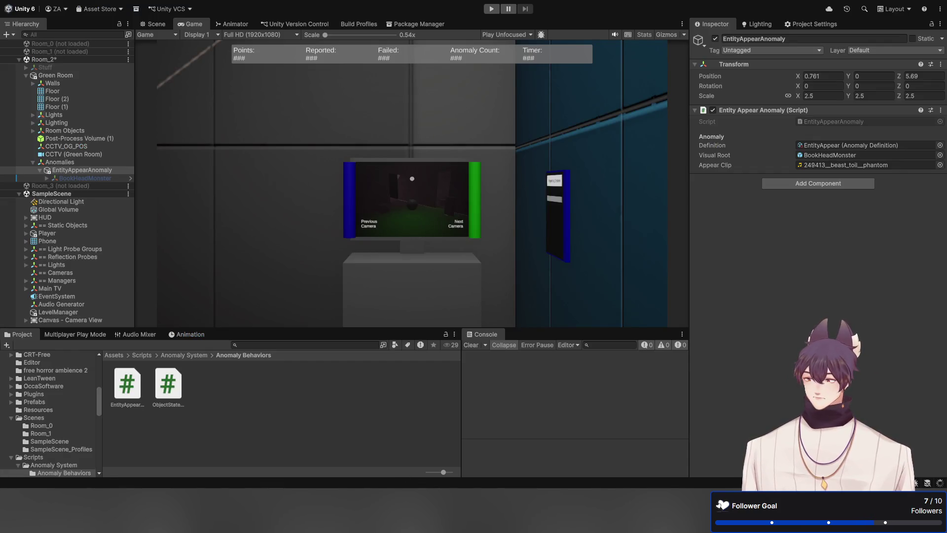
{"action": "key", "text": "alt+Tab"}
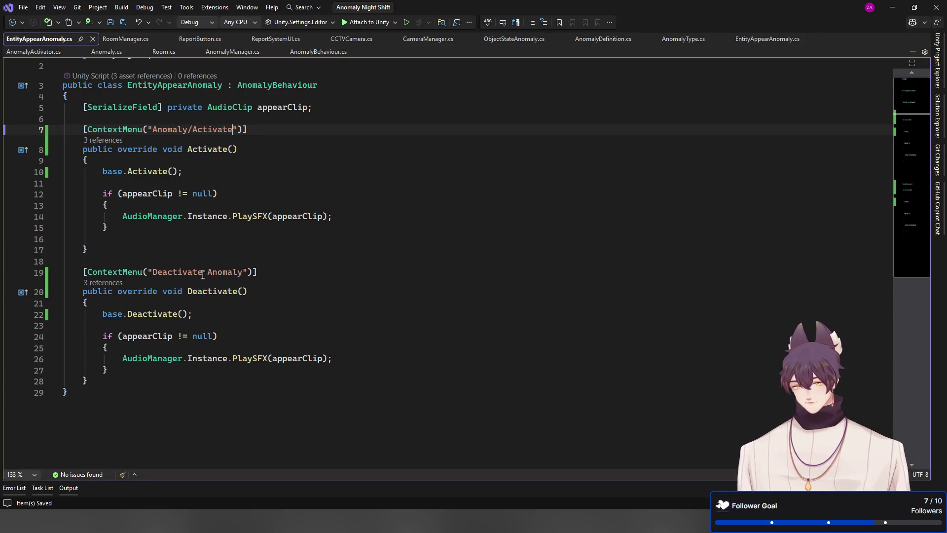
{"action": "left_click", "coordinate": [203, 272]}
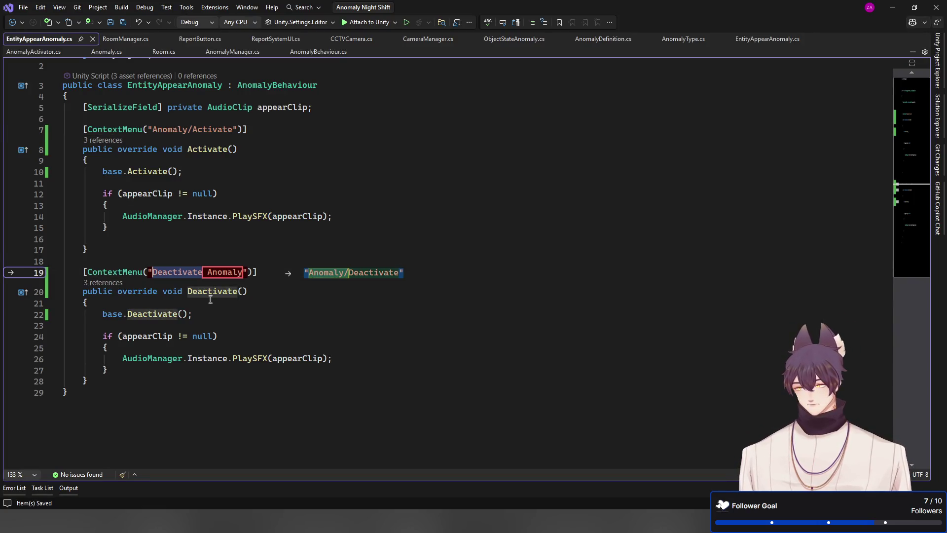
{"action": "key", "text": "Tab"}
{"action": "key", "text": "ctrl+s"}
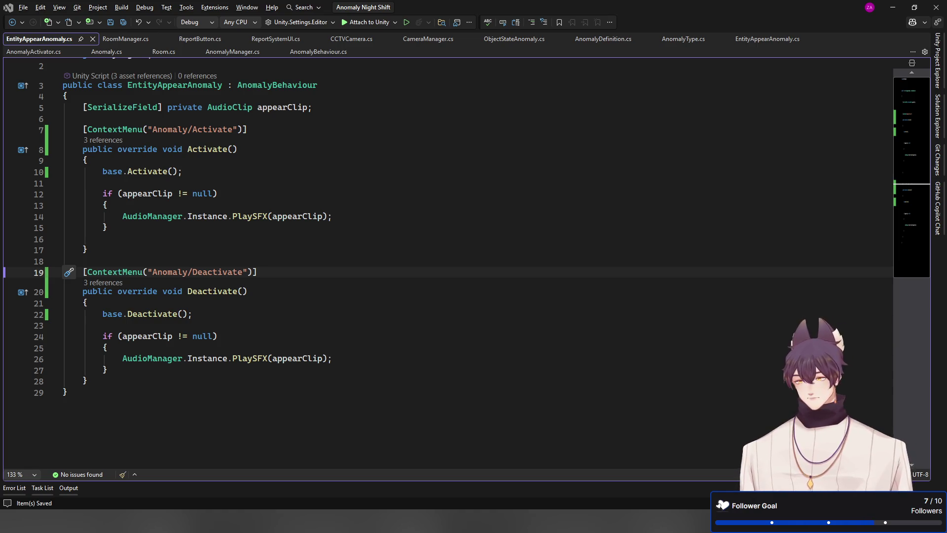
{"action": "key", "text": "alt+Tab"}
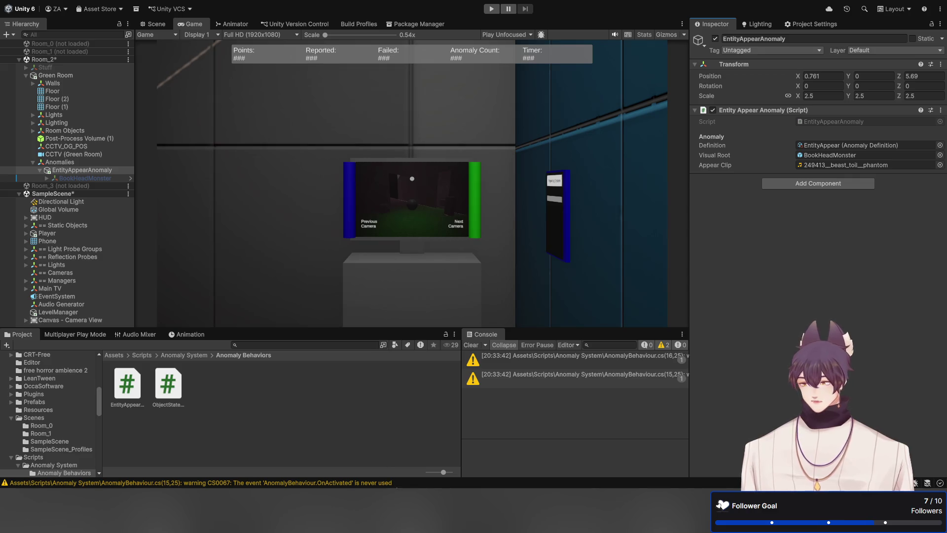
{"action": "key", "text": "alt+Tab"}
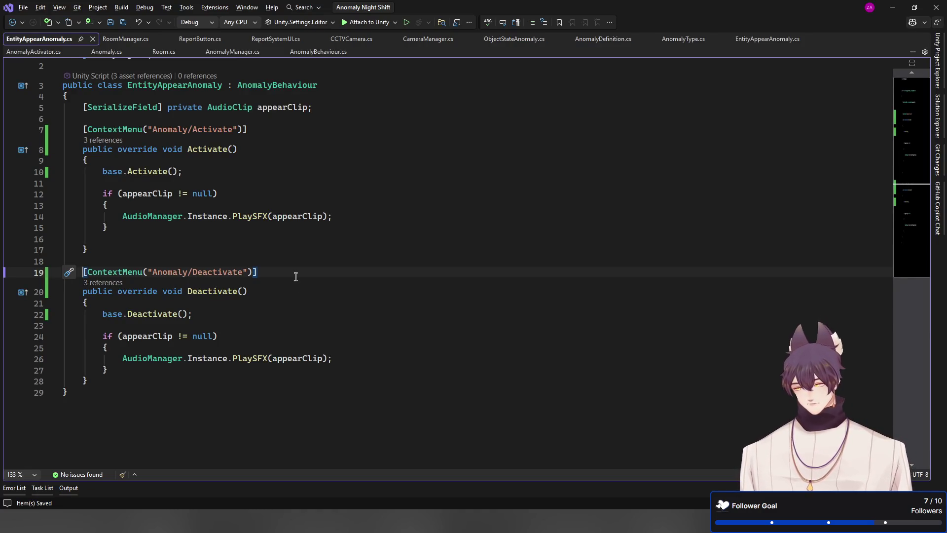
Step: Cut both ContextMenu attribute lines from EntityAppearAnomaly.cs and save it
{"action": "key", "text": "ctrl+x"}
{"action": "key", "text": "Up"}
{"action": "key", "text": "Up"}
{"action": "key", "text": "Up"}
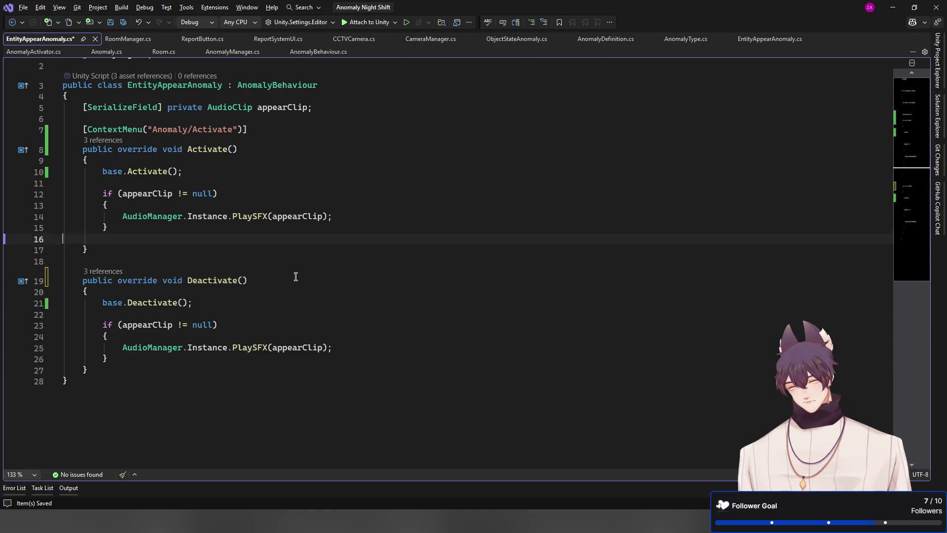
{"action": "key", "text": "shift+Up"}
{"action": "key", "text": "ctrl+x"}
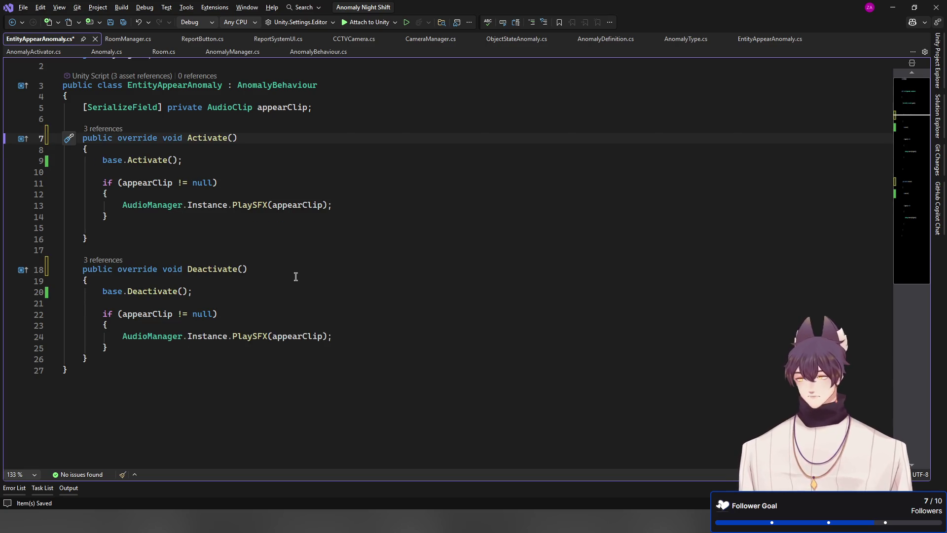
{"action": "key", "text": "ctrl+s"}
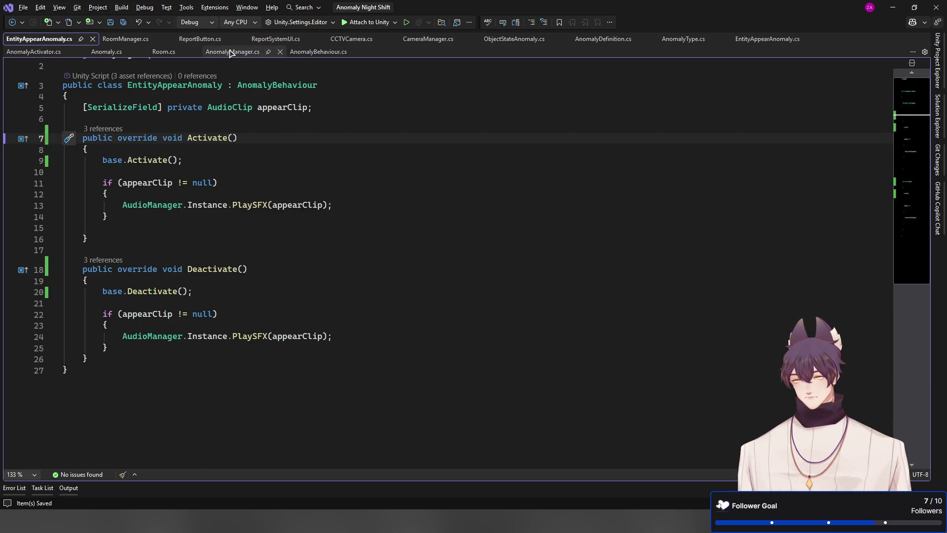
{"action": "left_click", "coordinate": [233, 52]}
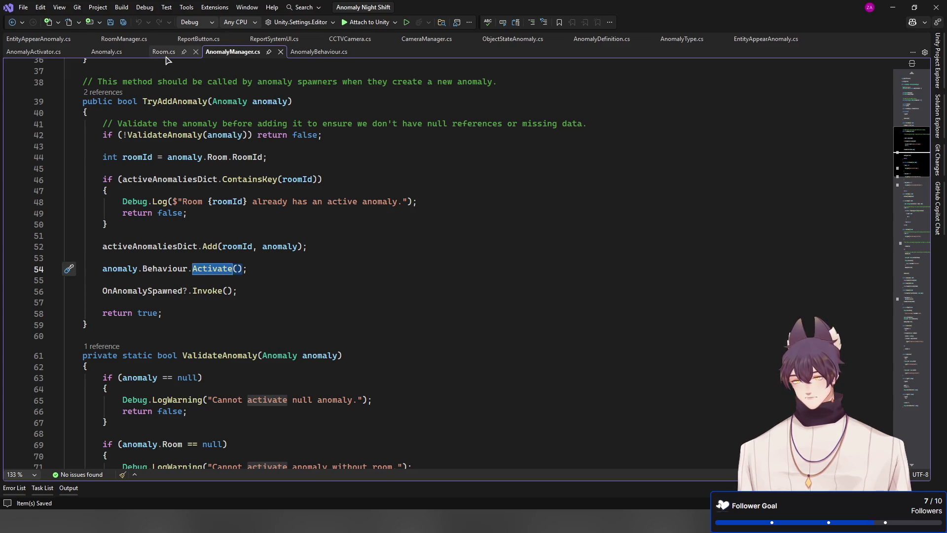
{"action": "left_click", "coordinate": [44, 39]}
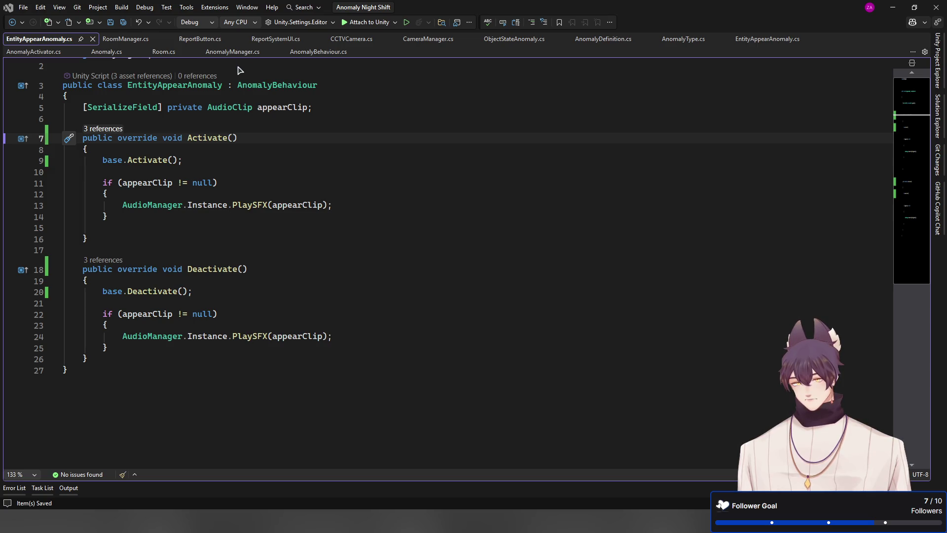
Step: Rename AnomalyBehaviour's commands to "Anomaly/Activate" and "Anomaly/Deactivate" and save
{"action": "key", "text": "alt+Home"}
{"action": "key", "text": "Home"}
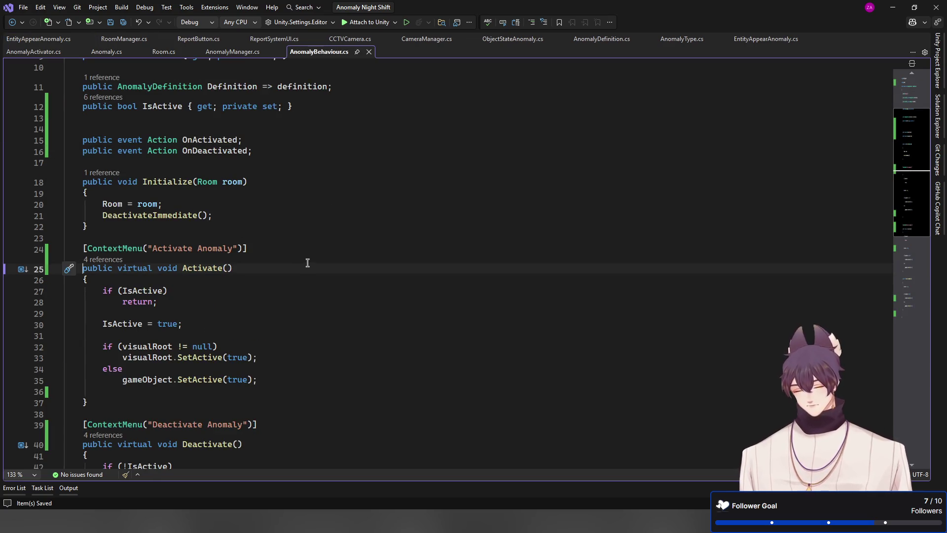
{"action": "key", "text": "Tab"}
{"action": "key", "text": "Down"}
{"action": "key", "text": "Down"}
{"action": "key", "text": "Down"}
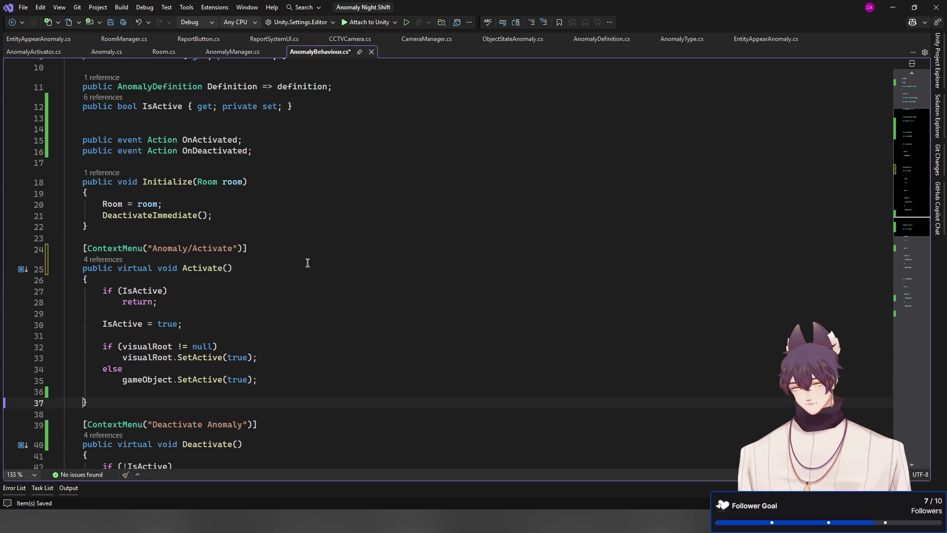
{"action": "key", "text": "Tab"}
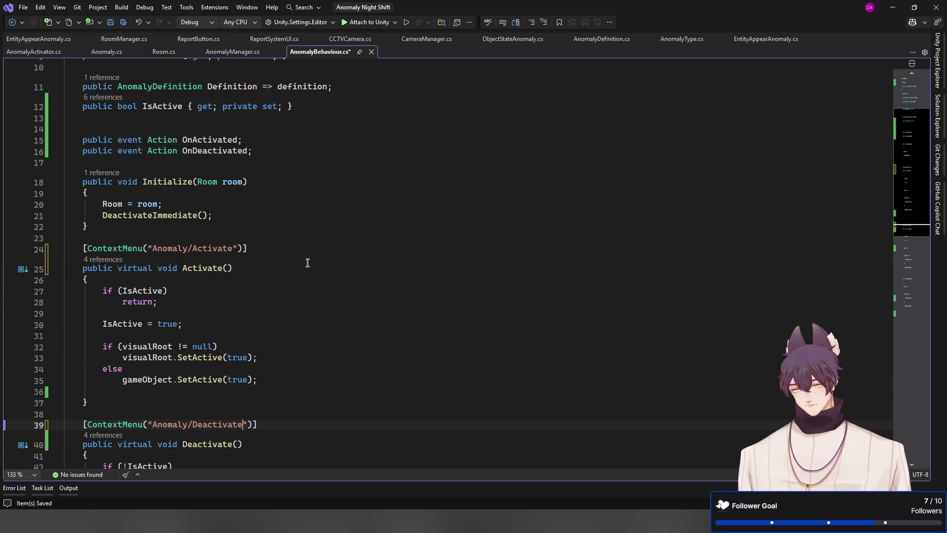
{"action": "key", "text": "ctrl+s"}
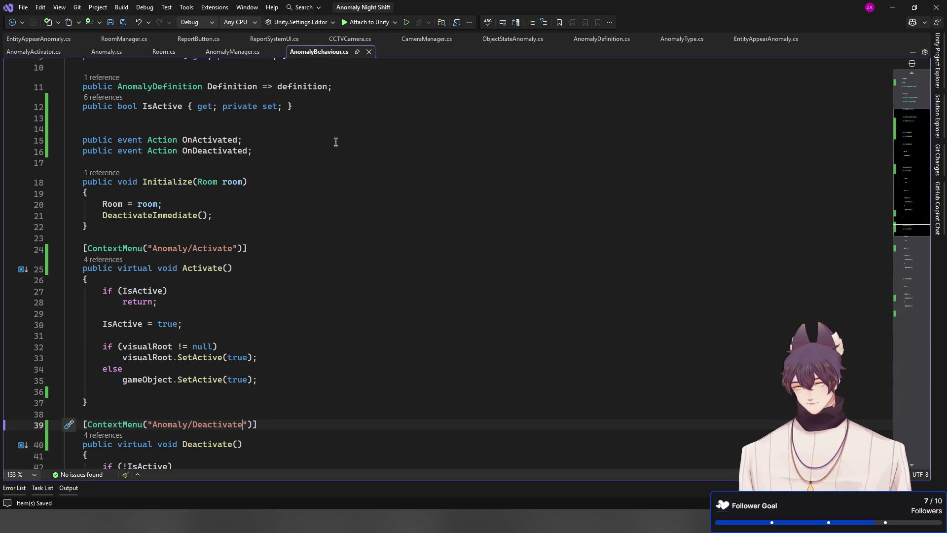
Step: Delete the Activate and Deactivate ContextMenu attribute lines from ObjectStateAnomaly.cs
{"action": "left_click", "coordinate": [508, 40]}
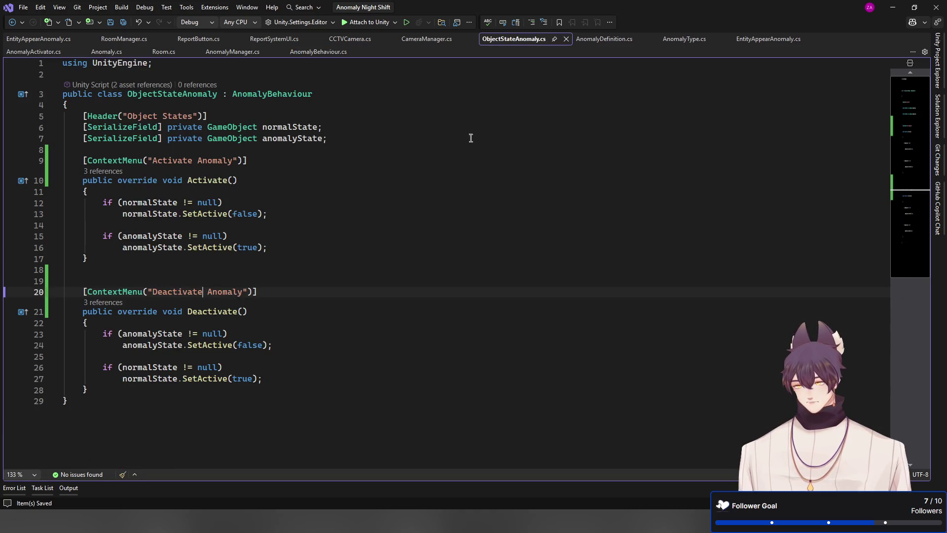
{"action": "left_click", "coordinate": [436, 159]}
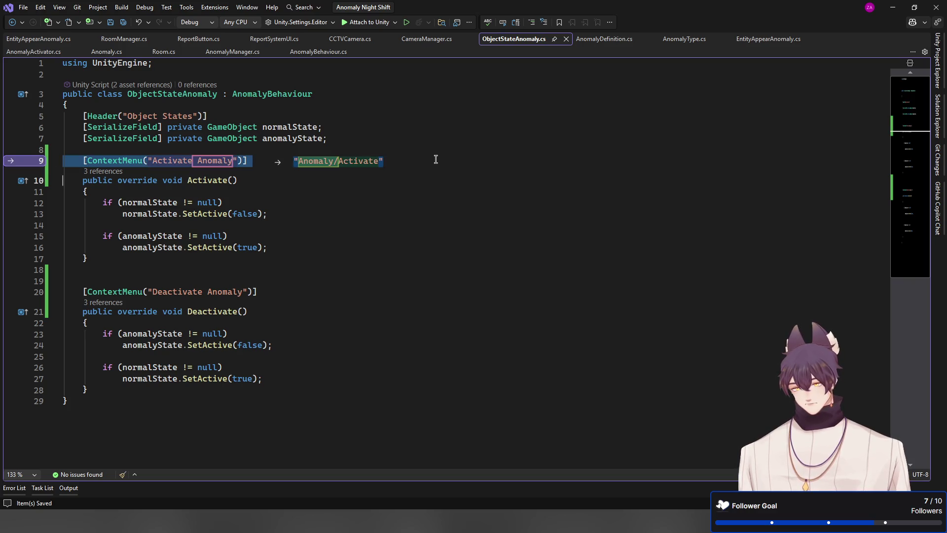
{"action": "key", "text": "ctrl+x"}
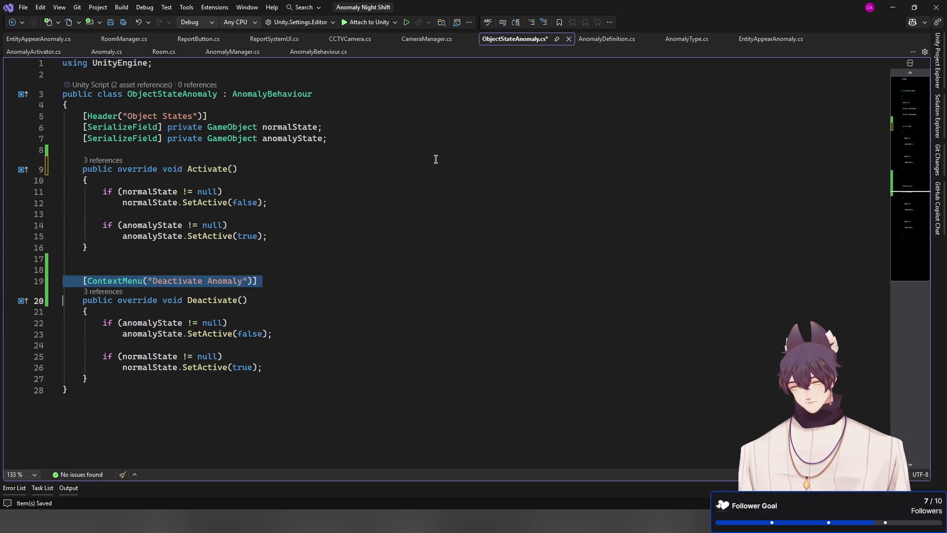
{"action": "key", "text": "Tab"}
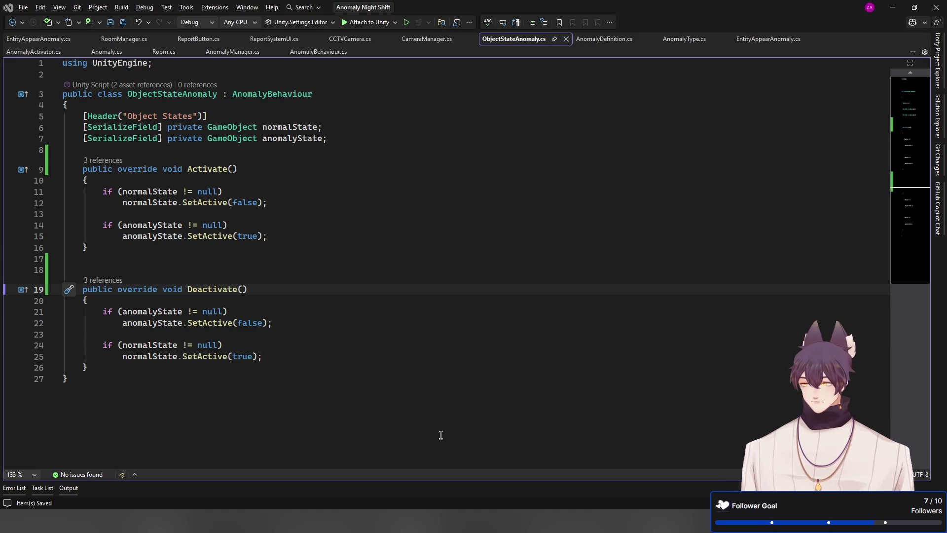
{"action": "key", "text": "alt+Tab"}
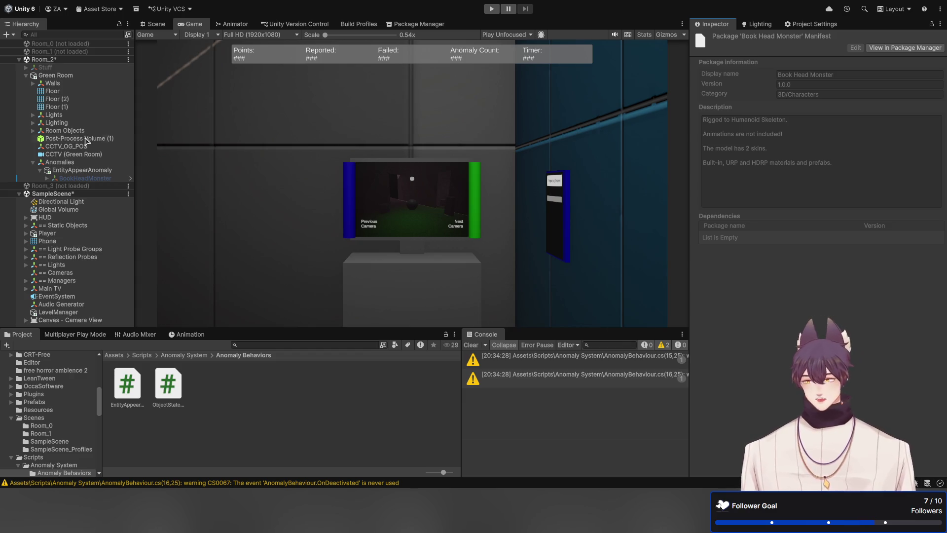
Step: Inspect EntityAppearAnomaly's settings, then load the unloaded Room_1 scene
{"action": "left_click", "coordinate": [82, 169]}
{"action": "left_click", "coordinate": [798, 111]}
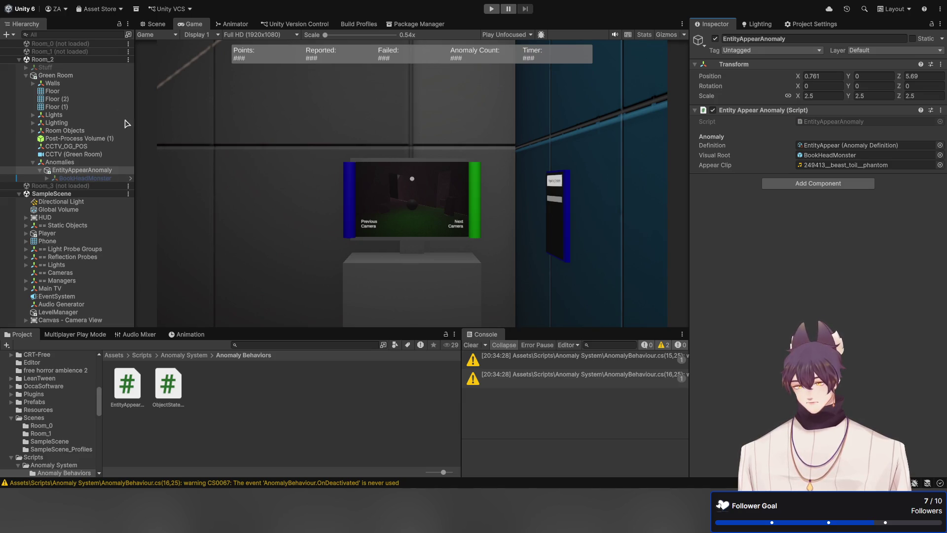
{"action": "left_click", "coordinate": [55, 52]}
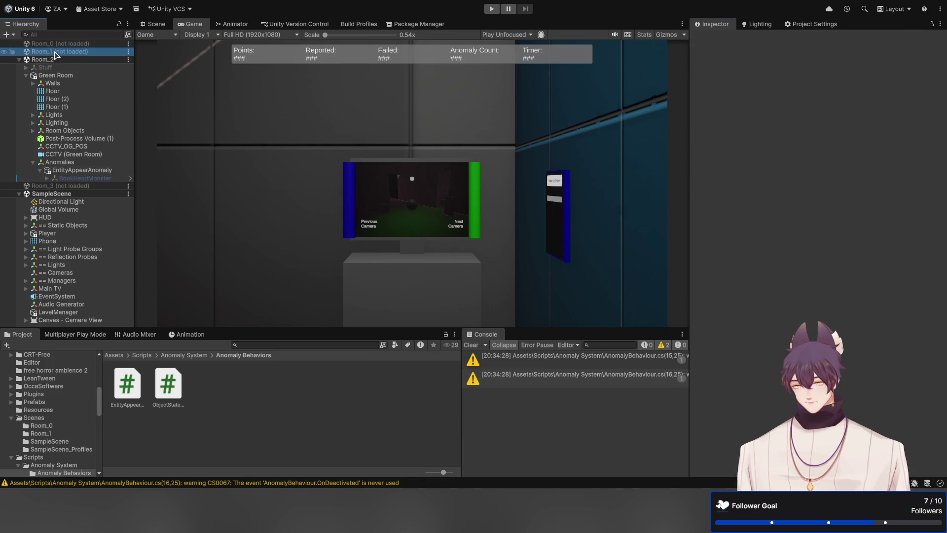
{"action": "double_click", "coordinate": [71, 53]}
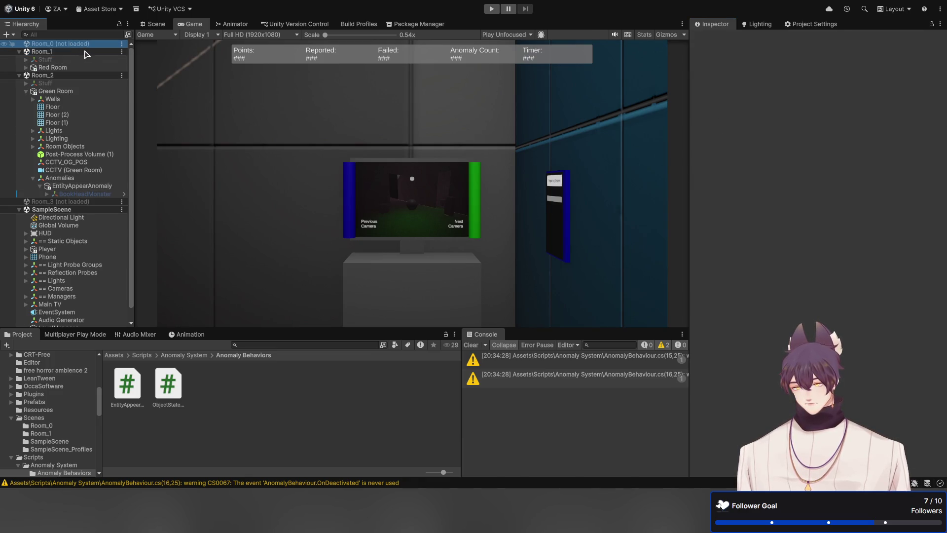
Step: Load the Room_3 scene and collapse the Room_2, Room_1 and Room_0 foldouts
{"action": "left_click", "coordinate": [68, 218]}
{"action": "double_click", "coordinate": [59, 218]}
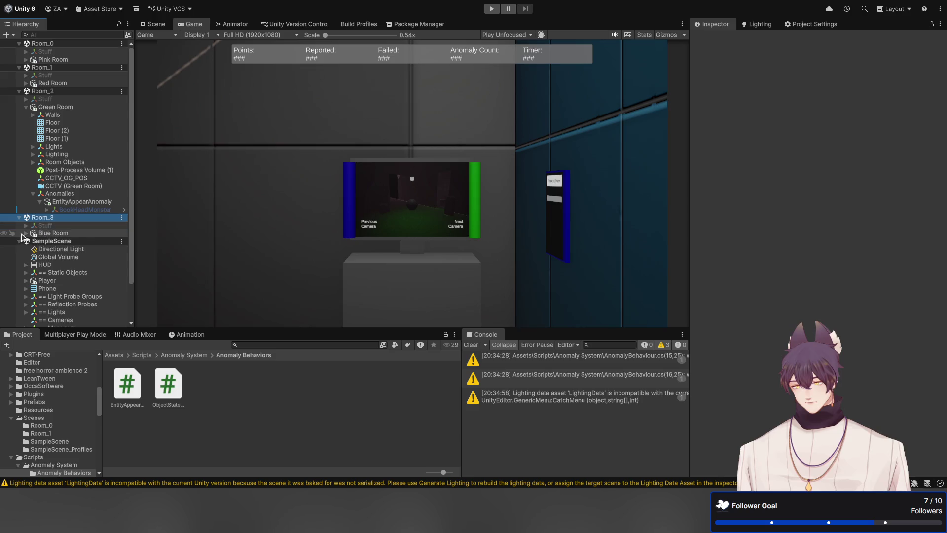
{"action": "left_click", "coordinate": [19, 90]}
{"action": "left_click", "coordinate": [19, 67]}
{"action": "left_click", "coordinate": [18, 44]}
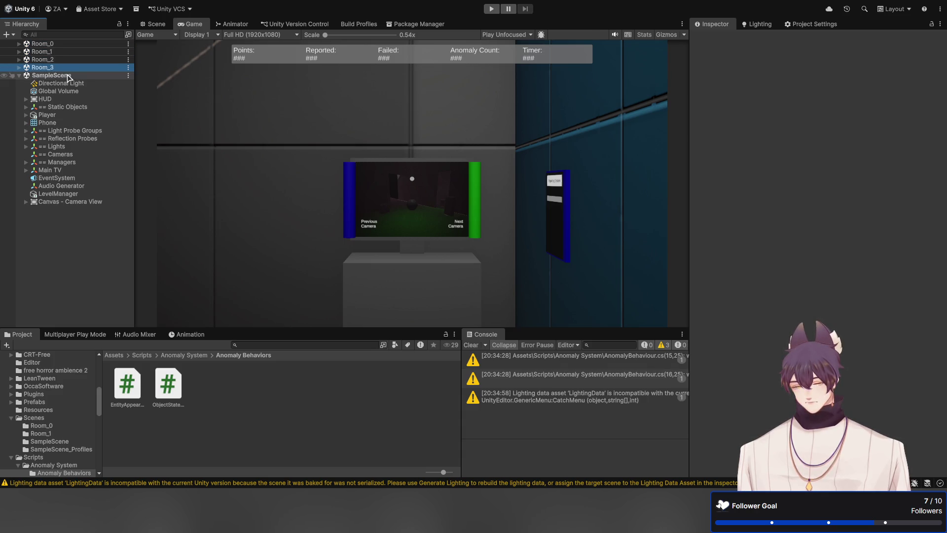
Step: Switch to the Scene view, look over the room, and expand Room_2's objects
{"action": "left_click", "coordinate": [157, 24]}
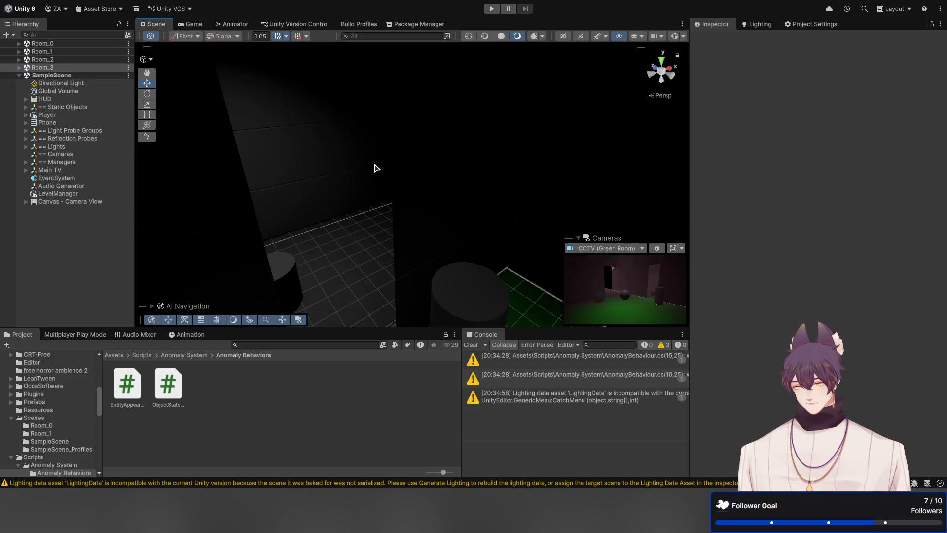
{"action": "mouse_move", "coordinate": [374, 165]}
{"action": "left_mouse_down"}
{"action": "mouse_move", "coordinate": [460, 215]}
{"action": "mouse_move", "coordinate": [309, 230]}
{"action": "mouse_move", "coordinate": [291, 204]}
{"action": "mouse_move", "coordinate": [319, 218]}
{"action": "mouse_move", "coordinate": [296, 227]}
{"action": "mouse_move", "coordinate": [197, 214]}
{"action": "mouse_move", "coordinate": [274, 218]}
{"action": "left_mouse_up"}
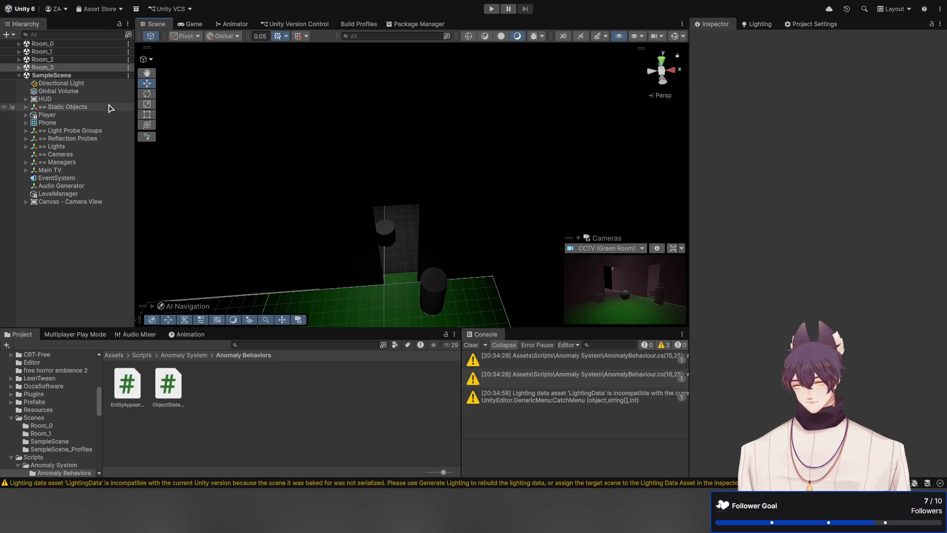
{"action": "left_click", "coordinate": [69, 59]}
{"action": "key", "text": "Right"}
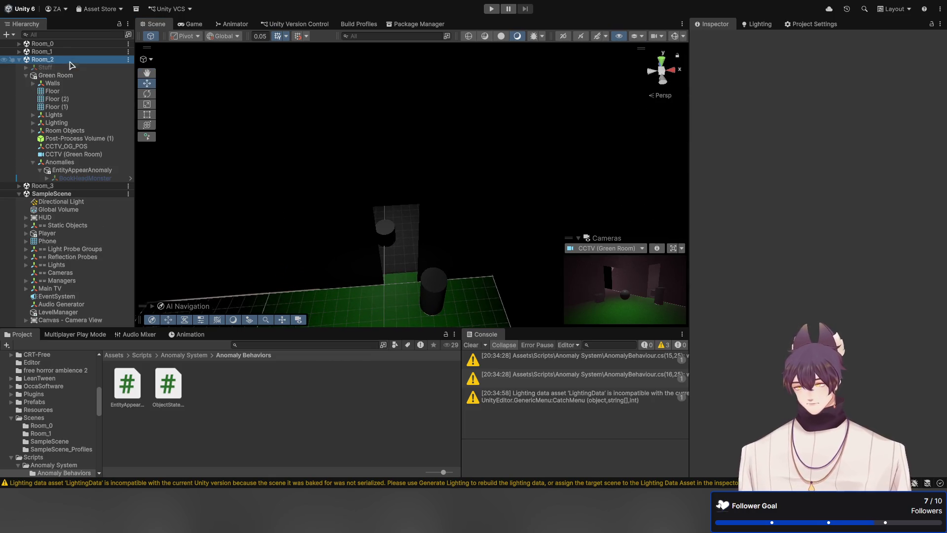
Step: Inspect BookHeadMonster's Body, Eye, root and Teeth children, ending with BookHeadMonster reselected
{"action": "left_click", "coordinate": [77, 178]}
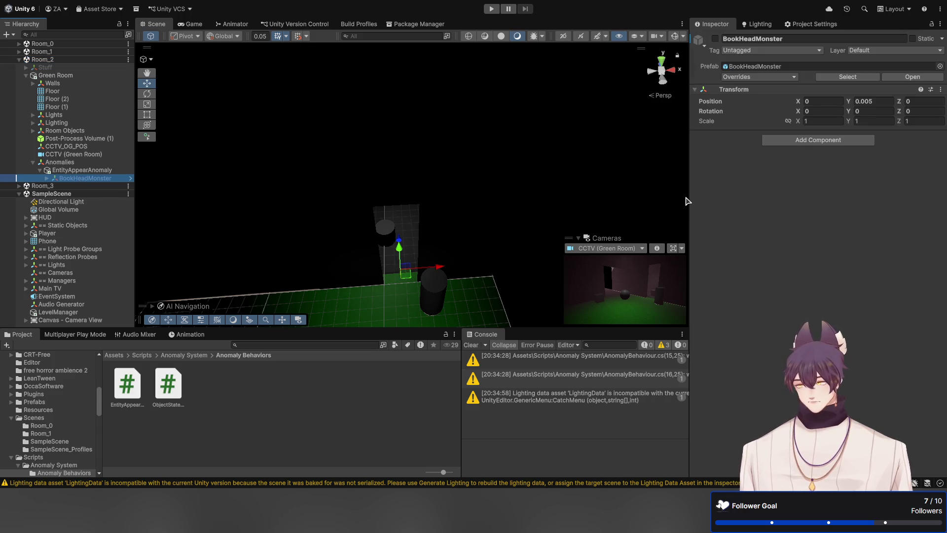
{"action": "key", "text": "Right"}
{"action": "key", "text": "Down"}
{"action": "key", "text": "Up"}
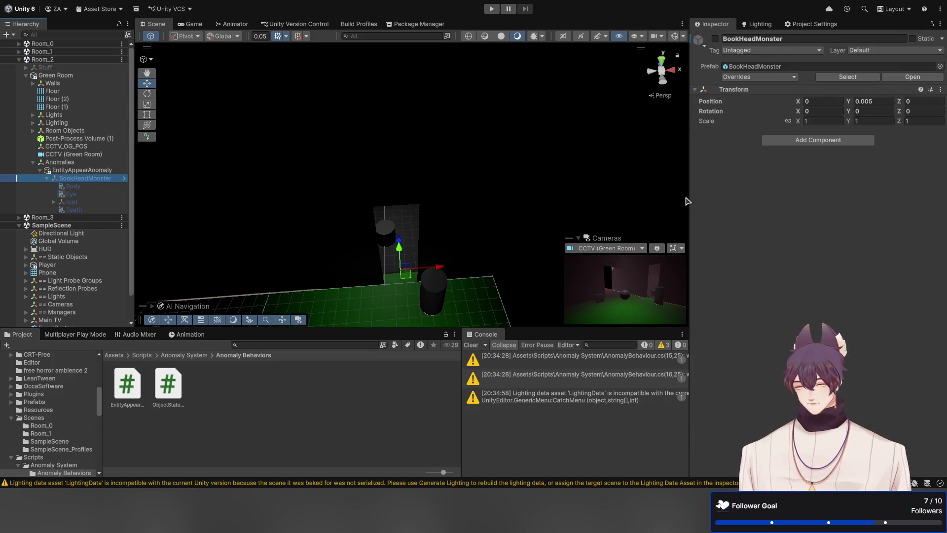
{"action": "key", "text": "Down"}
{"action": "key", "text": "Down"}
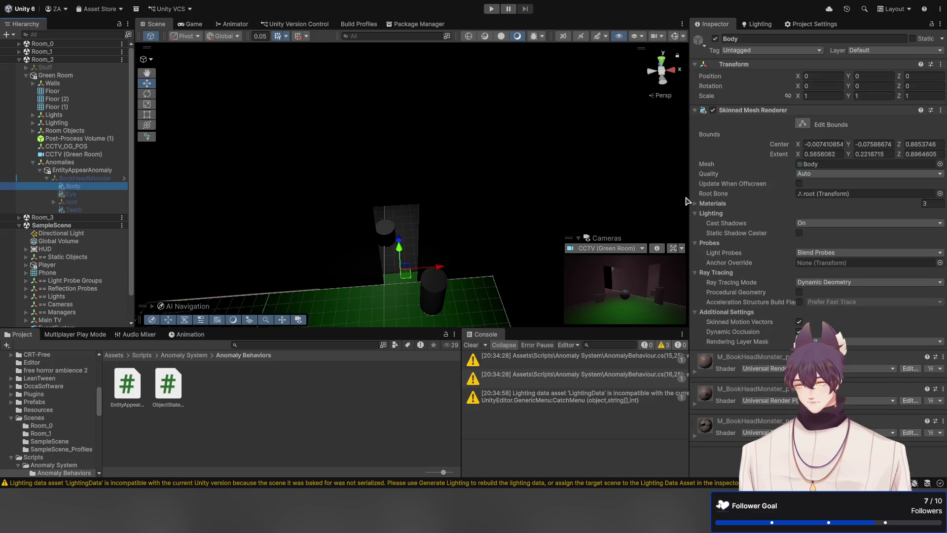
{"action": "key", "text": "Down"}
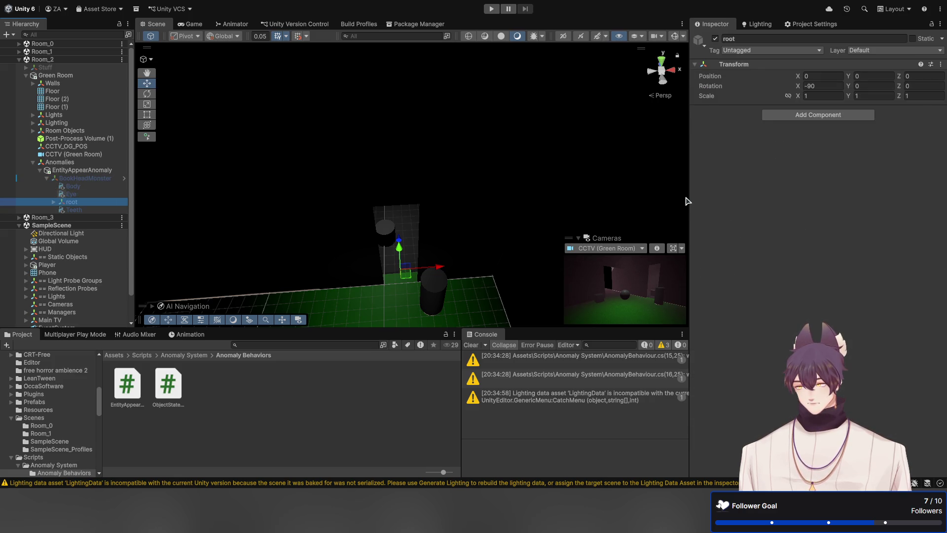
{"action": "key", "text": "Down"}
{"action": "key", "text": "Up"}
{"action": "key", "text": "Up"}
{"action": "key", "text": "Up"}
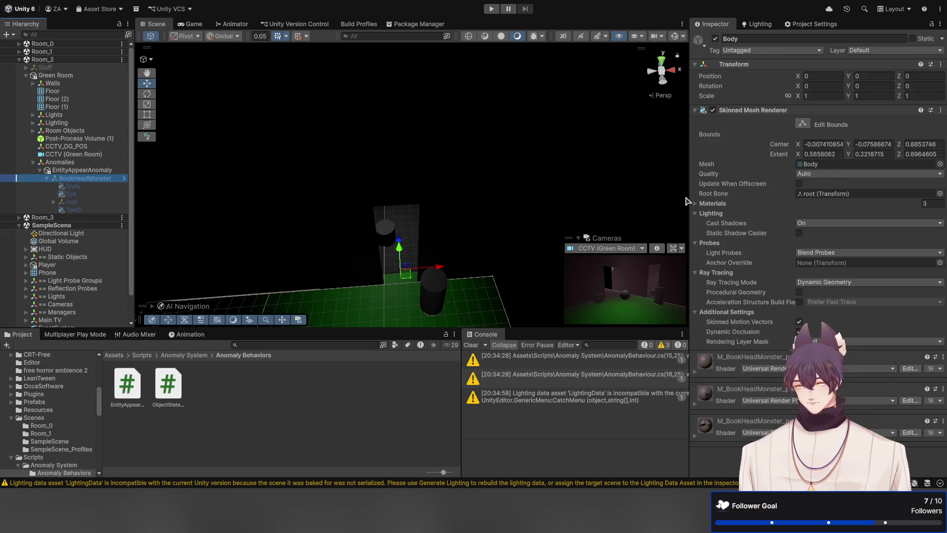
{"action": "key", "text": "Left"}
{"action": "key", "text": "Left"}
{"action": "key", "text": "Down"}
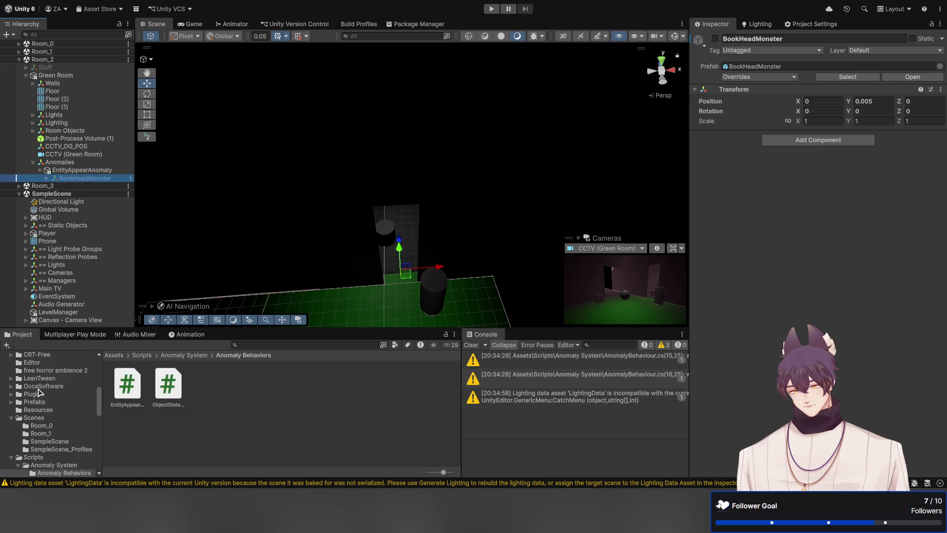
Step: Browse the Project panel to the BookHeadMonster asset's URP folder
{"action": "scroll", "coordinate": [39, 392], "scroll_direction": "up", "scroll_amount": 3}
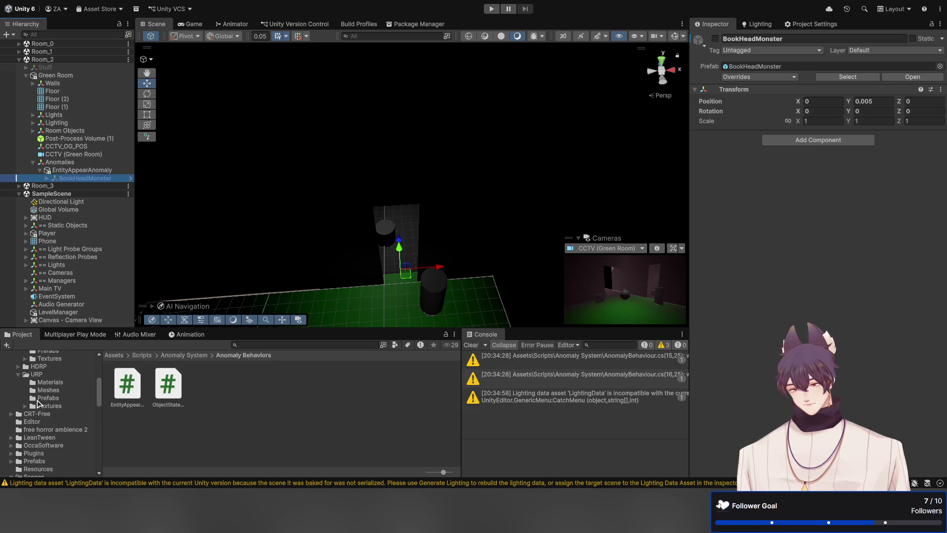
{"action": "scroll", "coordinate": [39, 402], "scroll_direction": "up", "scroll_amount": 2}
{"action": "scroll", "coordinate": [39, 403], "scroll_direction": "up", "scroll_amount": 2}
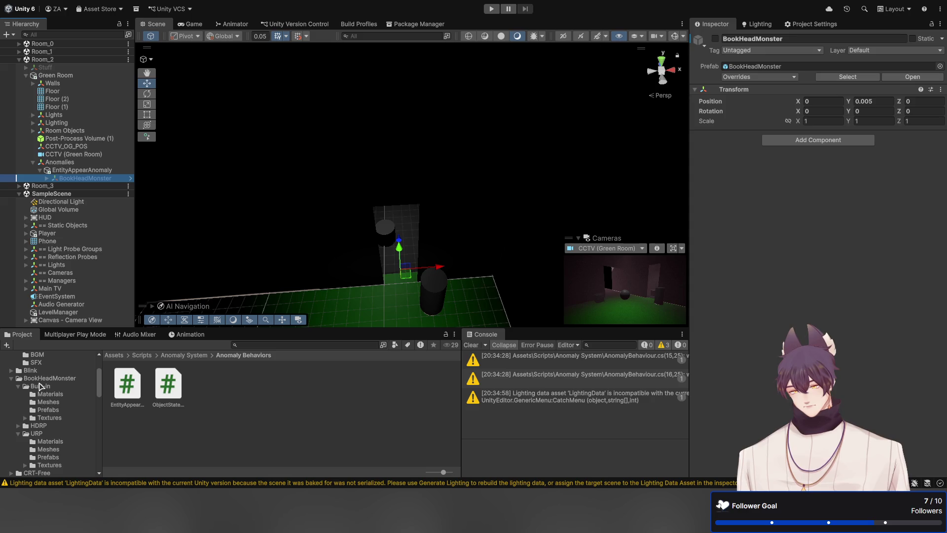
{"action": "left_click", "coordinate": [40, 379]}
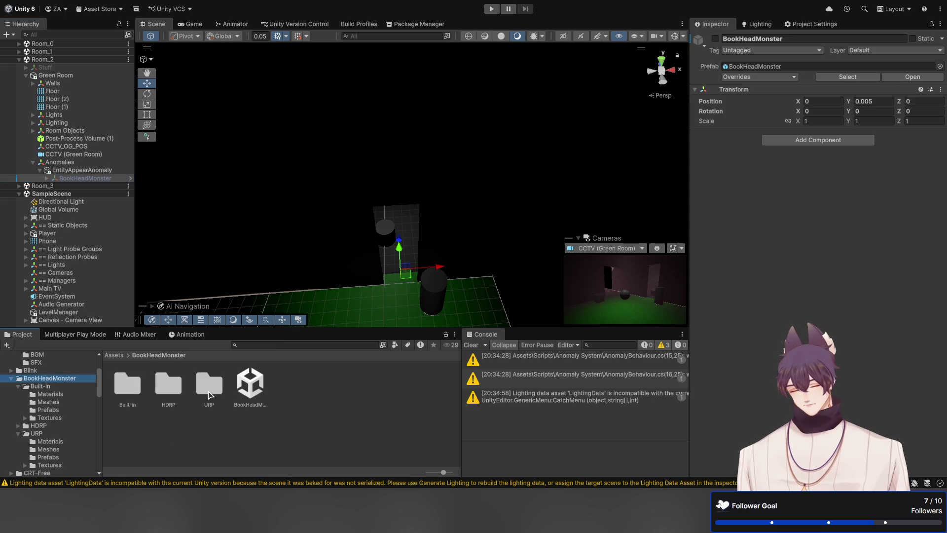
{"action": "double_click", "coordinate": [209, 384]}
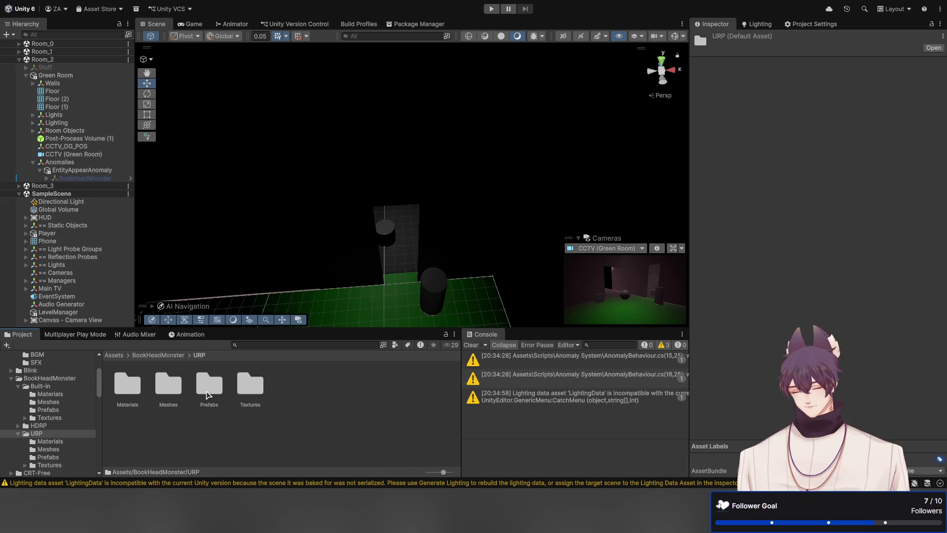
{"action": "left_click", "coordinate": [208, 394]}
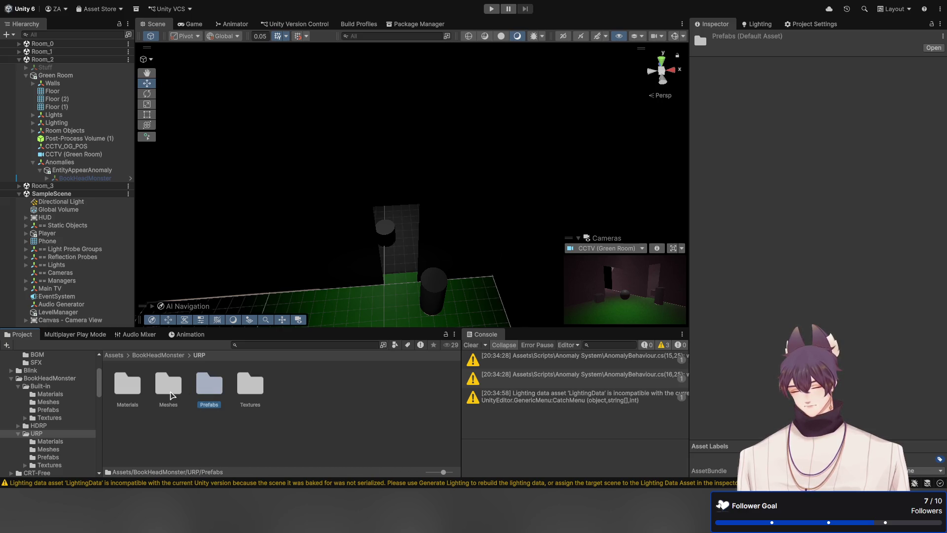
{"action": "left_click", "coordinate": [170, 394]}
{"action": "left_click", "coordinate": [134, 393]}
{"action": "left_click", "coordinate": [209, 392]}
{"action": "left_click", "coordinate": [203, 442]}
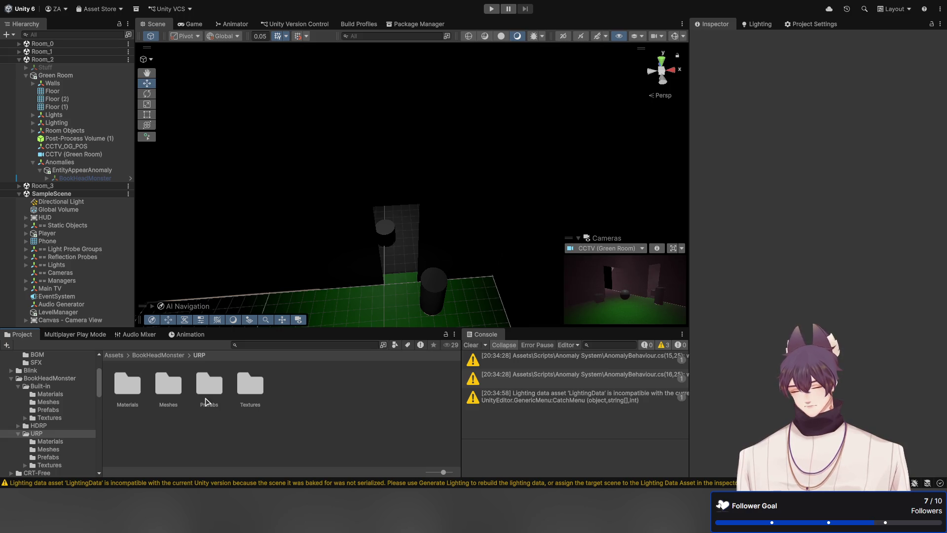
Step: Activate BookHeadMonster so it shows in Room_2, and open the Meshes folder
{"action": "left_click", "coordinate": [67, 179]}
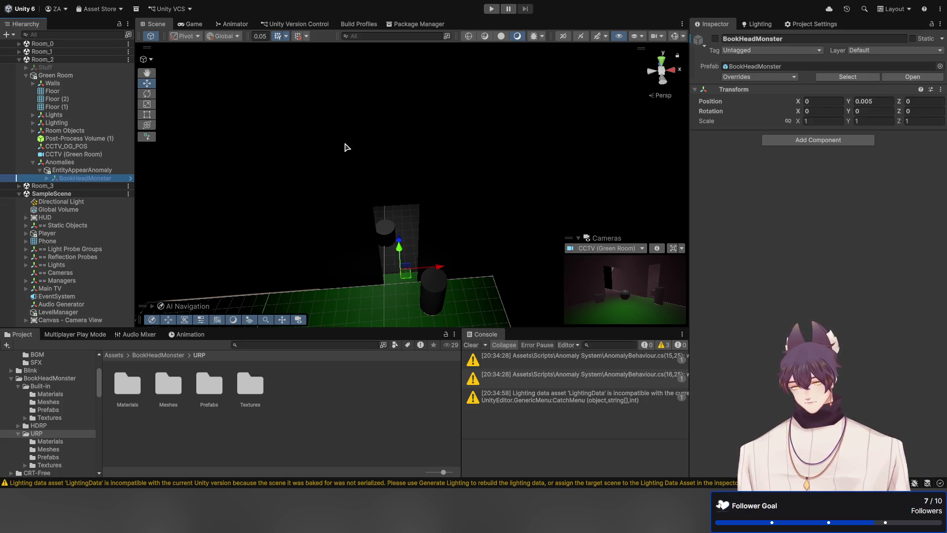
{"action": "left_click", "coordinate": [716, 39]}
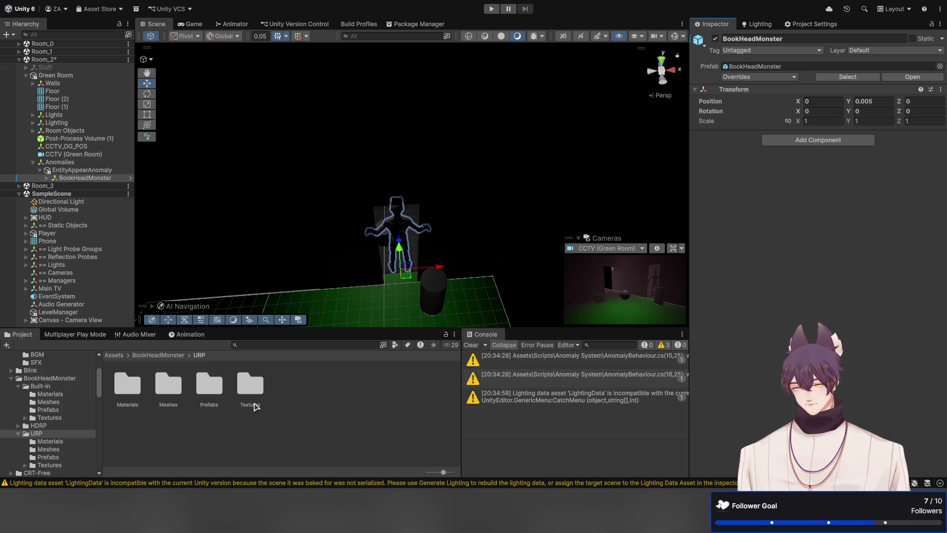
{"action": "double_click", "coordinate": [166, 391]}
Step: Set BookHeadMonster.fbx's rig to Humanoid with Create From This Model and apply
{"action": "left_click", "coordinate": [141, 390]}
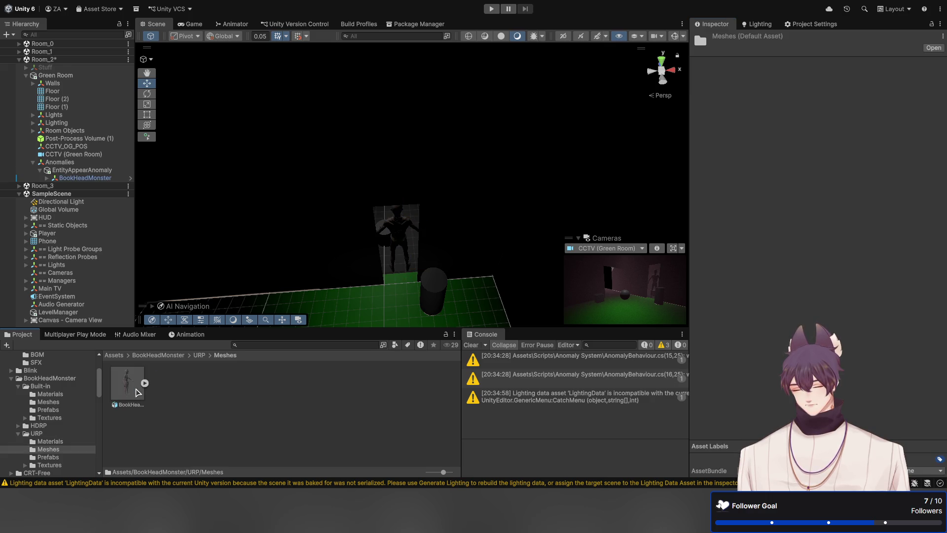
{"action": "left_click", "coordinate": [145, 384]}
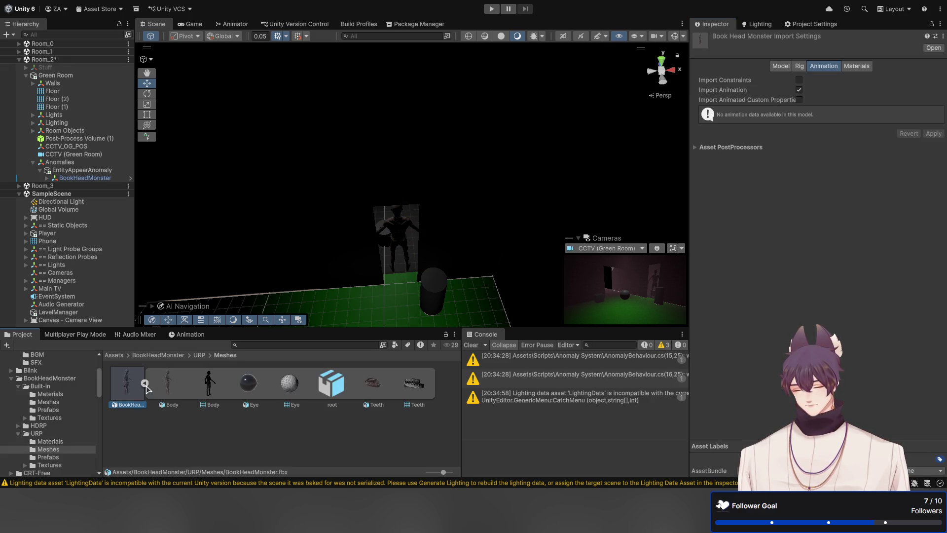
{"action": "left_click", "coordinate": [145, 384]}
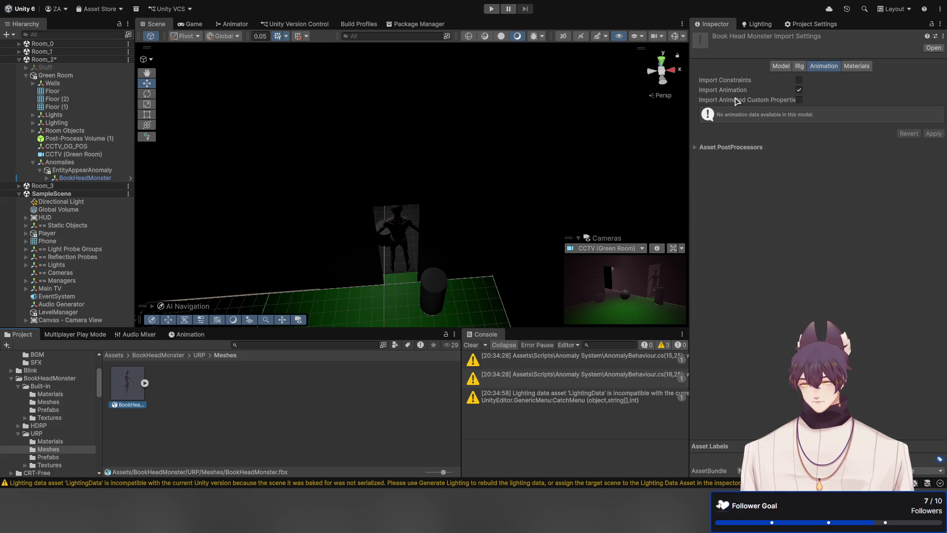
{"action": "left_click", "coordinate": [799, 68]}
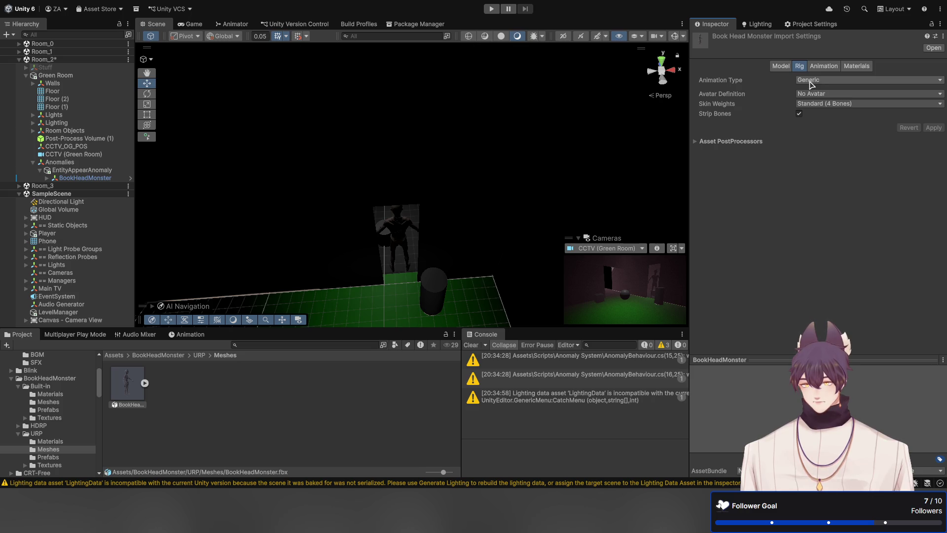
{"action": "left_click", "coordinate": [812, 85]}
{"action": "left_click", "coordinate": [829, 126]}
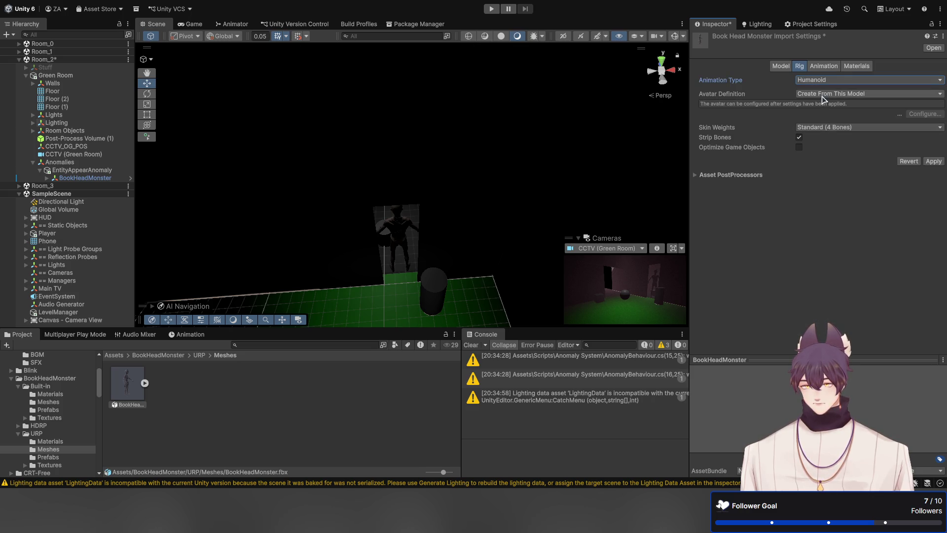
{"action": "key", "text": "Tab"}
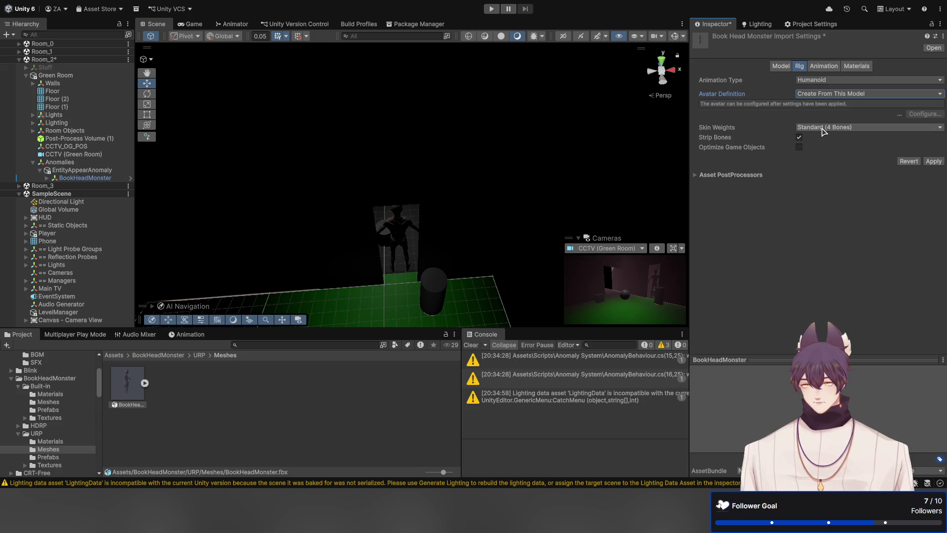
{"action": "left_click", "coordinate": [930, 161]}
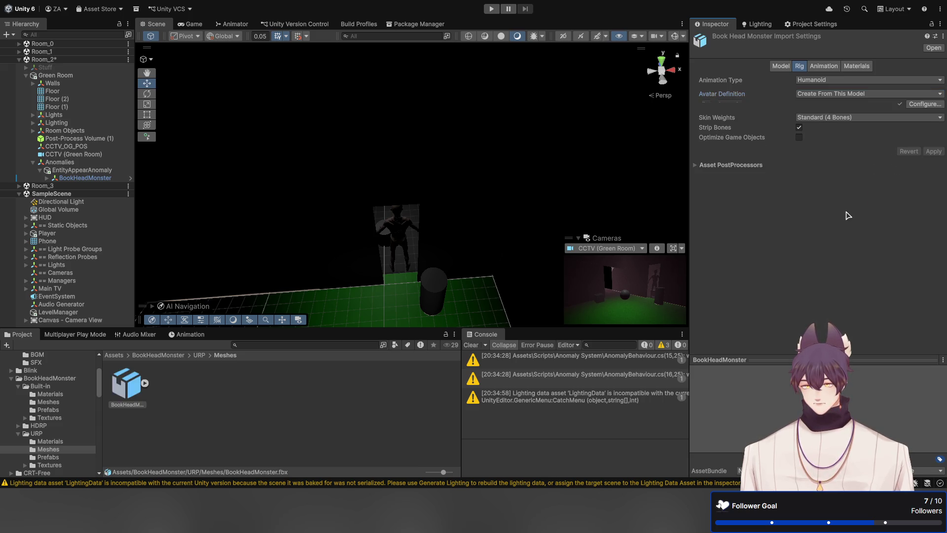
Step: Expand the model's sub-assets and select the generated Book Head Monster Avatar
{"action": "left_click", "coordinate": [145, 383]}
{"action": "left_click", "coordinate": [255, 388]}
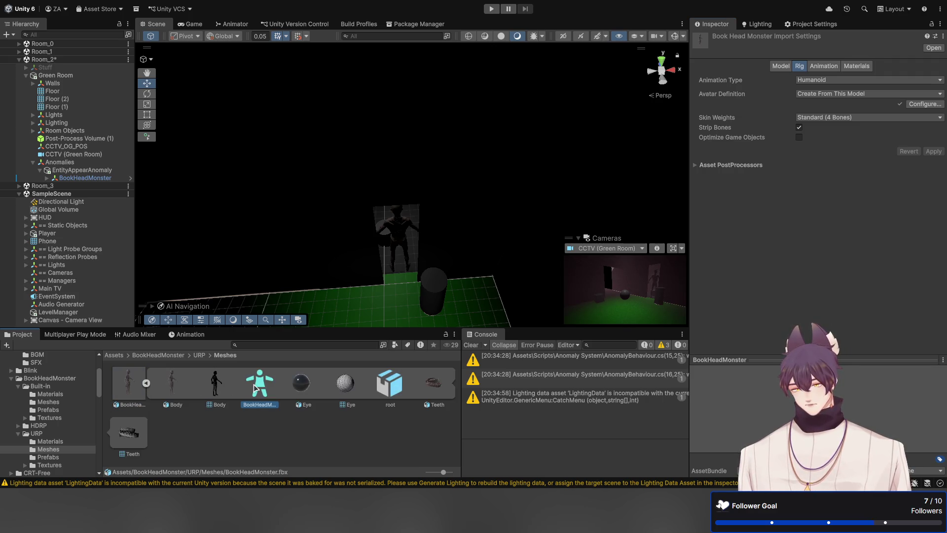
{"action": "left_click", "coordinate": [145, 384]}
{"action": "left_click", "coordinate": [133, 387]}
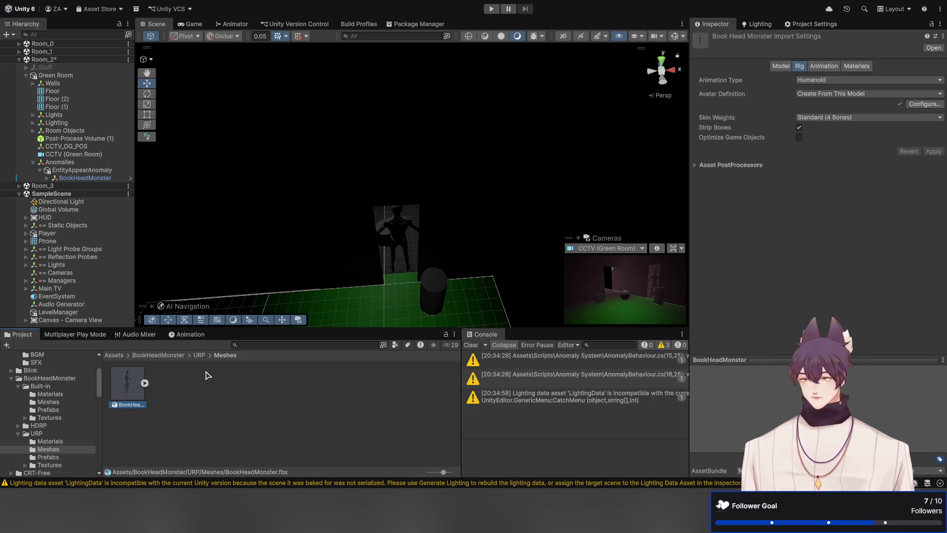
{"action": "left_click", "coordinate": [145, 384]}
{"action": "left_click", "coordinate": [257, 389]}
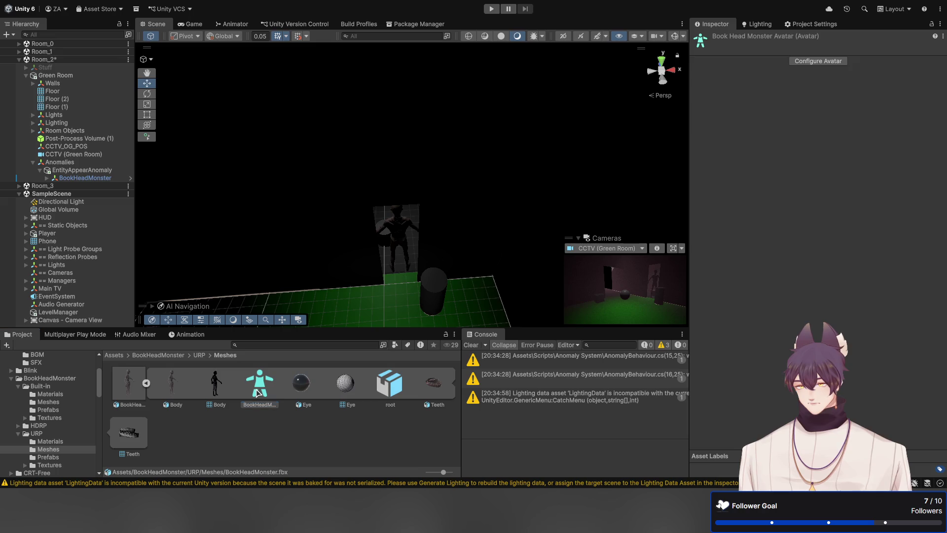
Step: Open Configure Avatar and check the left lower arm bone's mapping from several angles
{"action": "left_click", "coordinate": [814, 62]}
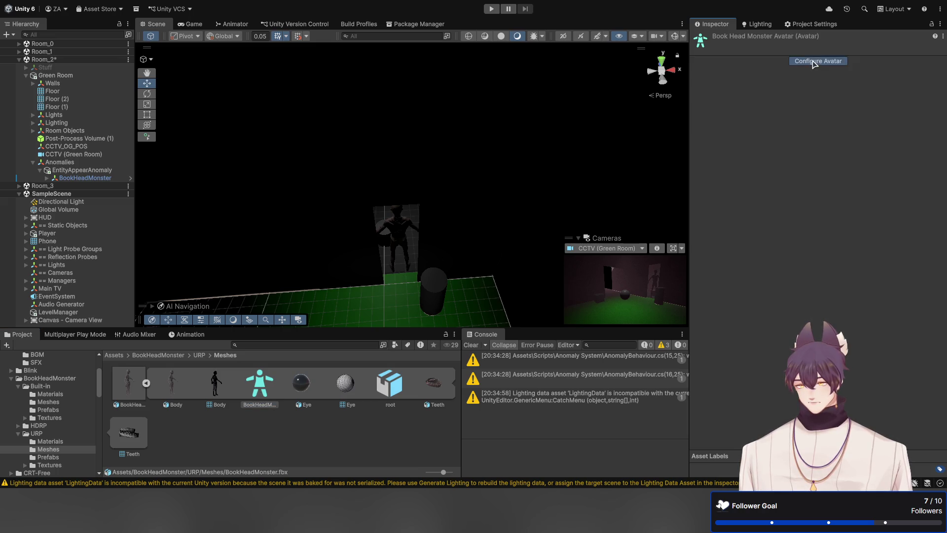
{"action": "mouse_move", "coordinate": [493, 201]}
{"action": "left_mouse_down"}
{"action": "mouse_move", "coordinate": [478, 161]}
{"action": "mouse_move", "coordinate": [453, 148]}
{"action": "mouse_move", "coordinate": [317, 135]}
{"action": "mouse_move", "coordinate": [415, 141]}
{"action": "mouse_move", "coordinate": [399, 155]}
{"action": "mouse_move", "coordinate": [312, 159]}
{"action": "left_mouse_up"}
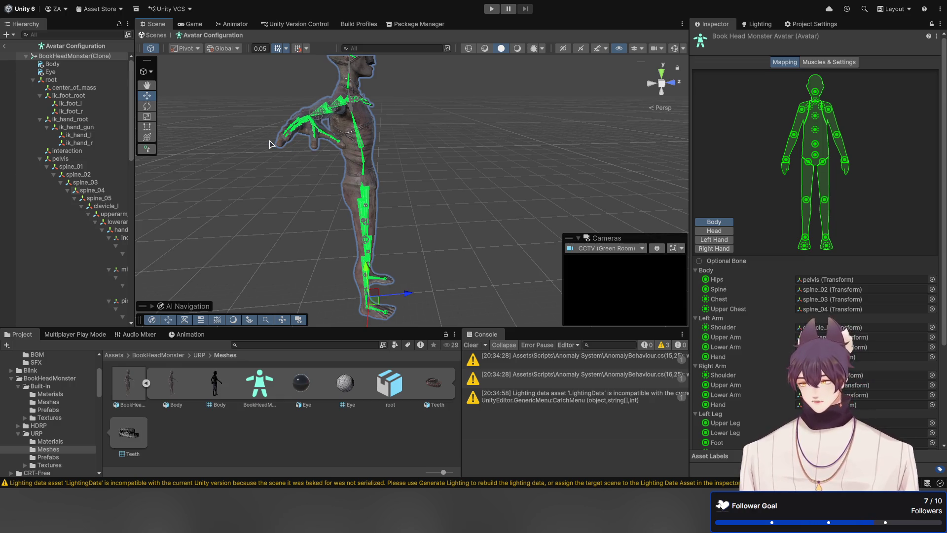
{"action": "left_click", "coordinate": [836, 135]}
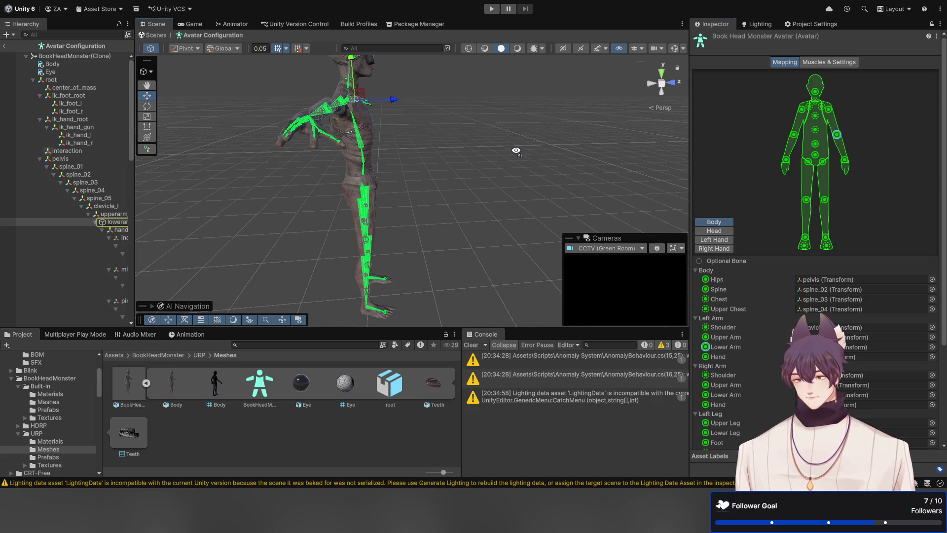
{"action": "mouse_move", "coordinate": [514, 148]}
{"action": "left_mouse_down"}
{"action": "mouse_move", "coordinate": [457, 143]}
{"action": "mouse_move", "coordinate": [256, 262]}
{"action": "left_mouse_up"}
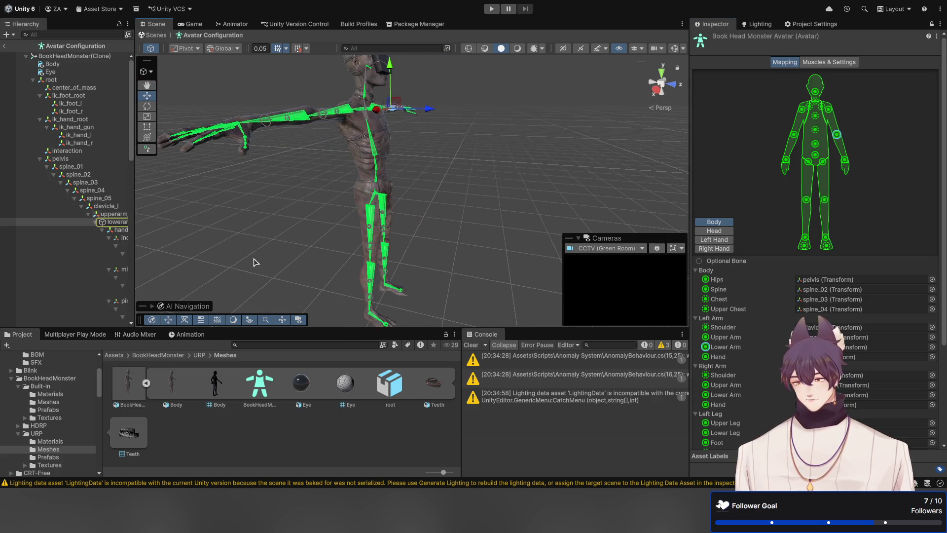
Step: In the Animation window, select the root bone and create a clip named monster_idle
{"action": "left_click", "coordinate": [188, 335]}
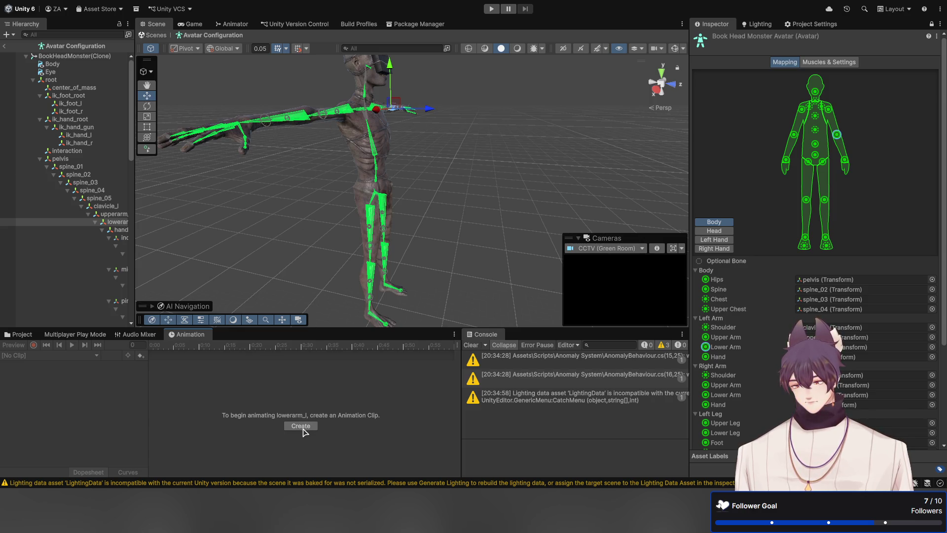
{"action": "left_click", "coordinate": [502, 163]}
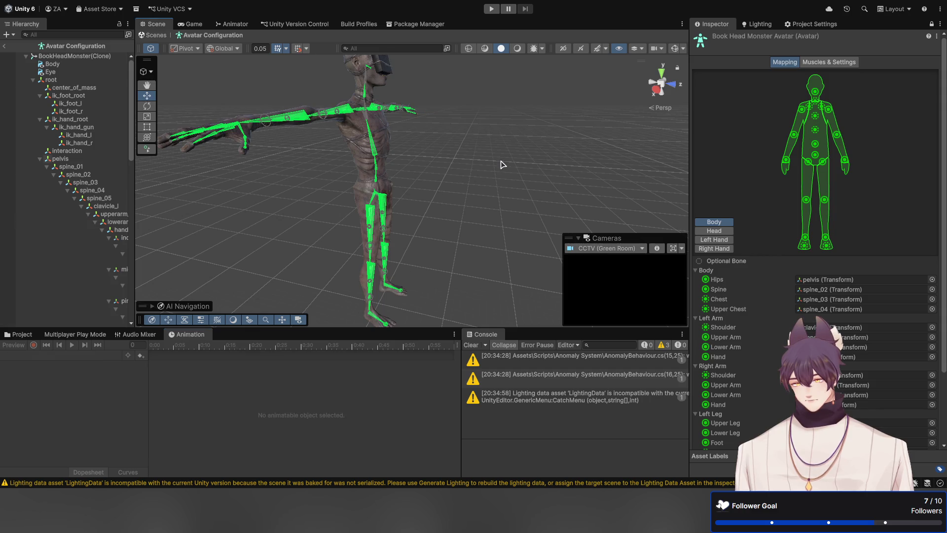
{"action": "left_click", "coordinate": [814, 156]}
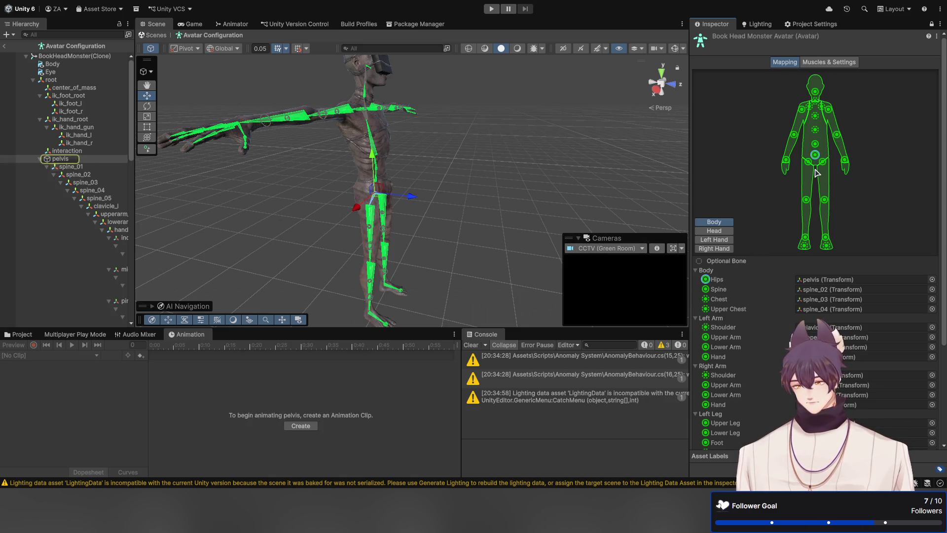
{"action": "left_click", "coordinate": [71, 81]}
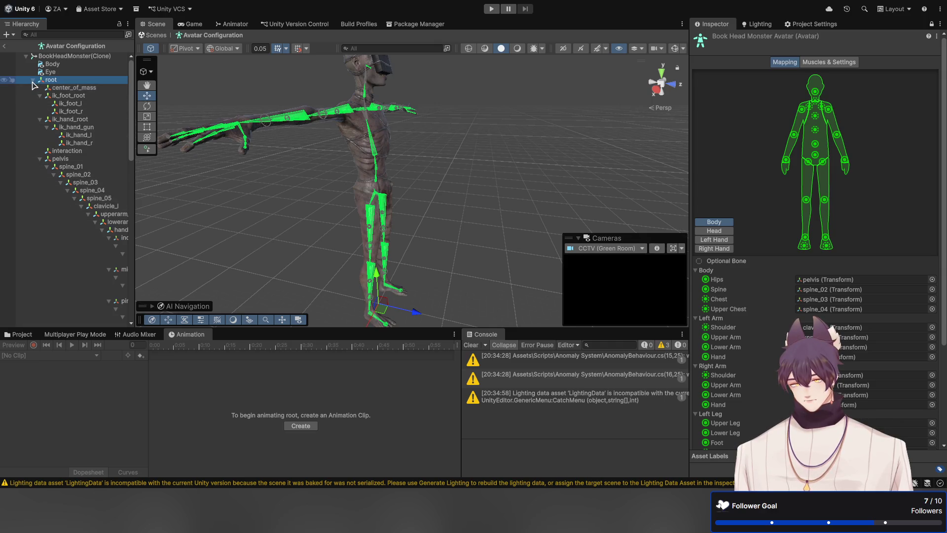
{"action": "left_click", "coordinate": [32, 80]}
{"action": "left_click", "coordinate": [54, 80]}
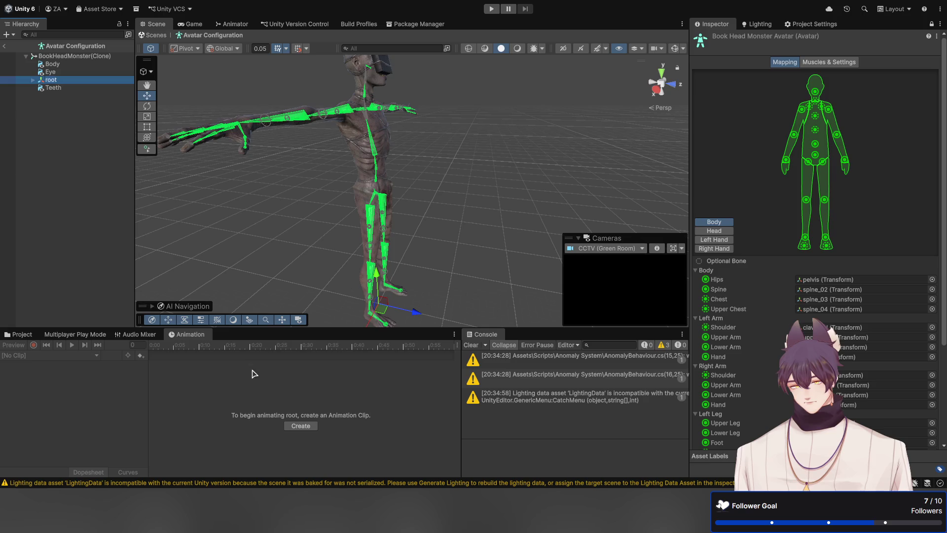
{"action": "left_click", "coordinate": [54, 126]}
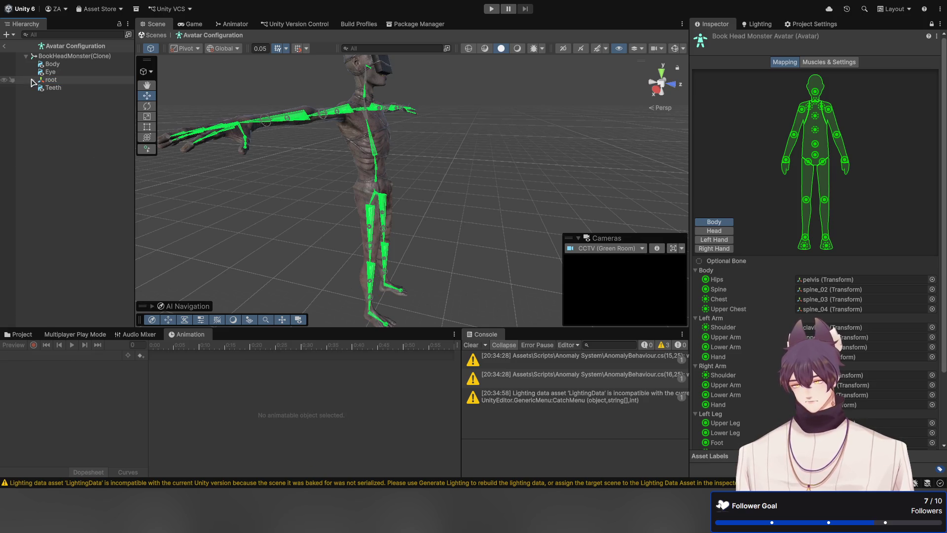
{"action": "left_click", "coordinate": [32, 80]}
{"action": "left_click", "coordinate": [68, 81]}
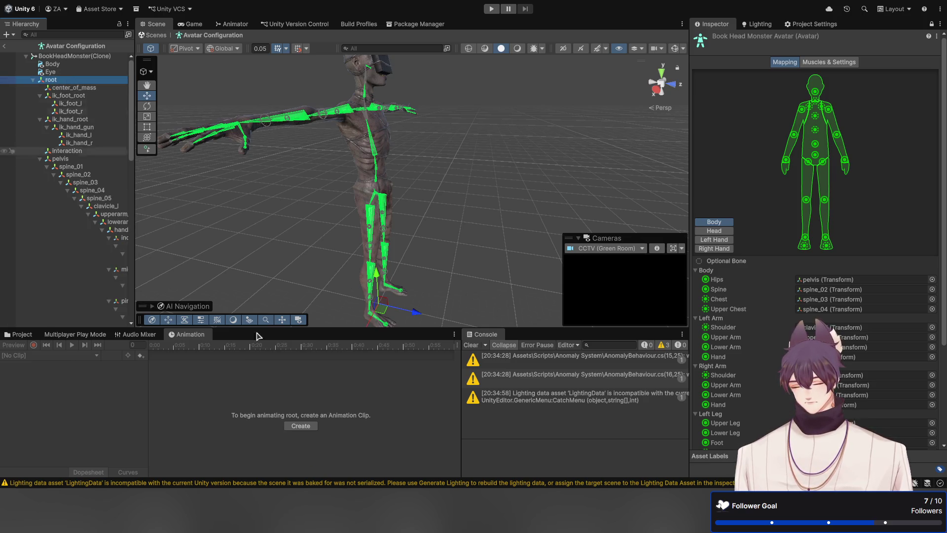
{"action": "left_click", "coordinate": [302, 427]}
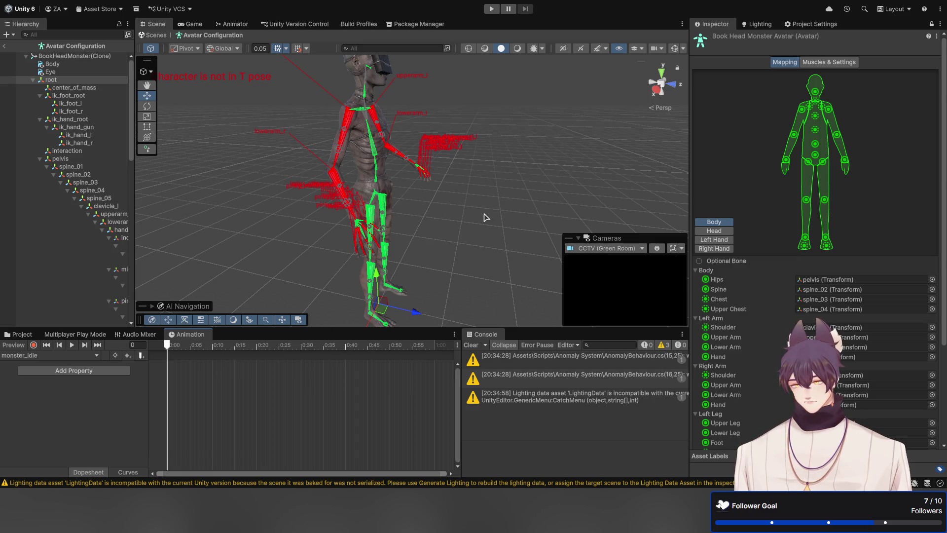
Step: Keyframe the monster's Rotation at frame 0 with Rotation.x set back to 0
{"action": "mouse_move", "coordinate": [486, 217]}
{"action": "left_mouse_down"}
{"action": "mouse_move", "coordinate": [357, 181]}
{"action": "mouse_move", "coordinate": [319, 194]}
{"action": "left_mouse_up"}
{"action": "scroll", "coordinate": [319, 193], "scroll_direction": "up", "scroll_amount": 5}
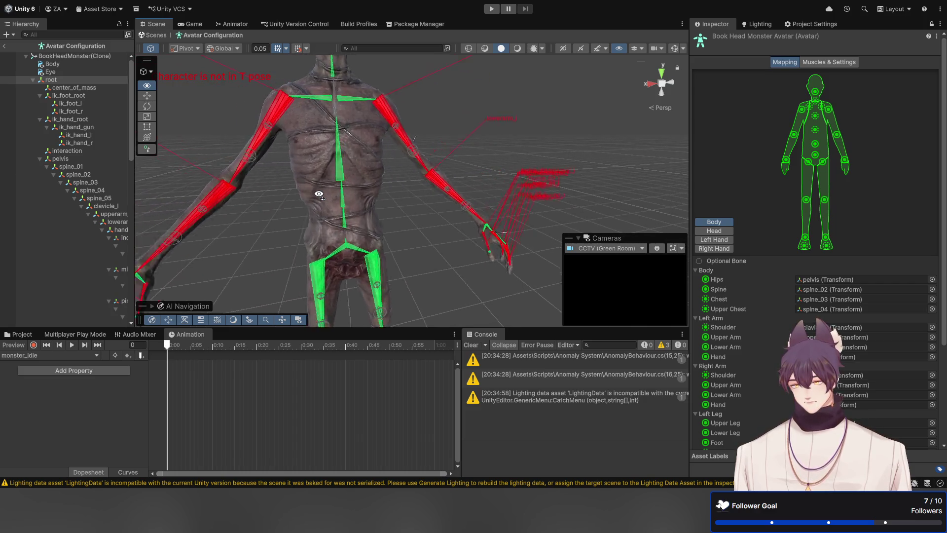
{"action": "left_click", "coordinate": [167, 346]}
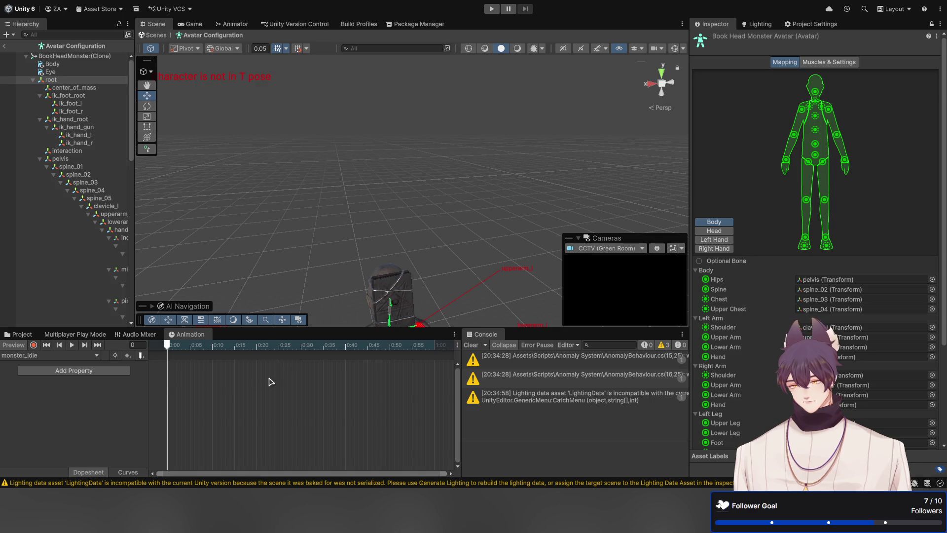
{"action": "key", "text": "k"}
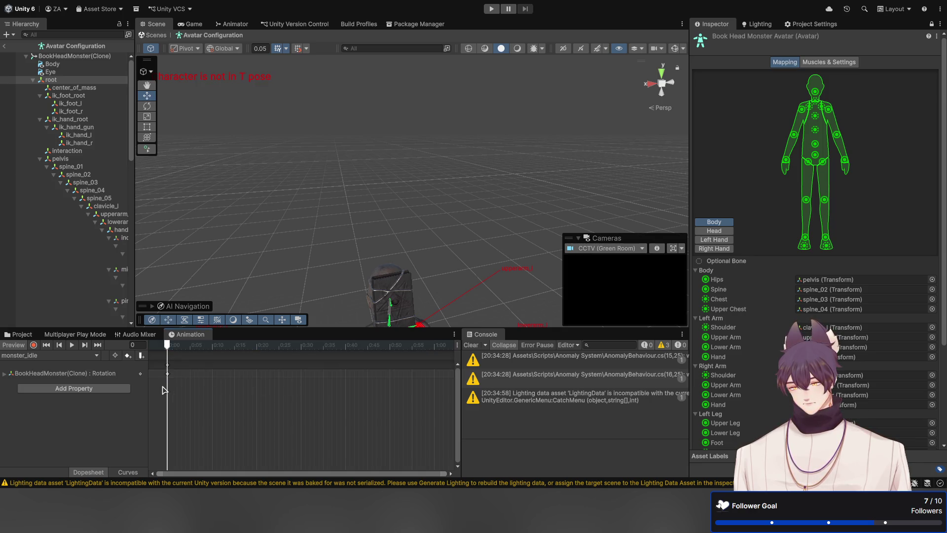
{"action": "left_click", "coordinate": [3, 375]}
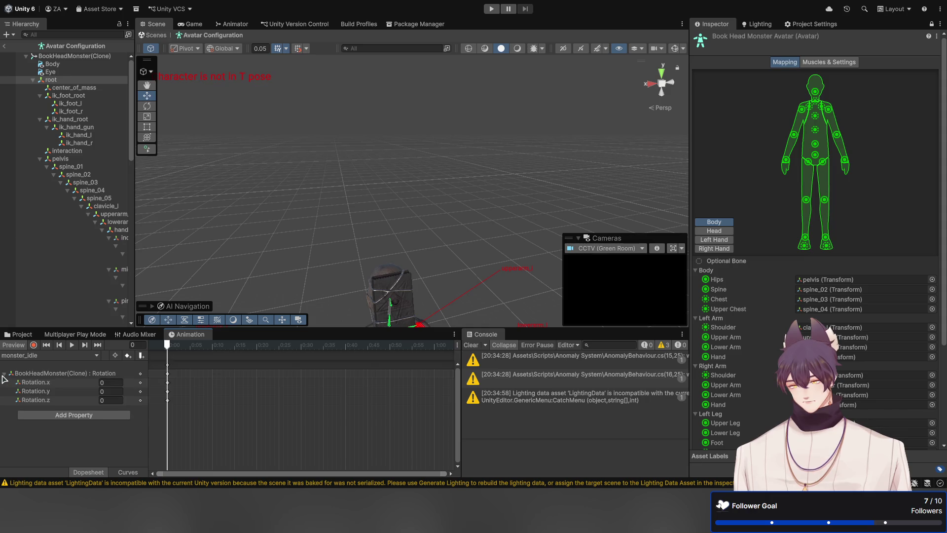
{"action": "left_click", "coordinate": [98, 383]}
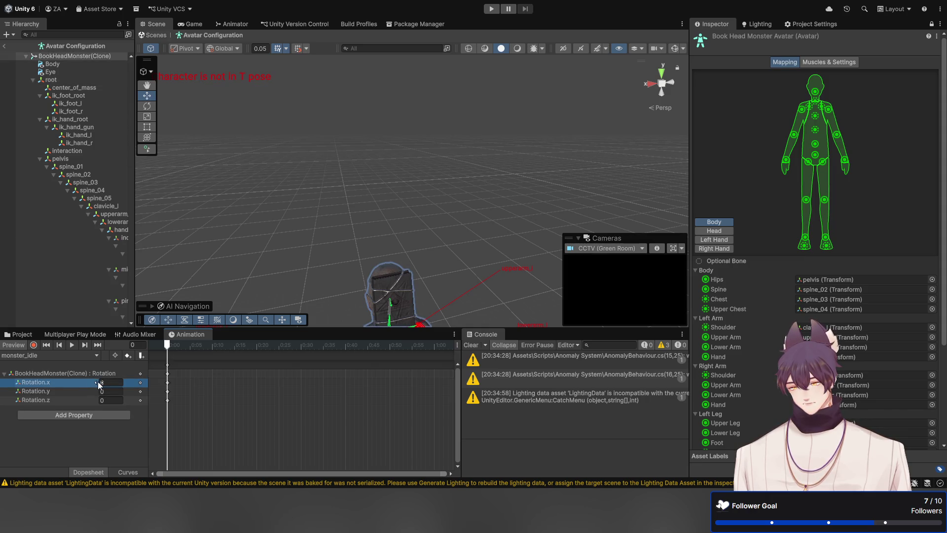
{"action": "mouse_move", "coordinate": [99, 383]}
{"action": "left_mouse_down"}
{"action": "mouse_move", "coordinate": [168, 382]}
{"action": "mouse_move", "coordinate": [117, 383]}
{"action": "left_mouse_up"}
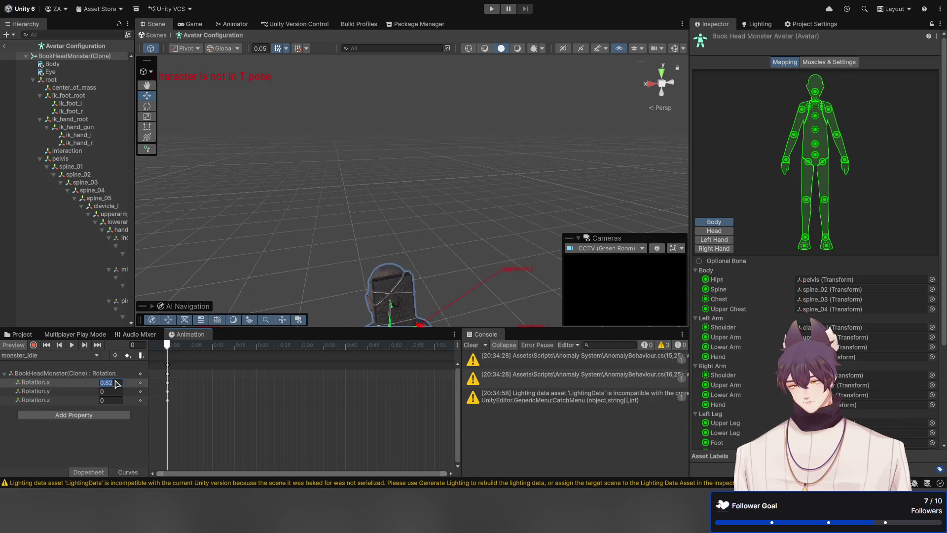
{"action": "type", "text": "0"}
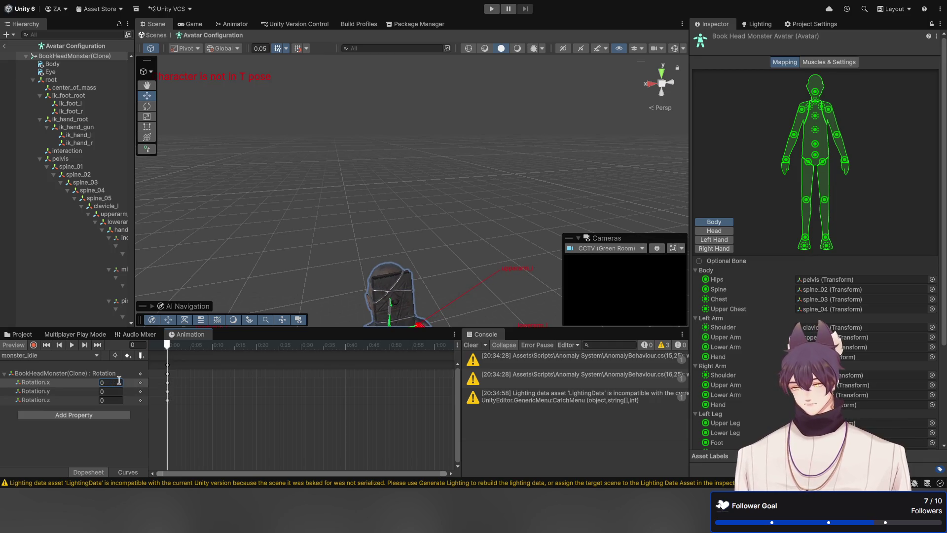
{"action": "mouse_move", "coordinate": [395, 173]}
{"action": "left_mouse_down"}
{"action": "mouse_move", "coordinate": [462, 197]}
{"action": "mouse_move", "coordinate": [429, 222]}
{"action": "left_mouse_up"}
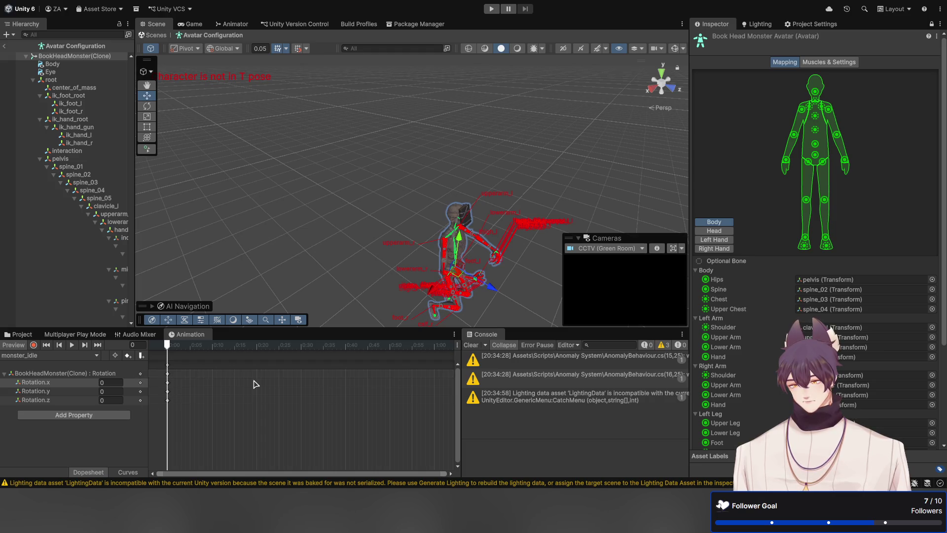
Step: Add a Position track to monster_idle, trying Rotation.y 0.99 before reverting to 0
{"action": "key", "text": "ctrl+z"}
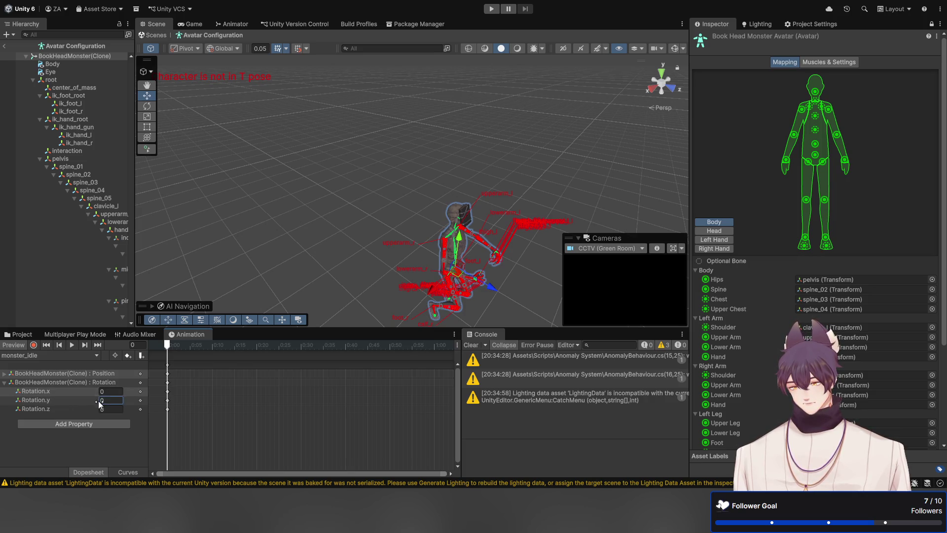
{"action": "left_click", "coordinate": [112, 399]}
{"action": "type", "text": "0.99"}
{"action": "key", "text": "BackSpace"}
{"action": "key", "text": "BackSpace"}
{"action": "key", "text": "BackSpace"}
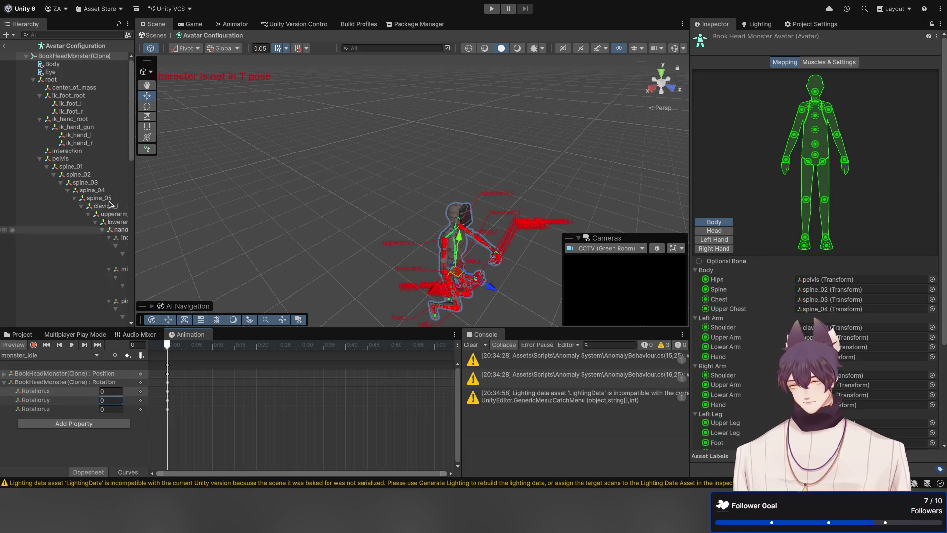
Step: Orbit and zoom the Scene view in close to the character's legs
{"action": "left_click", "coordinate": [449, 249]}
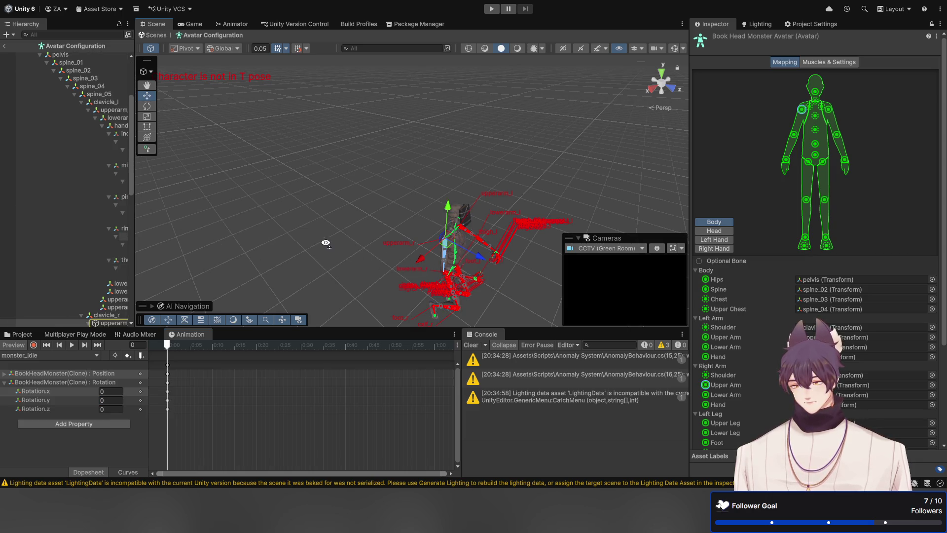
{"action": "mouse_move", "coordinate": [324, 239]}
{"action": "left_mouse_down"}
{"action": "mouse_move", "coordinate": [332, 262]}
{"action": "mouse_move", "coordinate": [227, 267]}
{"action": "mouse_move", "coordinate": [237, 253]}
{"action": "left_mouse_up"}
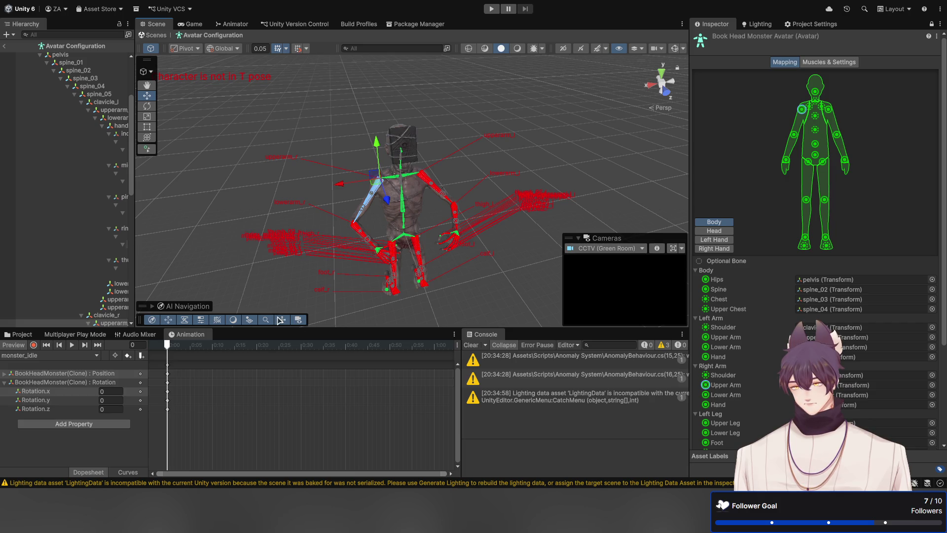
{"action": "left_click", "coordinate": [272, 273]}
{"action": "mouse_move", "coordinate": [228, 217]}
{"action": "left_mouse_down"}
{"action": "mouse_move", "coordinate": [257, 228]}
{"action": "mouse_move", "coordinate": [387, 178]}
{"action": "mouse_move", "coordinate": [403, 159]}
{"action": "mouse_move", "coordinate": [389, 285]}
{"action": "mouse_move", "coordinate": [423, 226]}
{"action": "left_mouse_up"}
{"action": "key", "text": "q"}
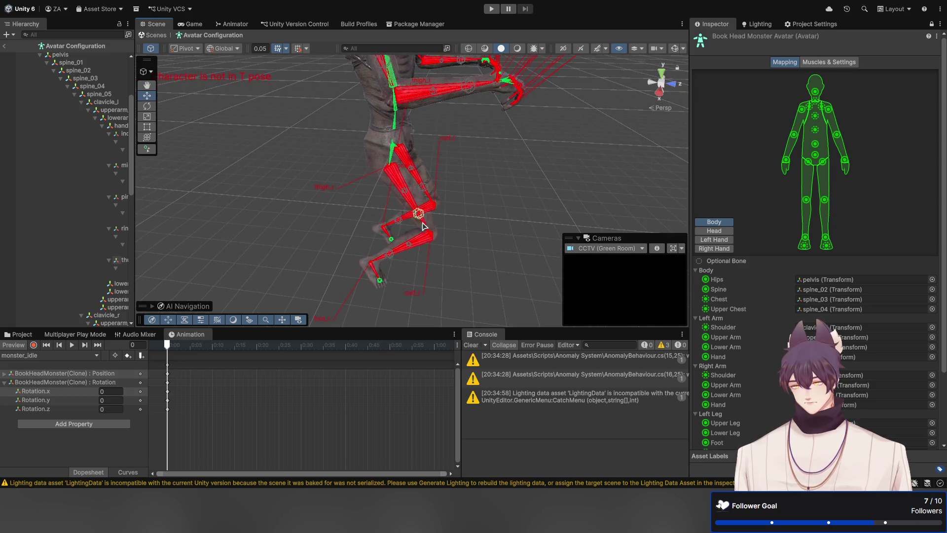
Step: With the Rotate tool, swing the right calf, left calf and right lower-leg twist bone toward straight down
{"action": "left_click", "coordinate": [428, 243]}
{"action": "key", "text": "e"}
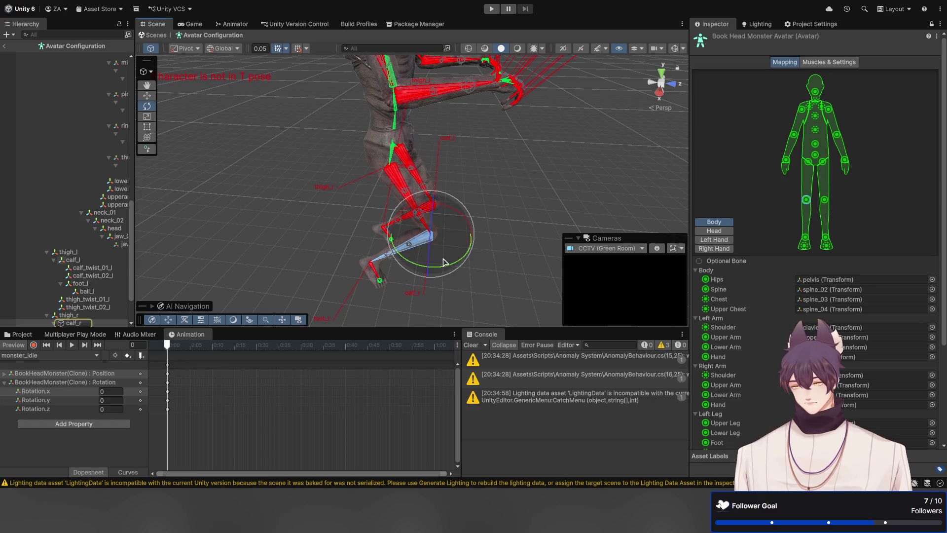
{"action": "left_click_drag", "start_coordinate": [462, 218], "coordinate": [405, 209]}
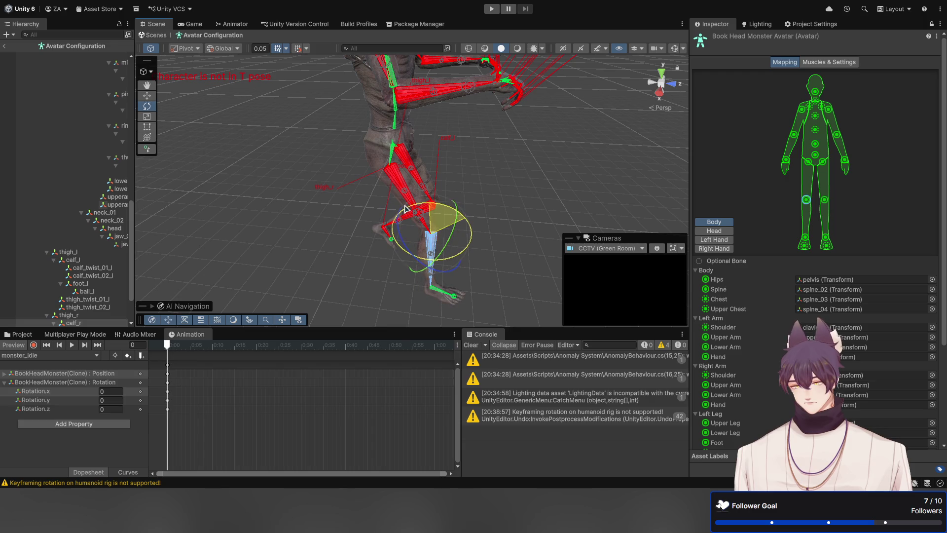
{"action": "left_click", "coordinate": [430, 208]}
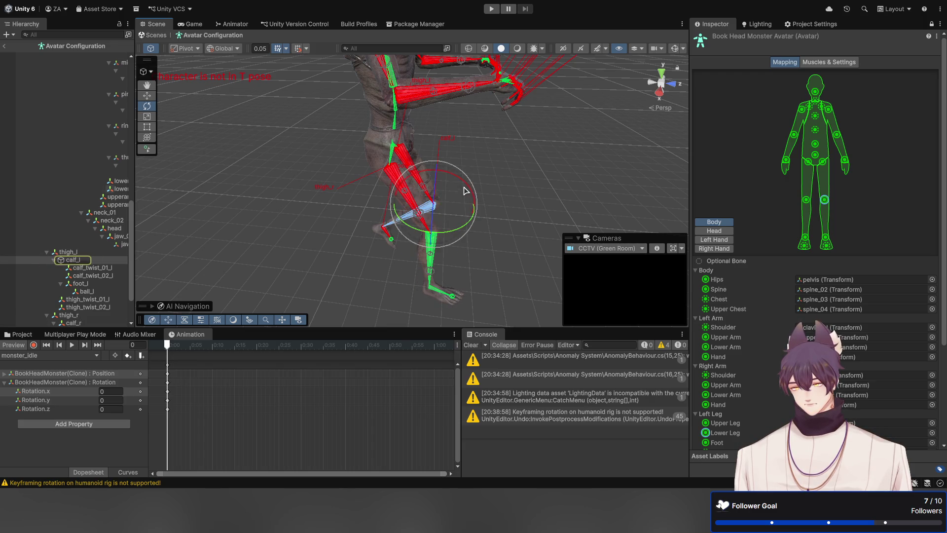
{"action": "left_click_drag", "start_coordinate": [468, 189], "coordinate": [412, 174]}
{"action": "left_click", "coordinate": [442, 241]}
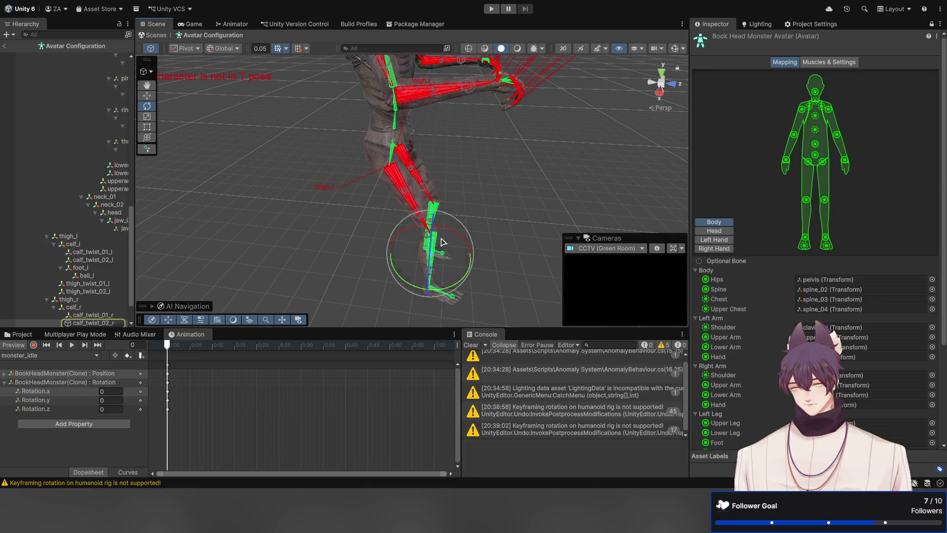
{"action": "left_click_drag", "start_coordinate": [446, 230], "coordinate": [477, 247]}
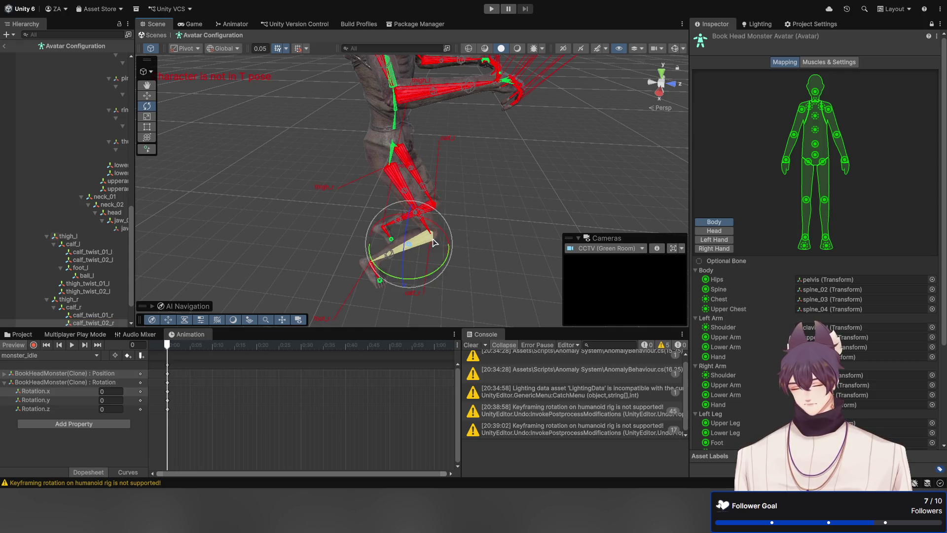
Step: Rotate both calves again so they hang straight down, and rotate the left thigh into line
{"action": "left_click", "coordinate": [392, 251]}
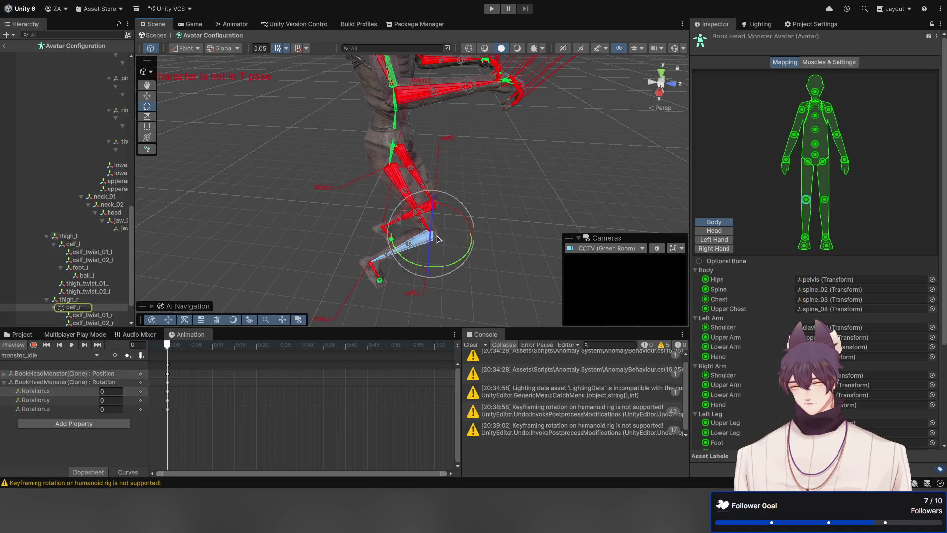
{"action": "mouse_move", "coordinate": [469, 223]}
{"action": "left_mouse_down"}
{"action": "mouse_move", "coordinate": [416, 204]}
{"action": "mouse_move", "coordinate": [426, 204]}
{"action": "left_mouse_up"}
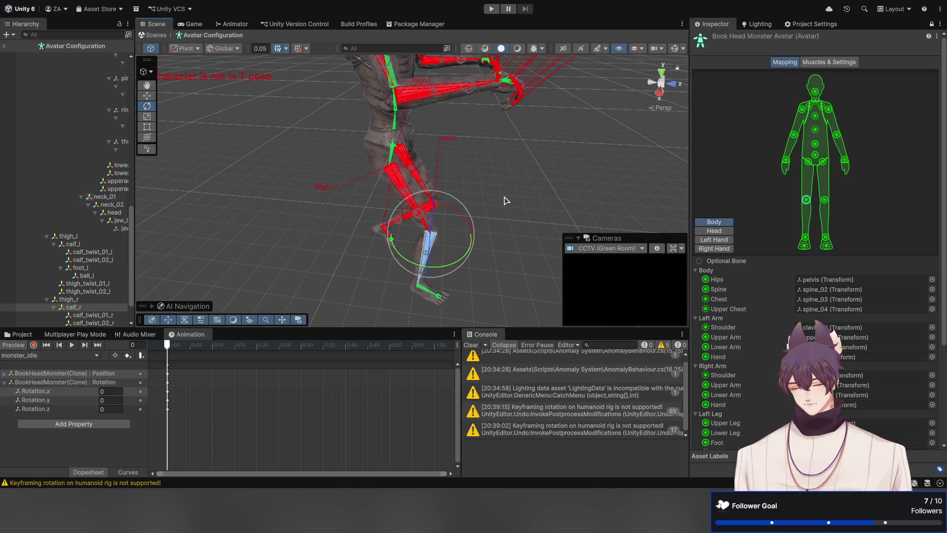
{"action": "left_click", "coordinate": [430, 210]}
{"action": "left_click_drag", "start_coordinate": [471, 193], "coordinate": [428, 170]}
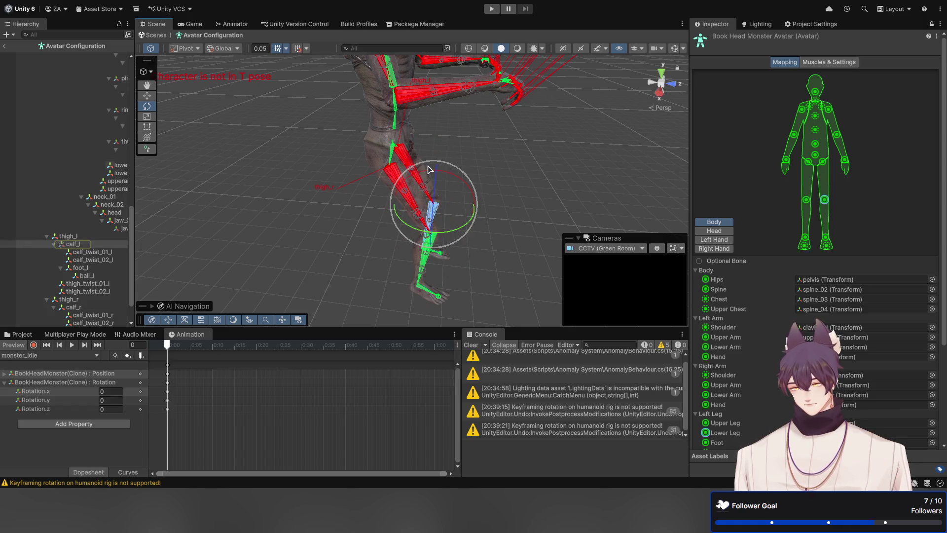
{"action": "left_click", "coordinate": [412, 163]}
{"action": "mouse_move", "coordinate": [434, 137]}
{"action": "left_mouse_down"}
{"action": "mouse_move", "coordinate": [436, 155]}
{"action": "mouse_move", "coordinate": [416, 152]}
{"action": "mouse_move", "coordinate": [440, 153]}
{"action": "mouse_move", "coordinate": [380, 176]}
{"action": "mouse_move", "coordinate": [313, 176]}
{"action": "mouse_move", "coordinate": [301, 183]}
{"action": "mouse_move", "coordinate": [310, 187]}
{"action": "left_mouse_up"}
{"action": "left_click", "coordinate": [399, 182]}
{"action": "left_click", "coordinate": [443, 96]}
Step: Switch the handle orientation to Local and rotate the right upper-arm bone
{"action": "left_click", "coordinate": [310, 188]}
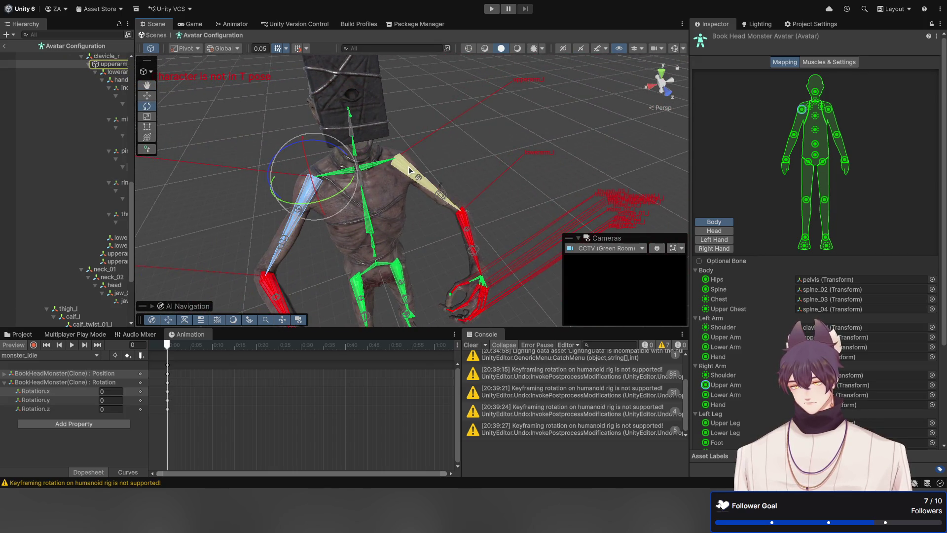
{"action": "left_click", "coordinate": [409, 170]}
{"action": "left_click", "coordinate": [223, 48]}
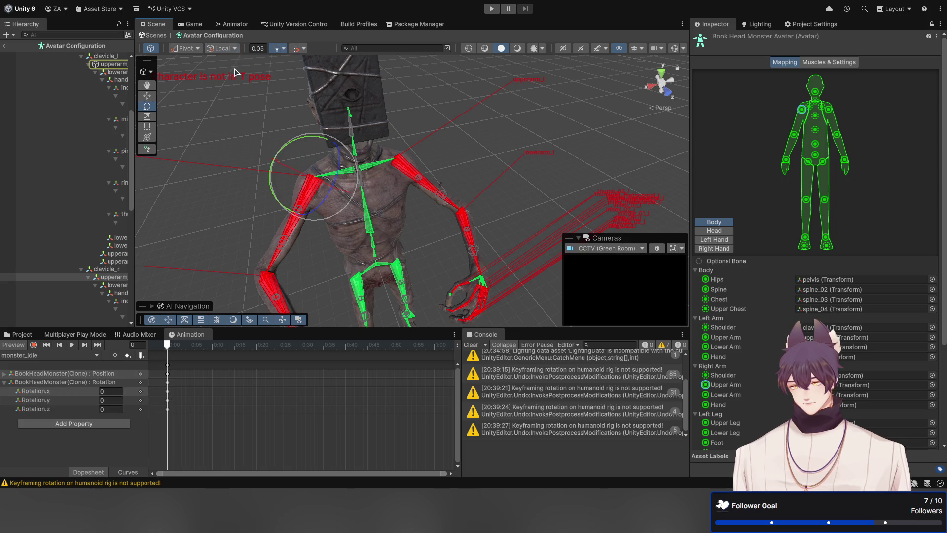
{"action": "left_click", "coordinate": [313, 201]}
{"action": "left_click_drag", "start_coordinate": [321, 204], "coordinate": [317, 210]}
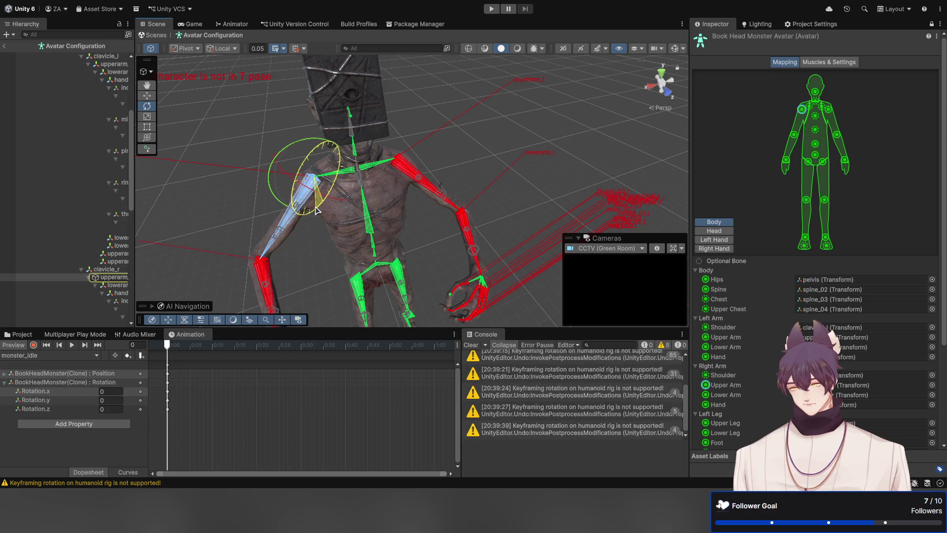
Step: Raise the left upper arm toward horizontal and swing the right upper arm out sideways
{"action": "left_click", "coordinate": [418, 163]}
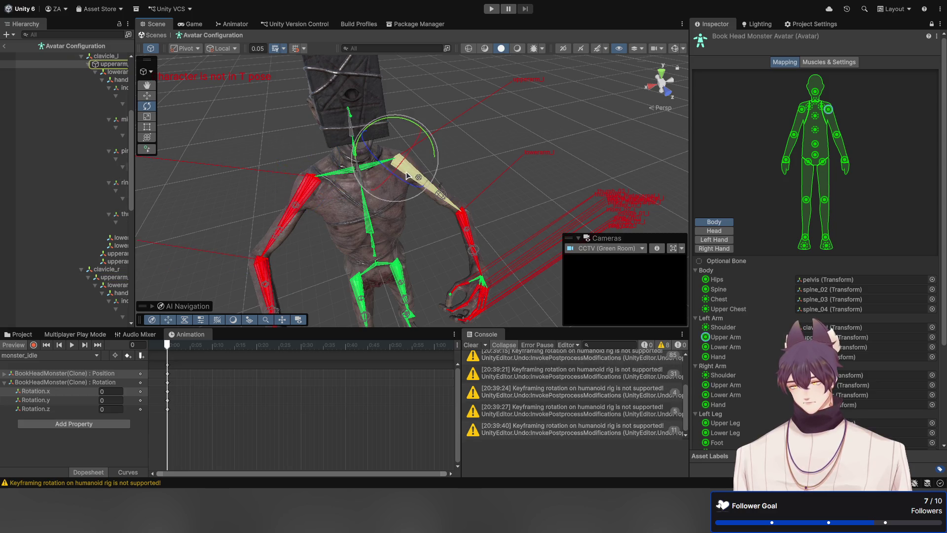
{"action": "left_click_drag", "start_coordinate": [417, 162], "coordinate": [392, 173]}
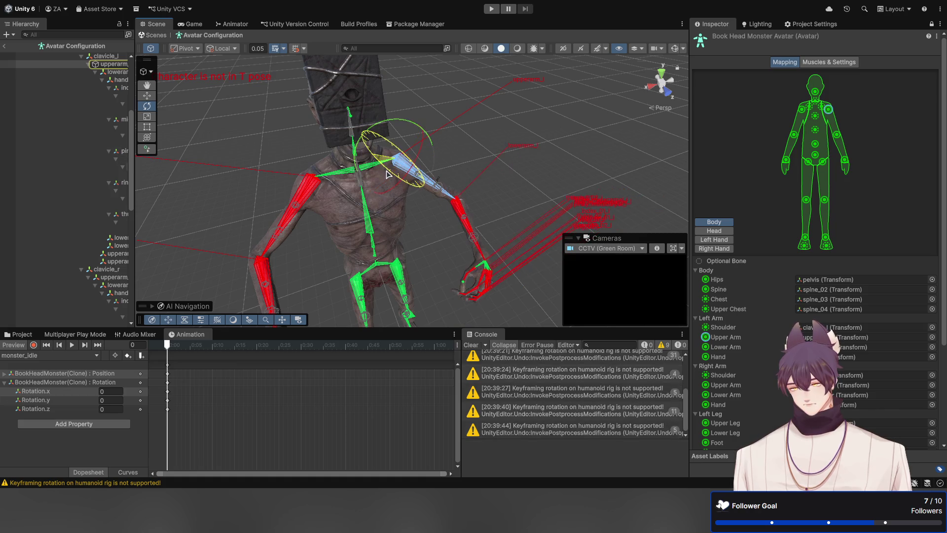
{"action": "mouse_move", "coordinate": [430, 140]}
{"action": "left_mouse_down"}
{"action": "mouse_move", "coordinate": [424, 187]}
{"action": "mouse_move", "coordinate": [403, 112]}
{"action": "mouse_move", "coordinate": [409, 119]}
{"action": "left_mouse_up"}
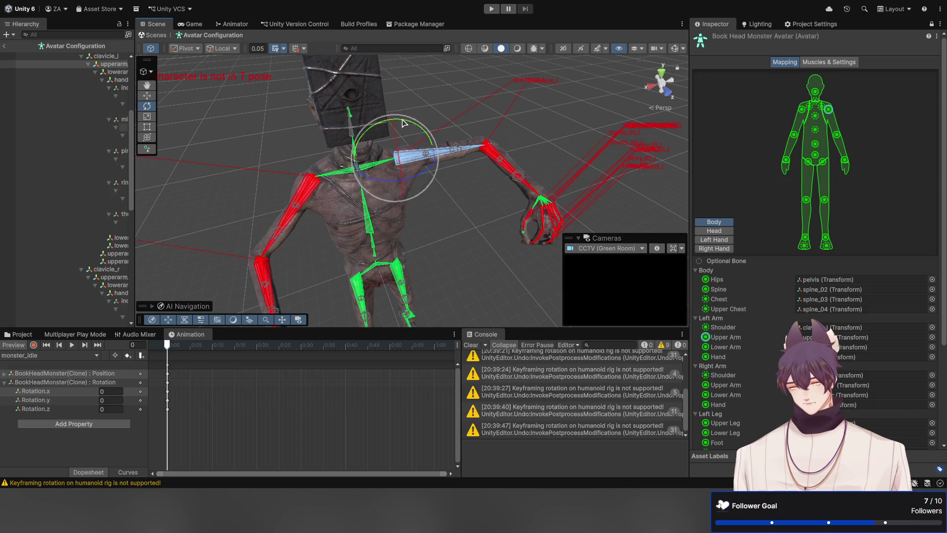
{"action": "left_click", "coordinate": [306, 192]}
{"action": "mouse_move", "coordinate": [314, 143]}
{"action": "left_mouse_down"}
{"action": "mouse_move", "coordinate": [279, 162]}
{"action": "mouse_move", "coordinate": [270, 183]}
{"action": "left_mouse_up"}
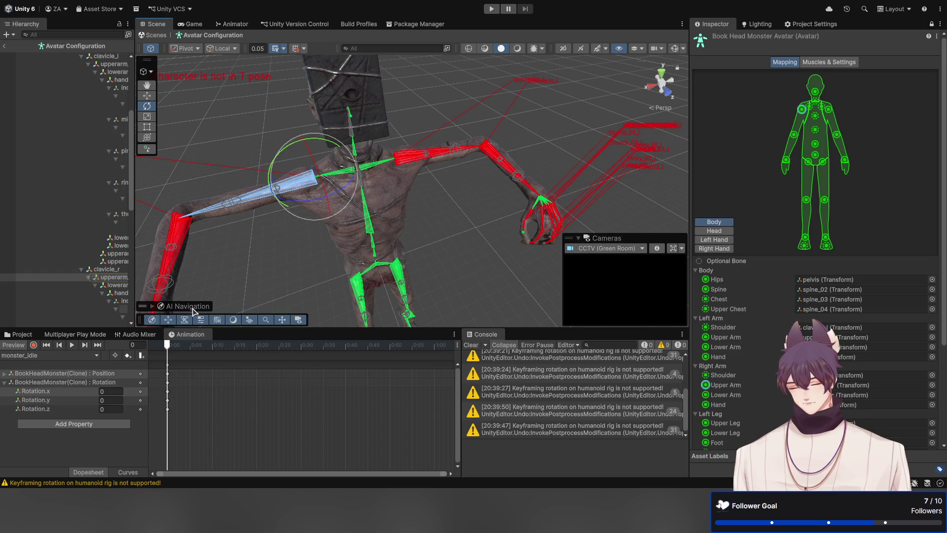
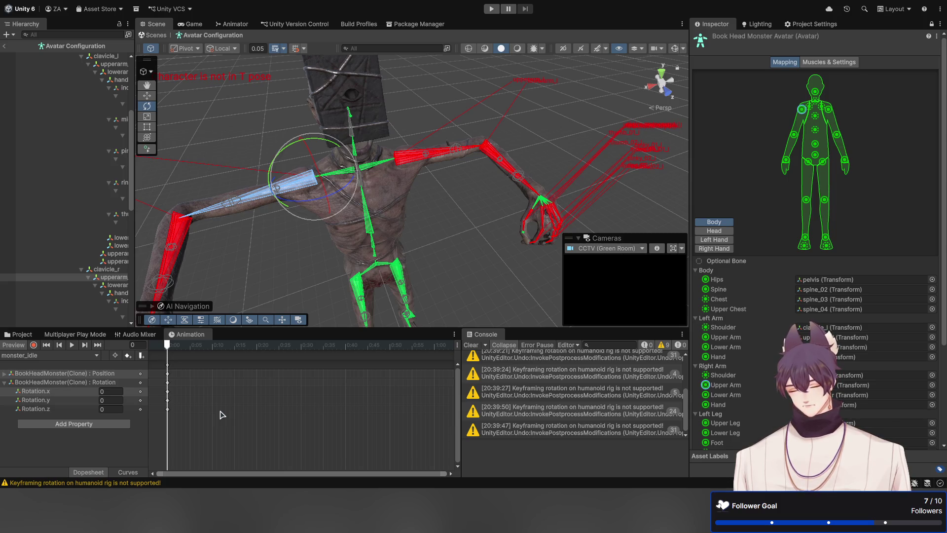
Step: Rotate both upper-arm bones down beside the body, scrub back to frame 0, and fold the Rotation channels
{"action": "left_click", "coordinate": [111, 452]}
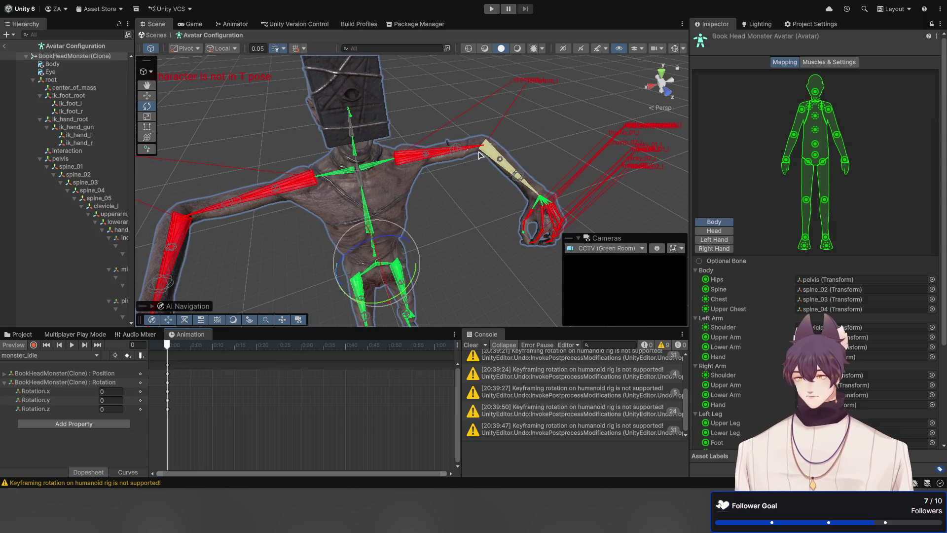
{"action": "left_click", "coordinate": [416, 158]}
{"action": "mouse_move", "coordinate": [418, 158]}
{"action": "left_mouse_down"}
{"action": "mouse_move", "coordinate": [458, 152]}
{"action": "mouse_move", "coordinate": [472, 169]}
{"action": "mouse_move", "coordinate": [466, 141]}
{"action": "mouse_move", "coordinate": [450, 142]}
{"action": "left_mouse_up"}
{"action": "left_click", "coordinate": [304, 182]}
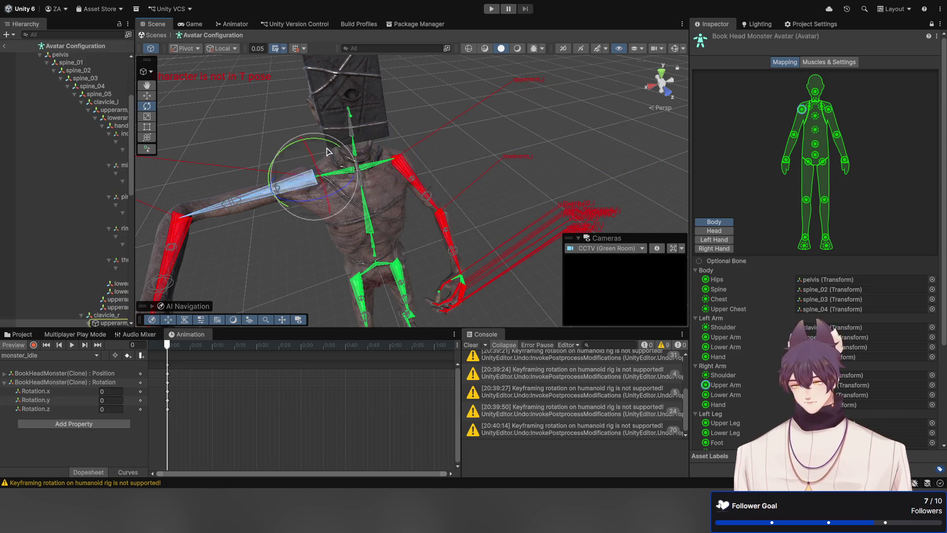
{"action": "left_click_drag", "start_coordinate": [316, 140], "coordinate": [276, 149]}
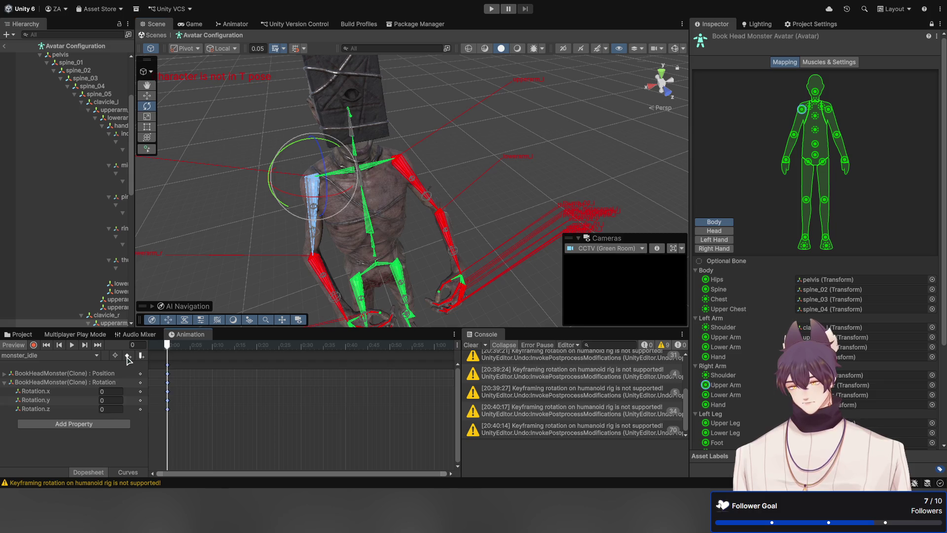
{"action": "mouse_move", "coordinate": [168, 345]}
{"action": "left_mouse_down"}
{"action": "mouse_move", "coordinate": [193, 346]}
{"action": "mouse_move", "coordinate": [168, 349]}
{"action": "left_mouse_up"}
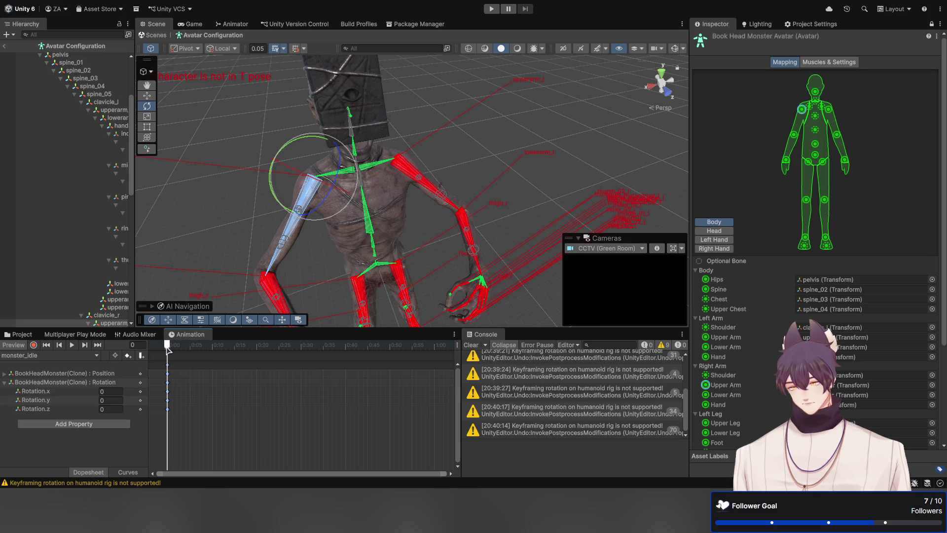
{"action": "left_click", "coordinate": [5, 383]}
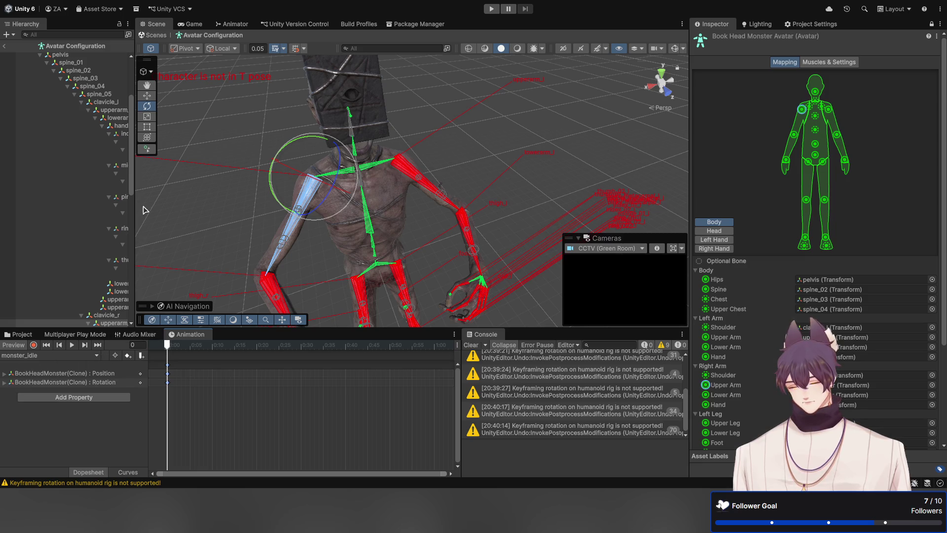
Step: Orbit the Scene view around the monster to inspect the lowered arms
{"action": "scroll", "coordinate": [131, 195], "scroll_direction": "down", "scroll_amount": 2}
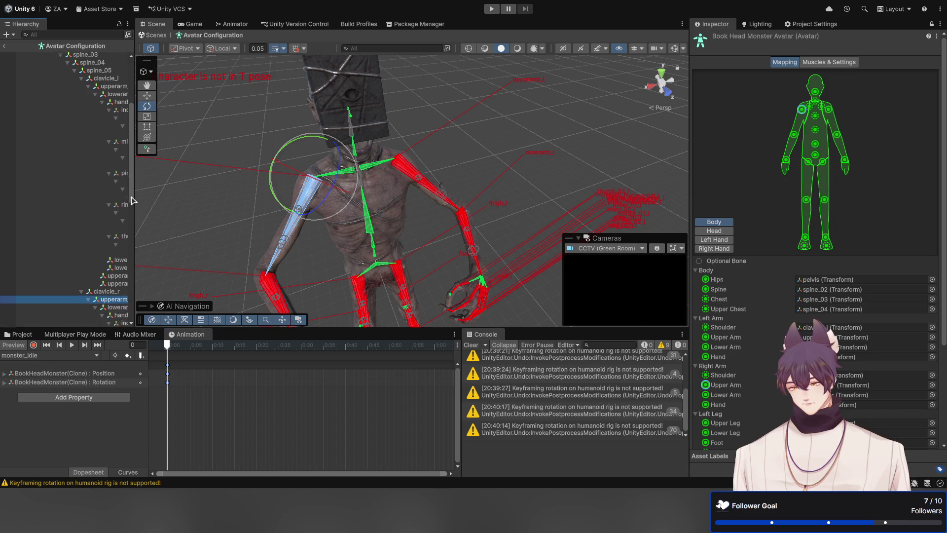
{"action": "mouse_move", "coordinate": [201, 219]}
{"action": "left_mouse_down"}
{"action": "mouse_move", "coordinate": [454, 190]}
{"action": "mouse_move", "coordinate": [322, 158]}
{"action": "mouse_move", "coordinate": [228, 182]}
{"action": "mouse_move", "coordinate": [222, 173]}
{"action": "mouse_move", "coordinate": [224, 181]}
{"action": "left_mouse_up"}
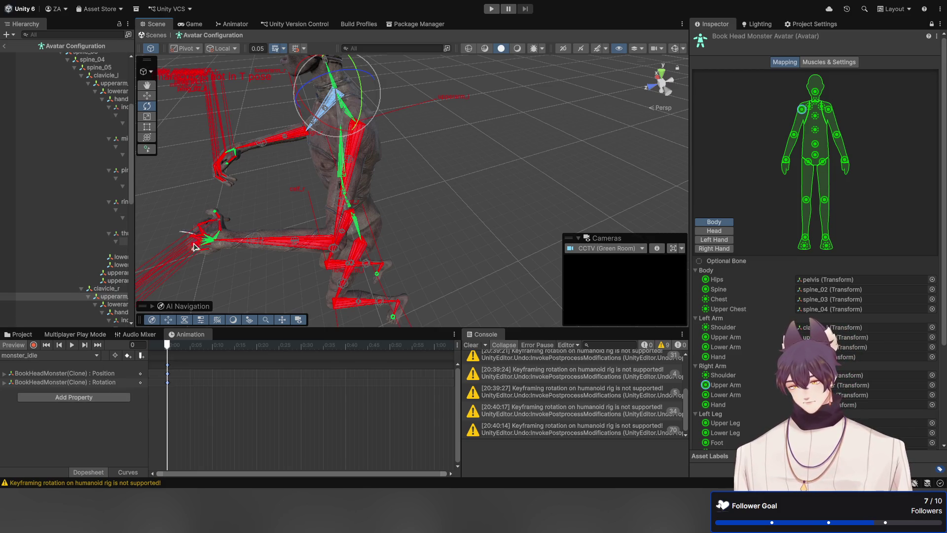
{"action": "left_click_drag", "start_coordinate": [261, 189], "coordinate": [319, 186]}
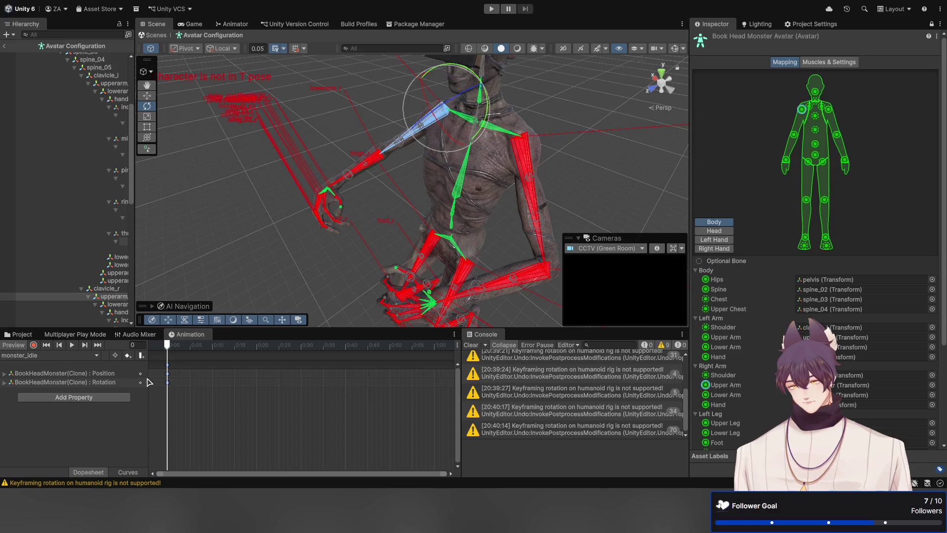
Step: Review the clip's Position and Rotation tracks, then frame the monster's legs
{"action": "left_click", "coordinate": [91, 383]}
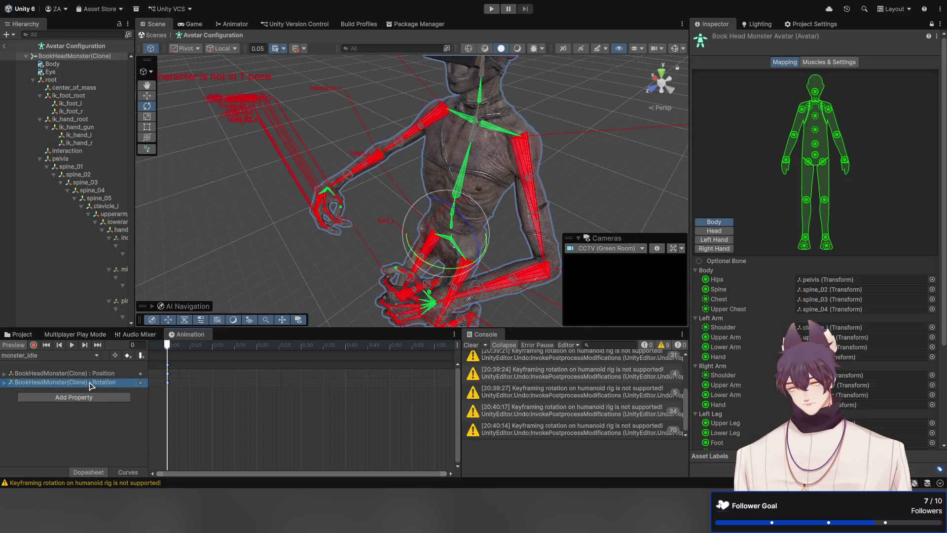
{"action": "left_click", "coordinate": [89, 376]}
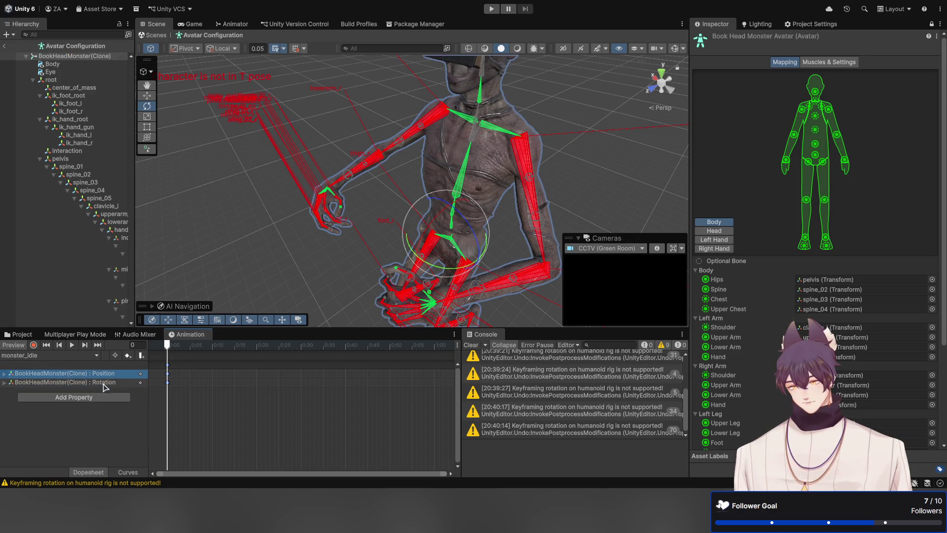
{"action": "left_click", "coordinate": [82, 424]}
{"action": "left_click", "coordinate": [98, 384]}
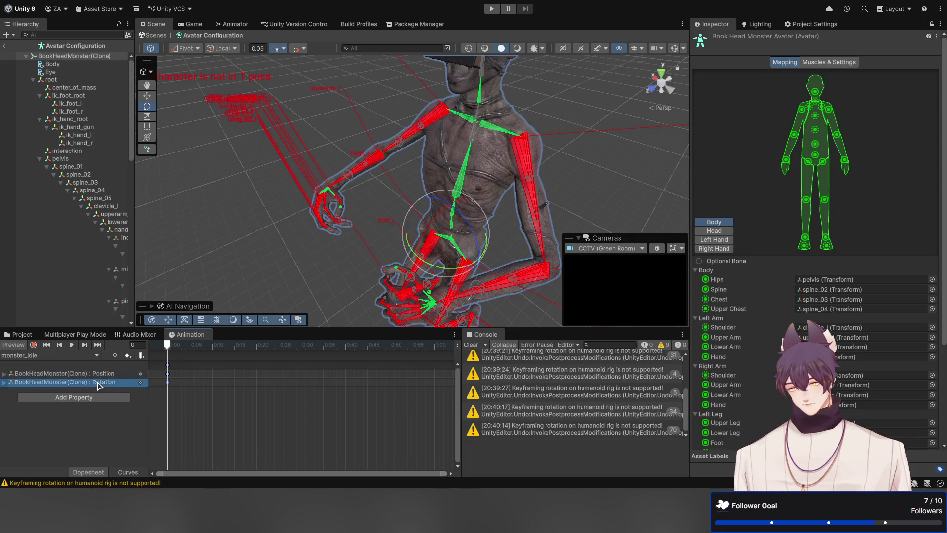
{"action": "left_click", "coordinate": [100, 376]}
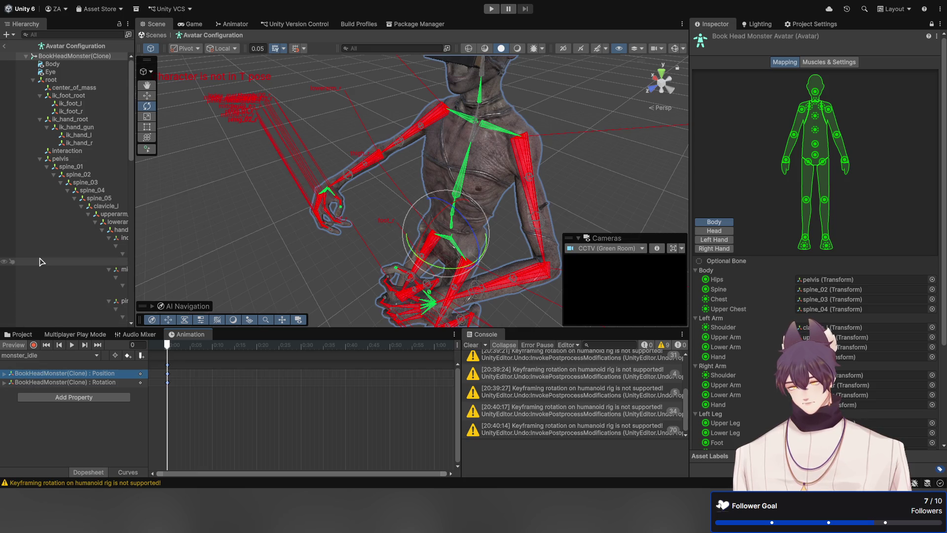
{"action": "left_click", "coordinate": [108, 388]}
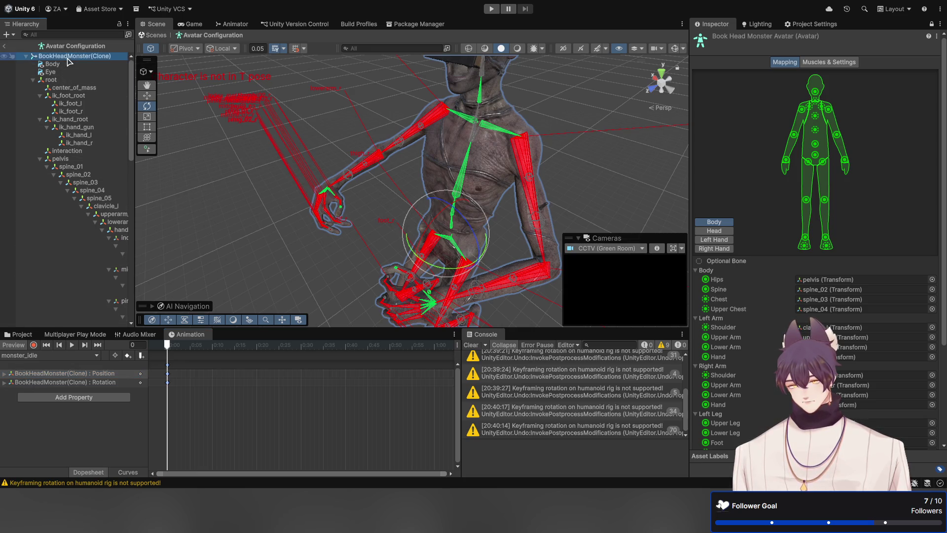
{"action": "left_click", "coordinate": [376, 215]}
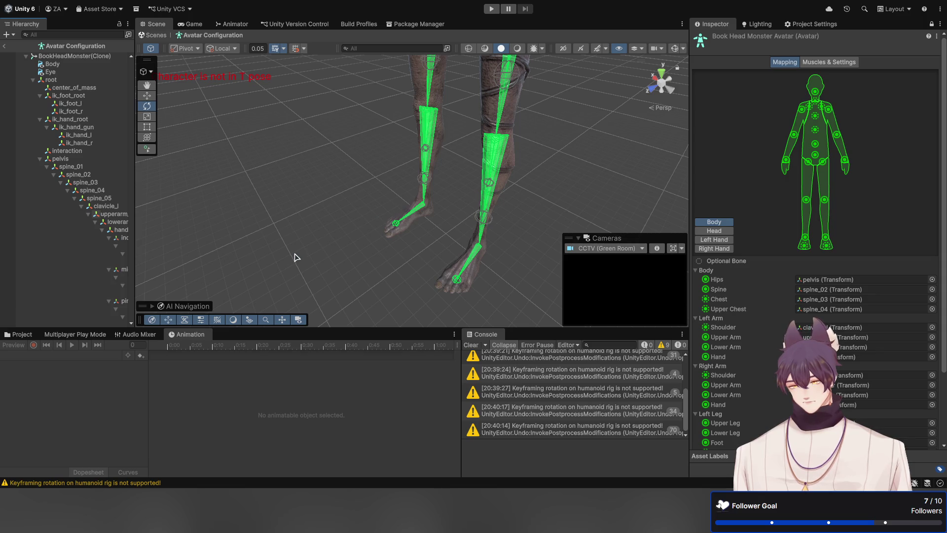
Step: Select the root bone, frame the character, and open the monster_idle clip from Meshes
{"action": "left_click", "coordinate": [363, 148]}
{"action": "key", "text": "f"}
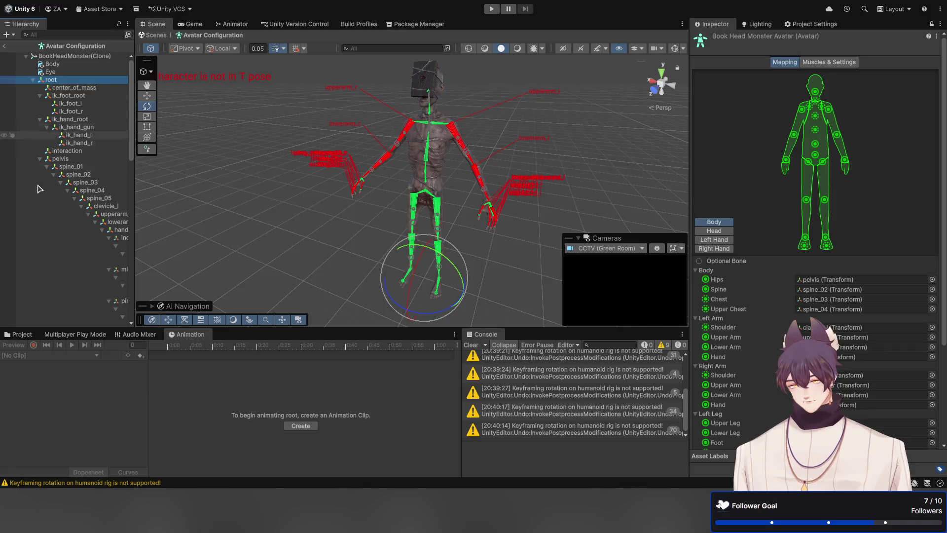
{"action": "left_click", "coordinate": [19, 334]}
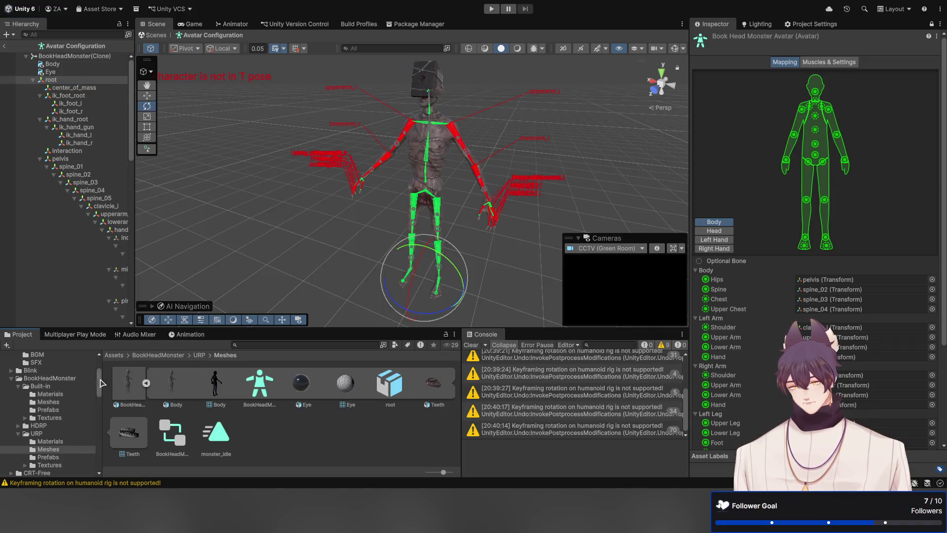
{"action": "left_click", "coordinate": [211, 439]}
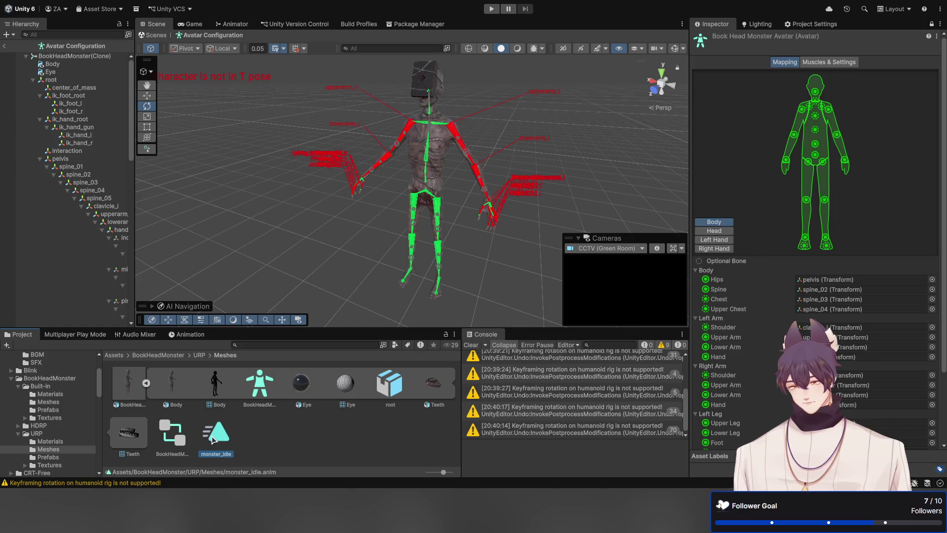
{"action": "double_click", "coordinate": [213, 439]}
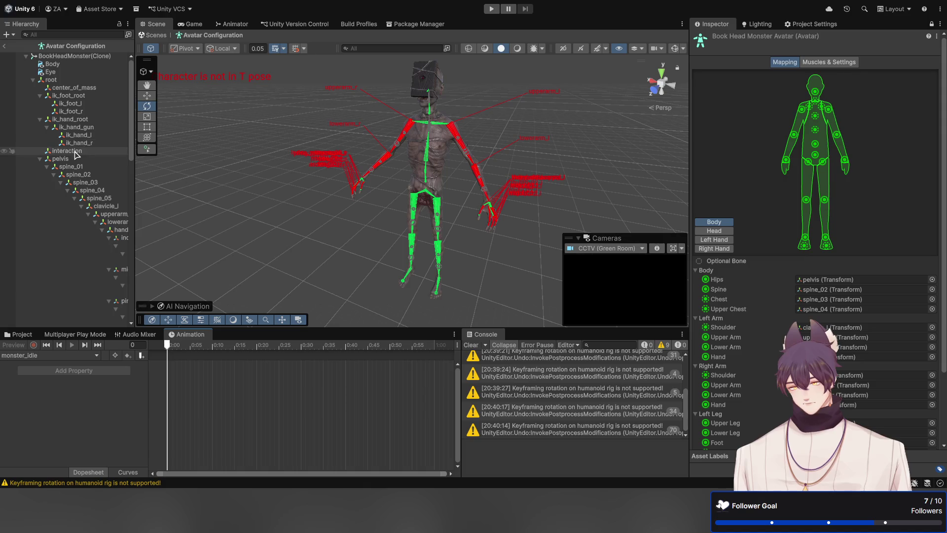
Step: Open the BookHeadMonster(Clone) animator controller from the Meshes folder
{"action": "left_click", "coordinate": [81, 80]}
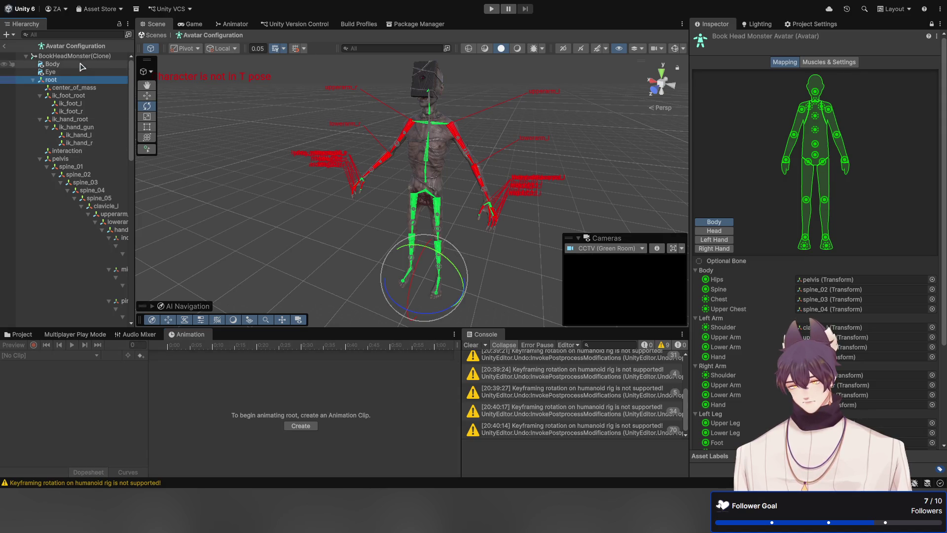
{"action": "left_click", "coordinate": [78, 57]}
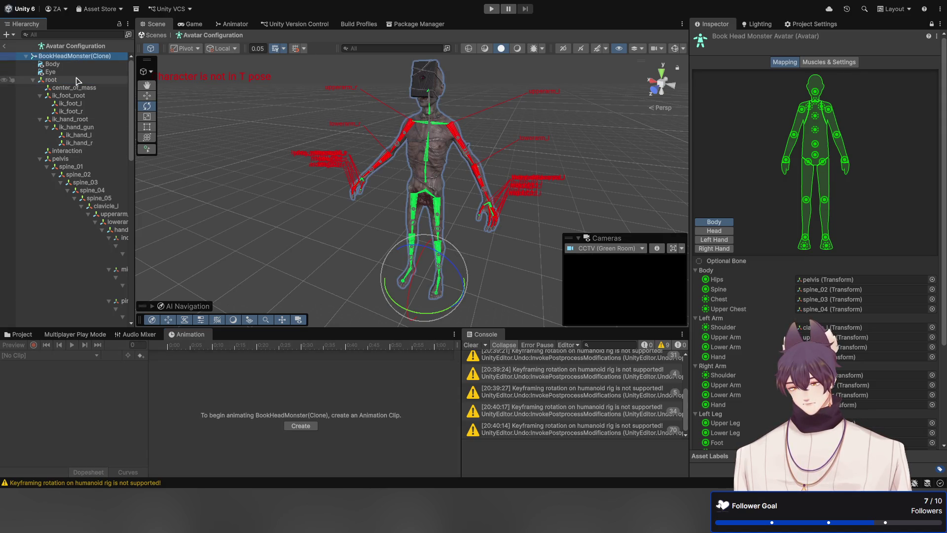
{"action": "left_click", "coordinate": [76, 81]}
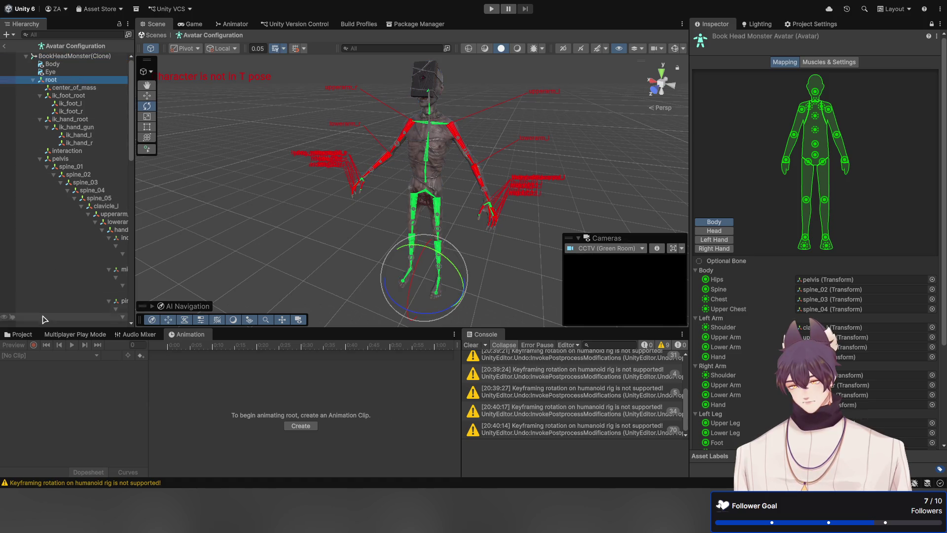
{"action": "left_click", "coordinate": [19, 334]}
{"action": "left_click", "coordinate": [184, 441]}
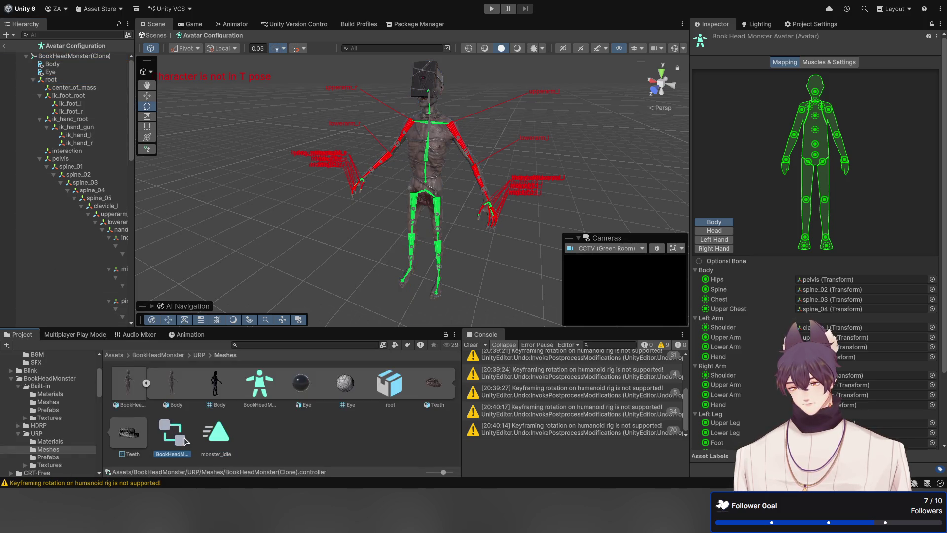
{"action": "double_click", "coordinate": [183, 440]}
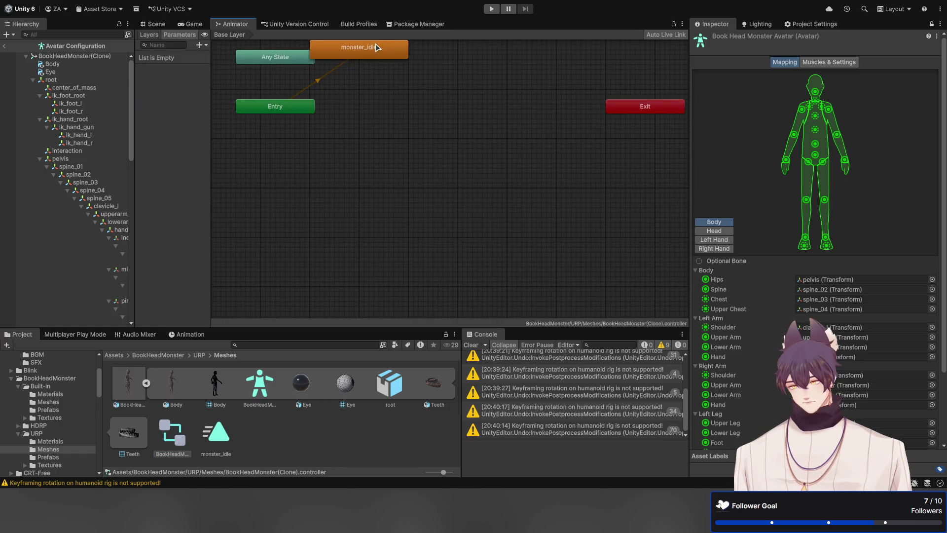
Step: Place the monster_idle state beside Entry and reopen the monster_idle clip
{"action": "mouse_move", "coordinate": [377, 47]}
{"action": "left_mouse_down"}
{"action": "mouse_move", "coordinate": [384, 108]}
{"action": "mouse_move", "coordinate": [396, 125]}
{"action": "left_mouse_up"}
{"action": "left_click", "coordinate": [212, 441]}
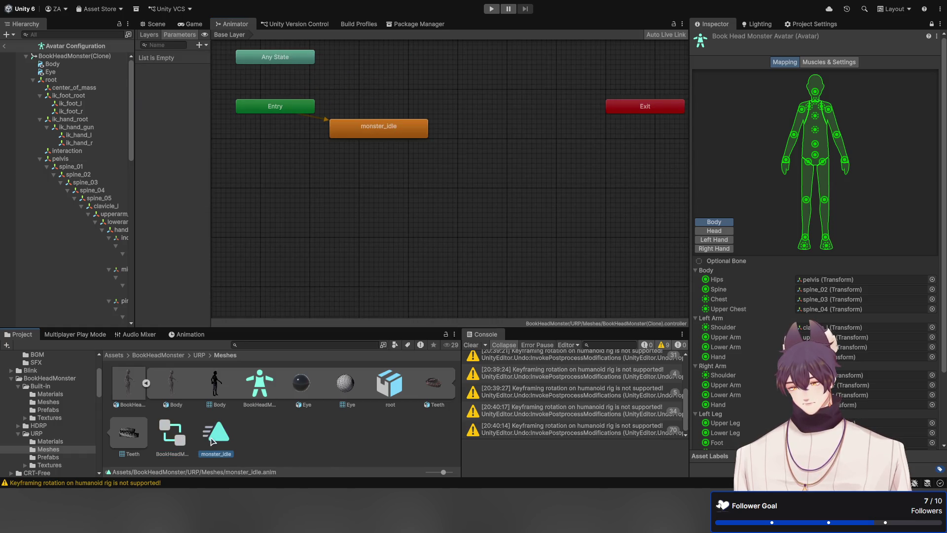
{"action": "double_click", "coordinate": [212, 440]}
{"action": "left_click", "coordinate": [192, 25]}
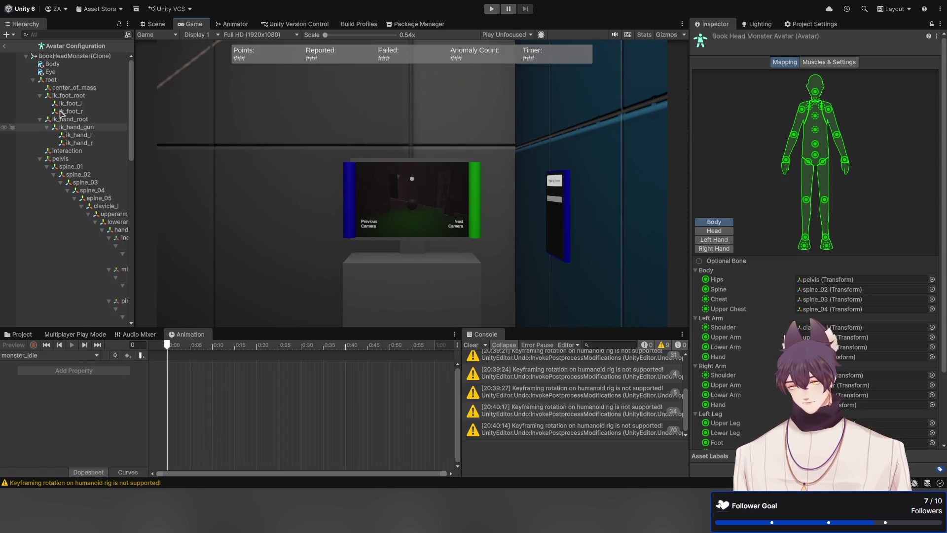
{"action": "left_click", "coordinate": [71, 57]}
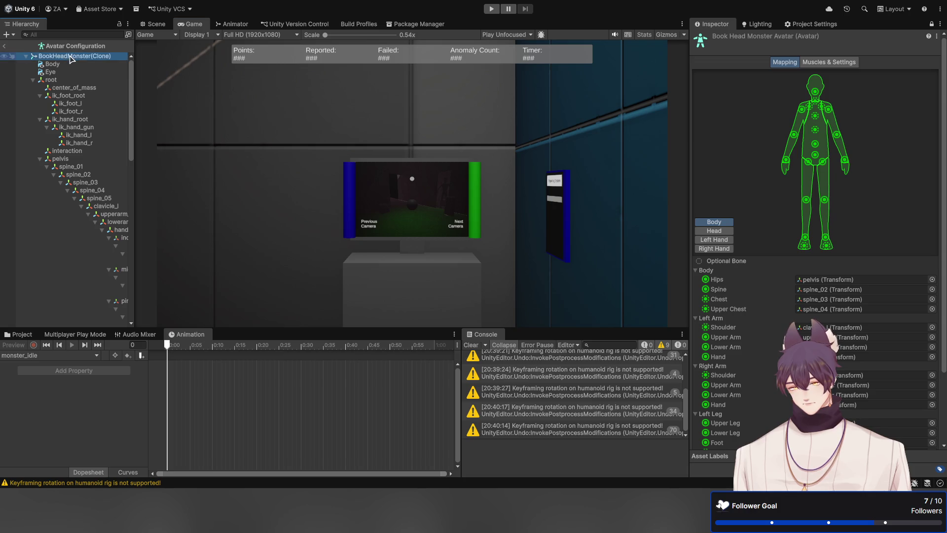
{"action": "left_click", "coordinate": [155, 26]}
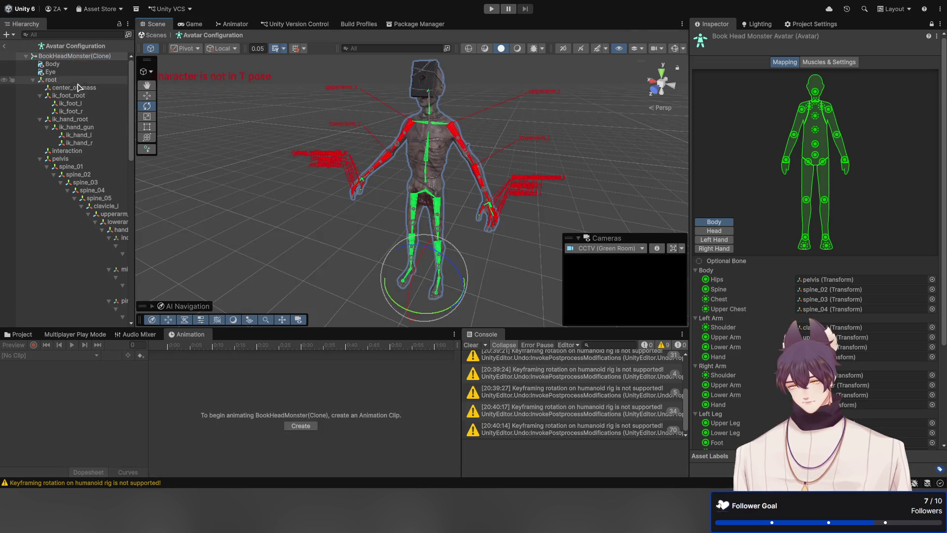
Step: Select the root bone in the Hierarchy and tilt the whole character with the Rotate gizmo
{"action": "left_click", "coordinate": [78, 65]}
{"action": "left_click", "coordinate": [80, 72]}
{"action": "left_click", "coordinate": [80, 81]}
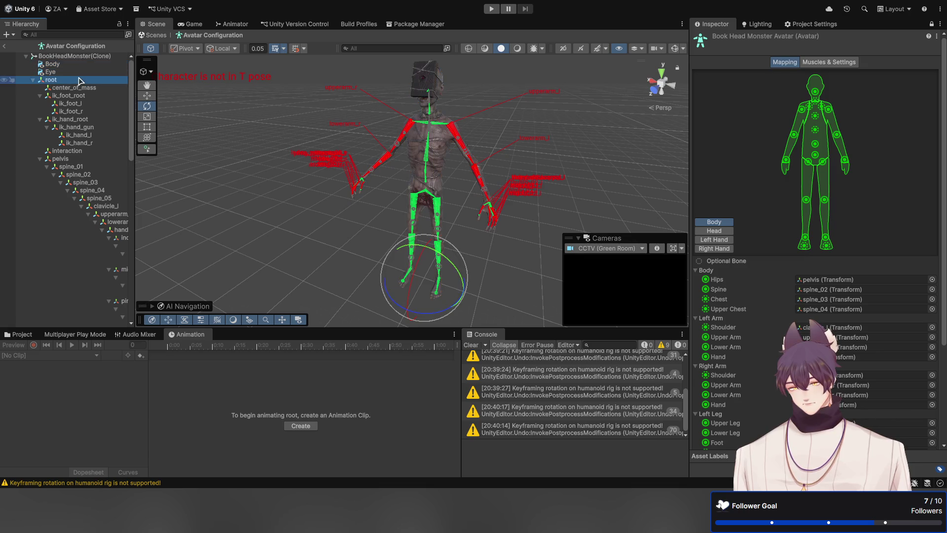
{"action": "left_click", "coordinate": [79, 88]}
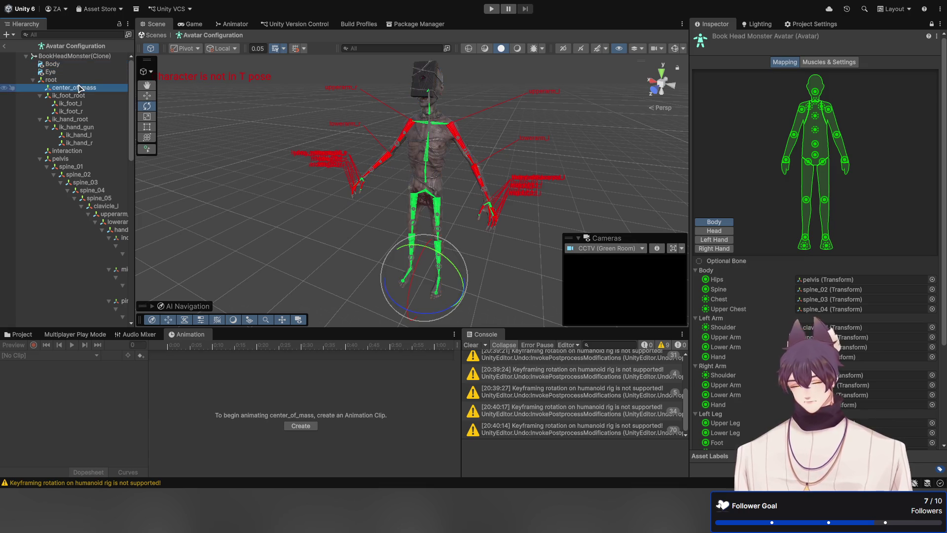
{"action": "left_click", "coordinate": [79, 81]}
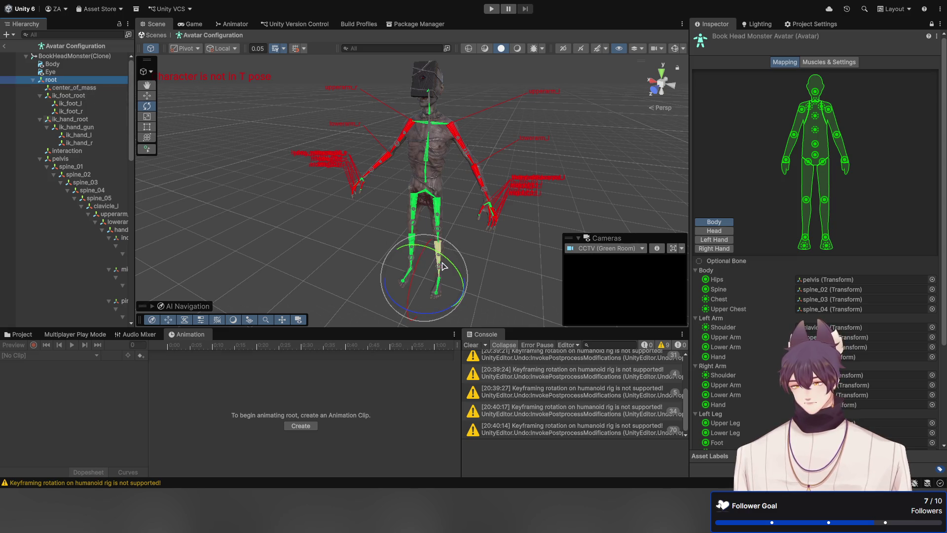
{"action": "left_click_drag", "start_coordinate": [458, 279], "coordinate": [450, 266]}
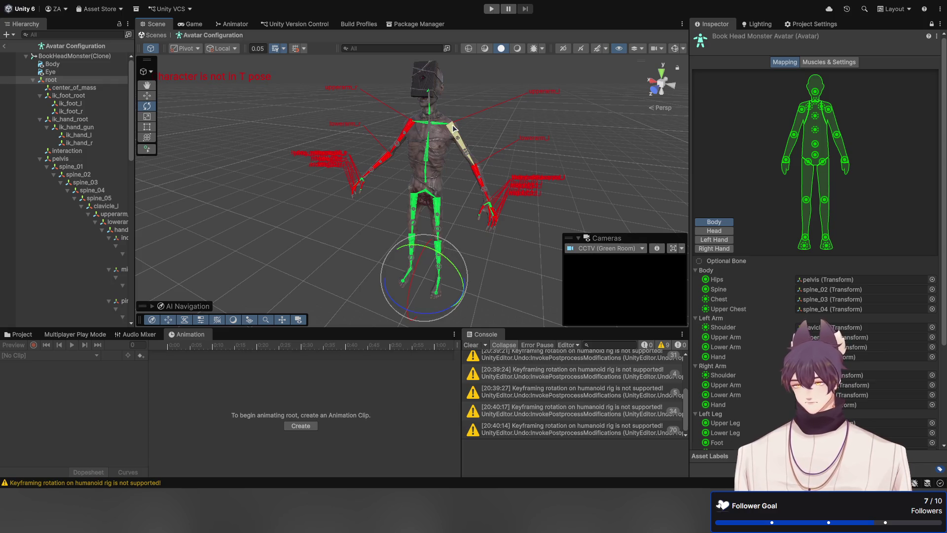
Step: Rotate upperarm_l downward, then load the monster_idle clip into the Animation timeline
{"action": "left_click", "coordinate": [467, 128]}
{"action": "mouse_move", "coordinate": [472, 105]}
{"action": "left_mouse_down"}
{"action": "mouse_move", "coordinate": [458, 118]}
{"action": "mouse_move", "coordinate": [474, 124]}
{"action": "left_mouse_up"}
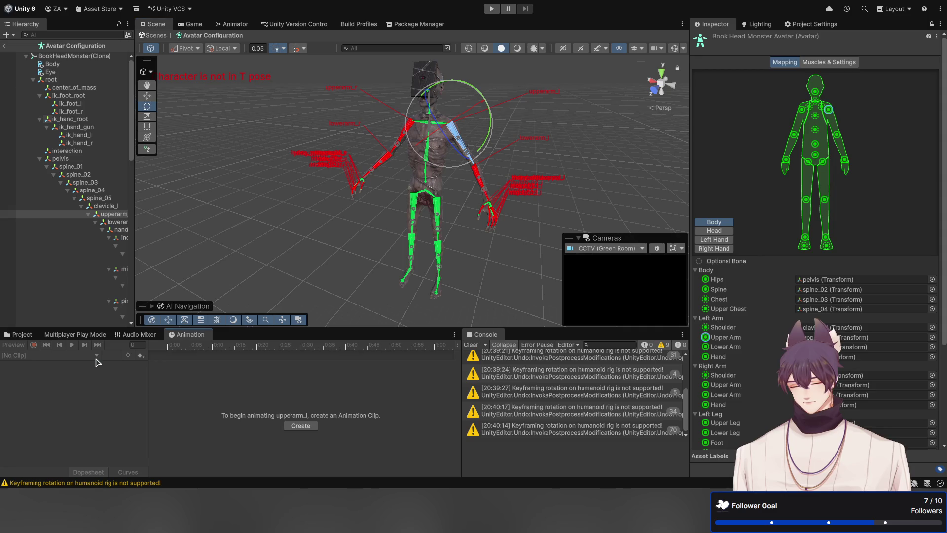
{"action": "left_click", "coordinate": [22, 334]}
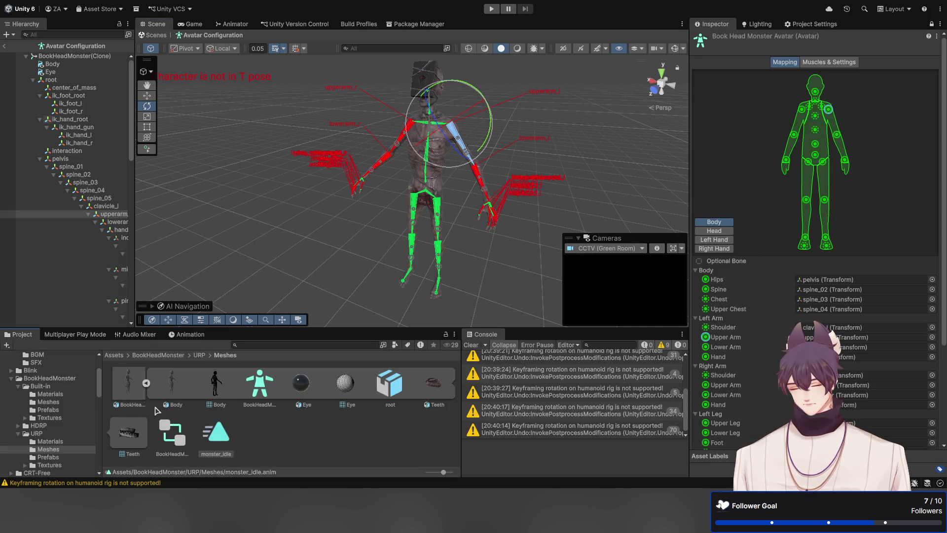
{"action": "left_click", "coordinate": [217, 434]}
{"action": "left_click", "coordinate": [191, 335]}
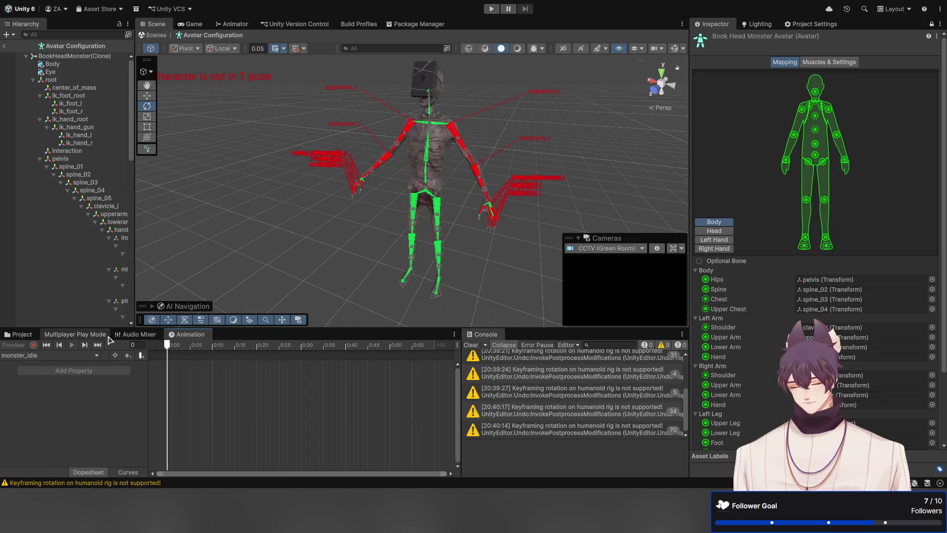
{"action": "mouse_move", "coordinate": [166, 348]}
{"action": "left_mouse_down"}
{"action": "mouse_move", "coordinate": [200, 348]}
{"action": "mouse_move", "coordinate": [168, 348]}
{"action": "left_mouse_up"}
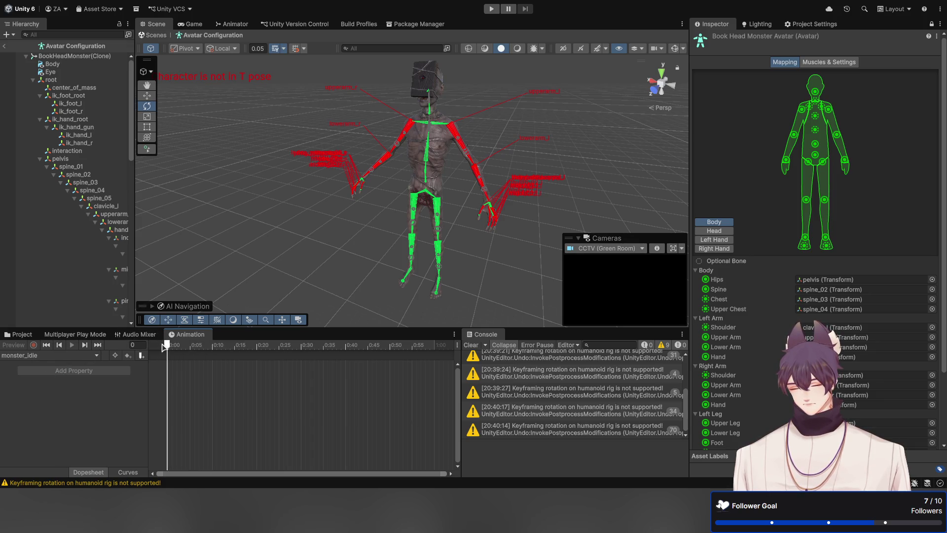
{"action": "key", "text": "Up"}
{"action": "key", "text": "Up"}
{"action": "key", "text": "Up"}
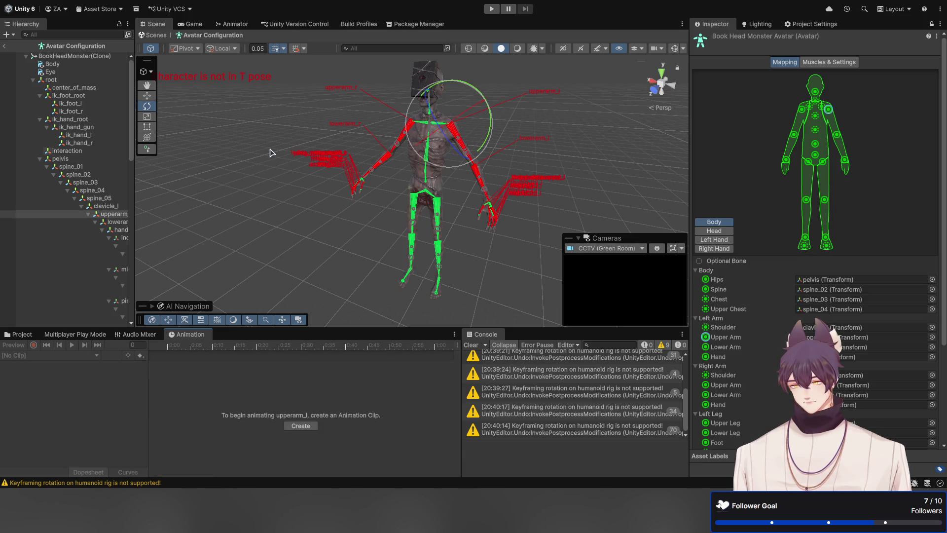
{"action": "key", "text": "Up"}
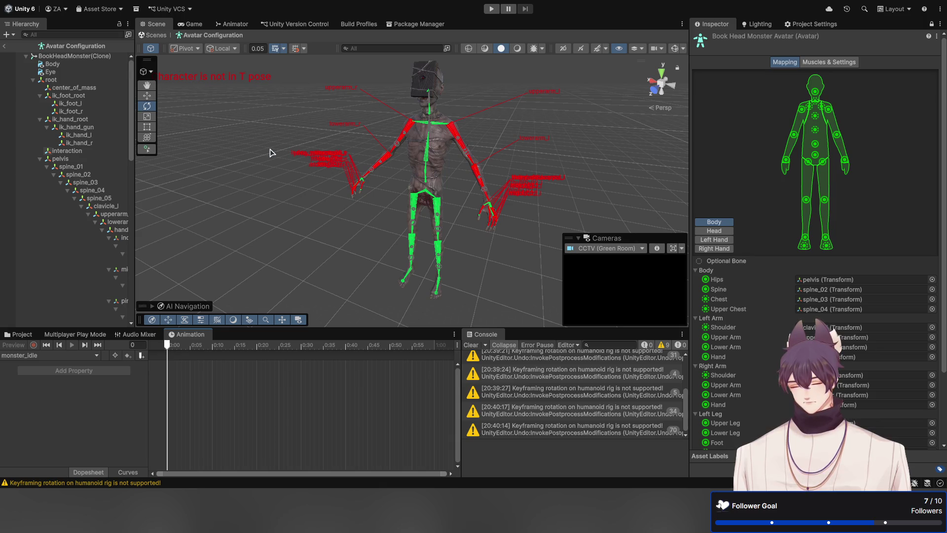
{"action": "key", "text": "Down"}
{"action": "key", "text": "Down"}
{"action": "key", "text": "Down"}
{"action": "key", "text": "Up"}
{"action": "key", "text": "Up"}
{"action": "key", "text": "Up"}
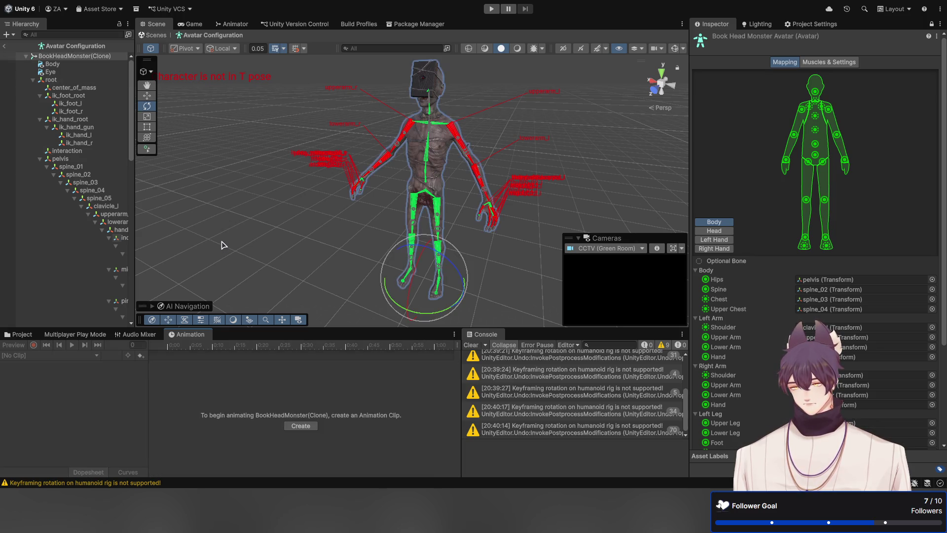
{"action": "key", "text": "Down"}
{"action": "key", "text": "Down"}
{"action": "key", "text": "Down"}
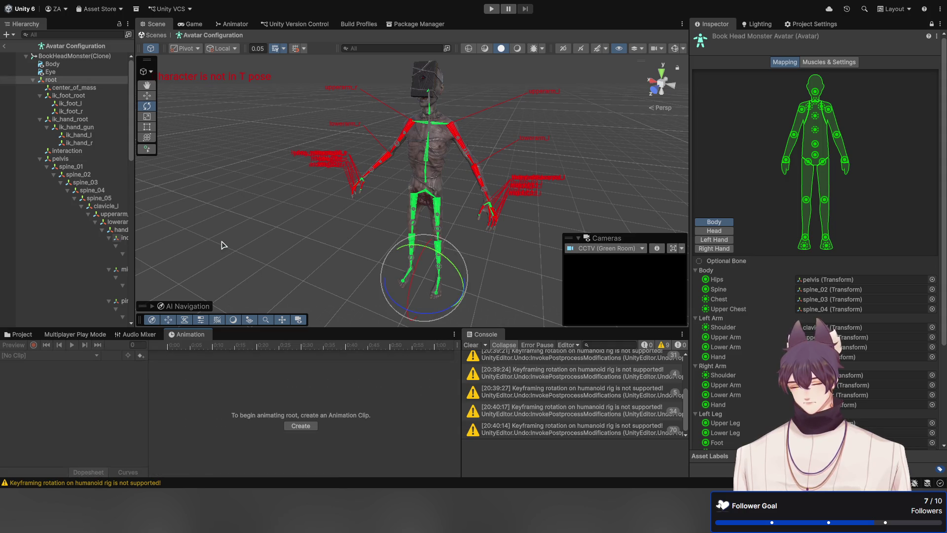
{"action": "key", "text": "Up"}
{"action": "key", "text": "Up"}
{"action": "key", "text": "Up"}
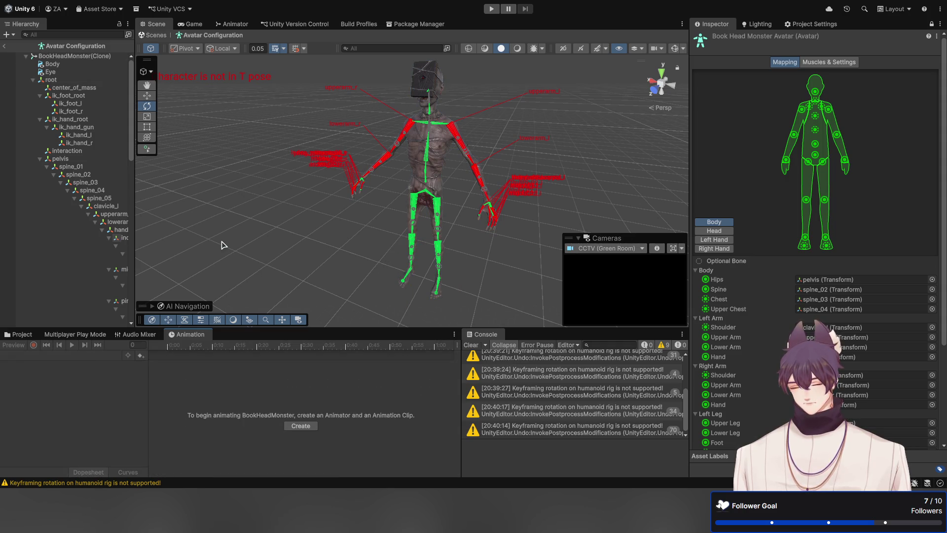
{"action": "left_click", "coordinate": [30, 336]}
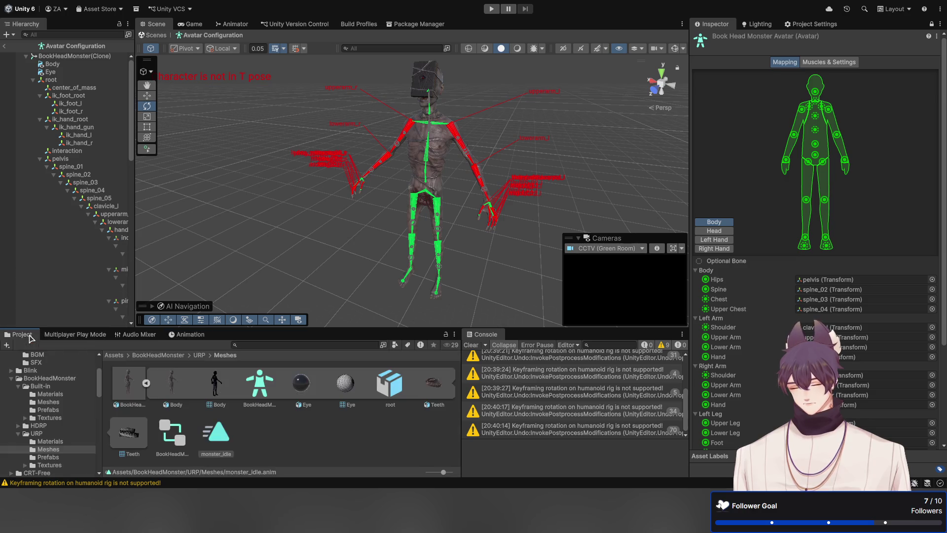
{"action": "double_click", "coordinate": [208, 431]}
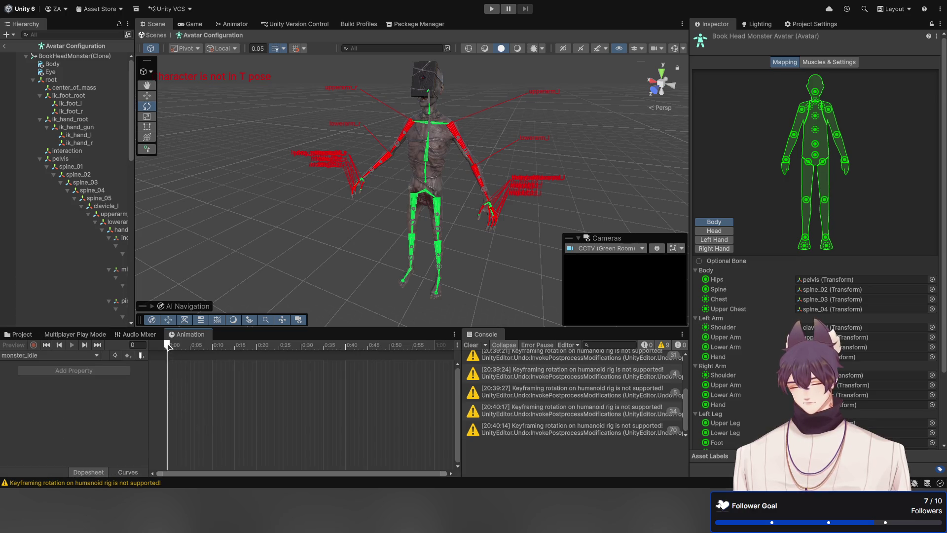
{"action": "mouse_move", "coordinate": [169, 346]}
{"action": "left_mouse_down"}
{"action": "mouse_move", "coordinate": [230, 346]}
{"action": "mouse_move", "coordinate": [168, 345]}
{"action": "left_mouse_up"}
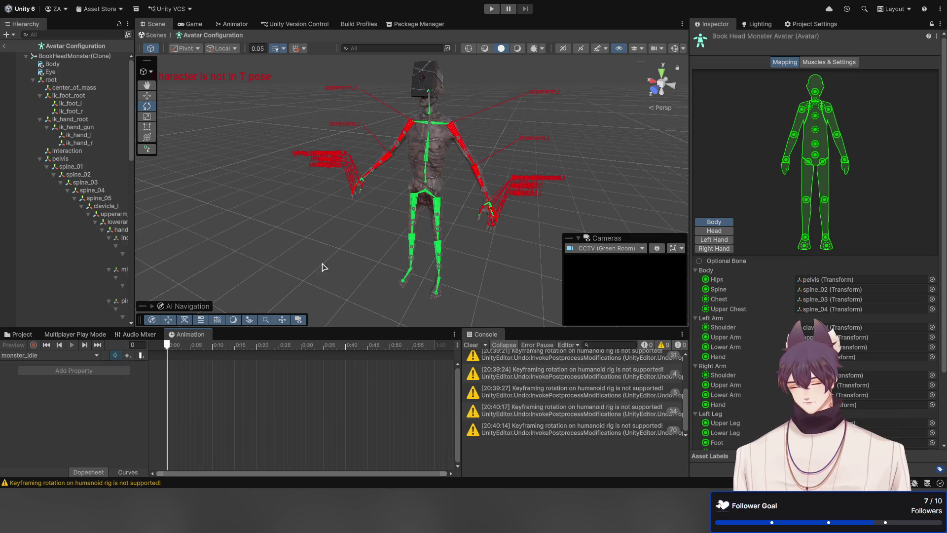
{"action": "left_click", "coordinate": [413, 126]}
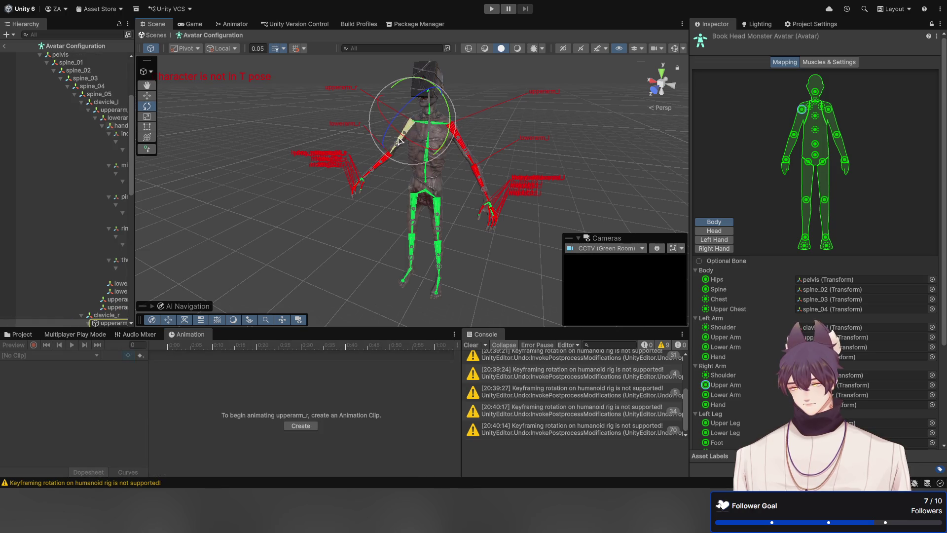
{"action": "left_click", "coordinate": [461, 143]}
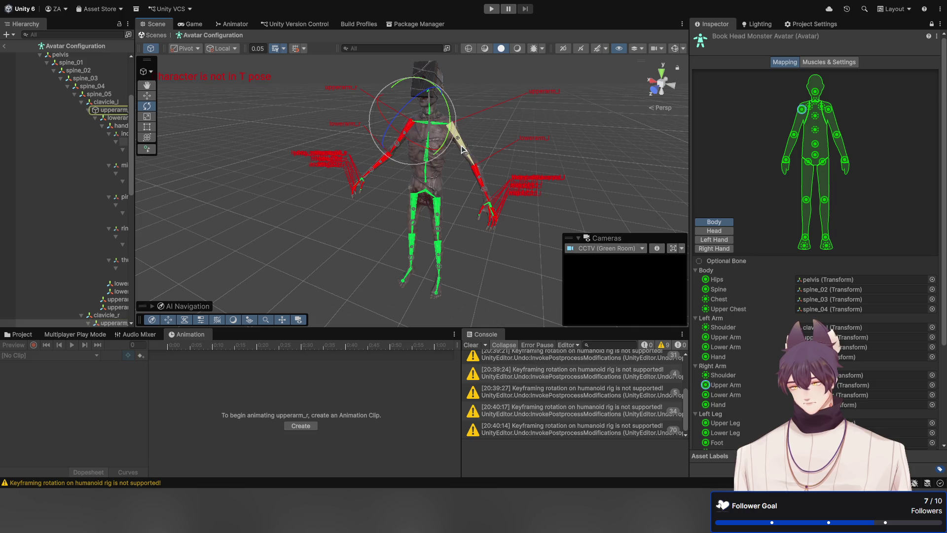
{"action": "left_click", "coordinate": [403, 147]}
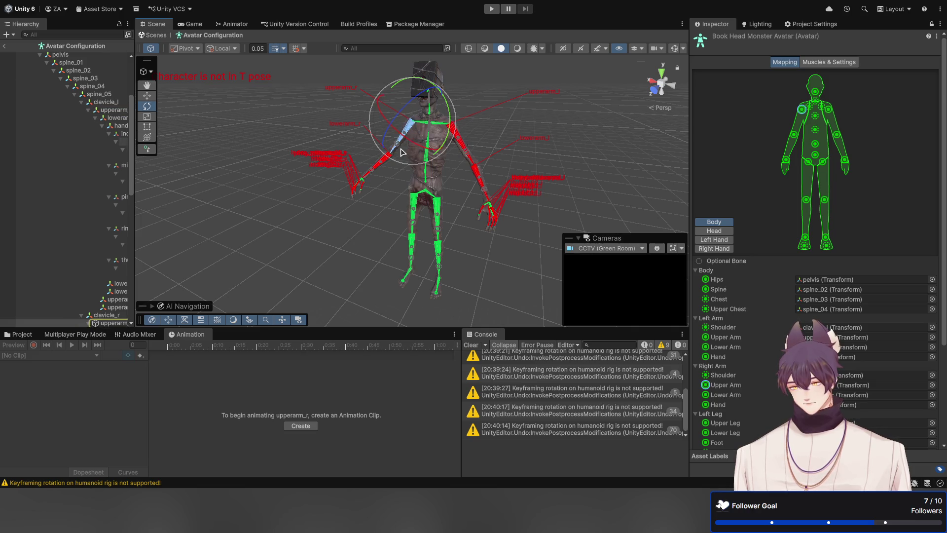
Step: Select the left upper-arm bone in the avatar Mapping diagram
{"action": "left_click", "coordinate": [830, 110]}
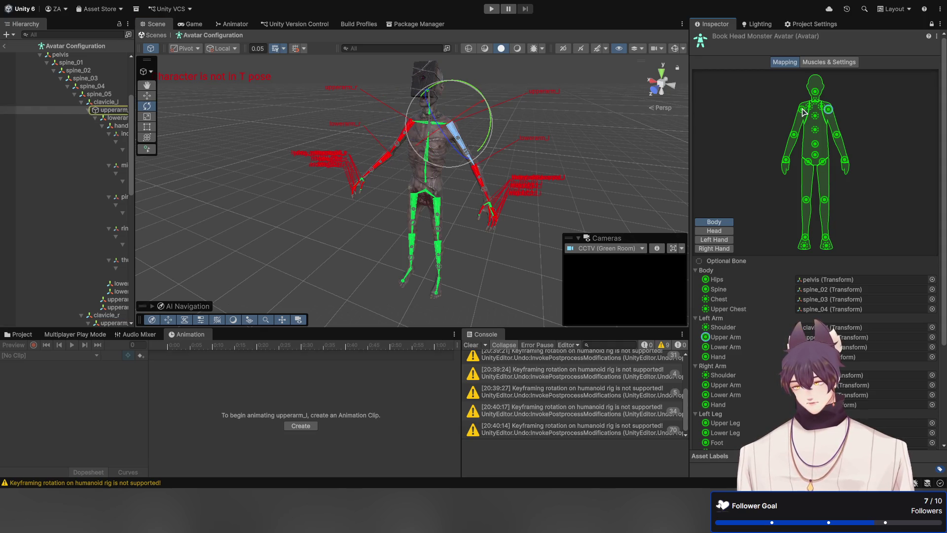
{"action": "left_click", "coordinate": [803, 111]}
{"action": "left_click", "coordinate": [829, 110]}
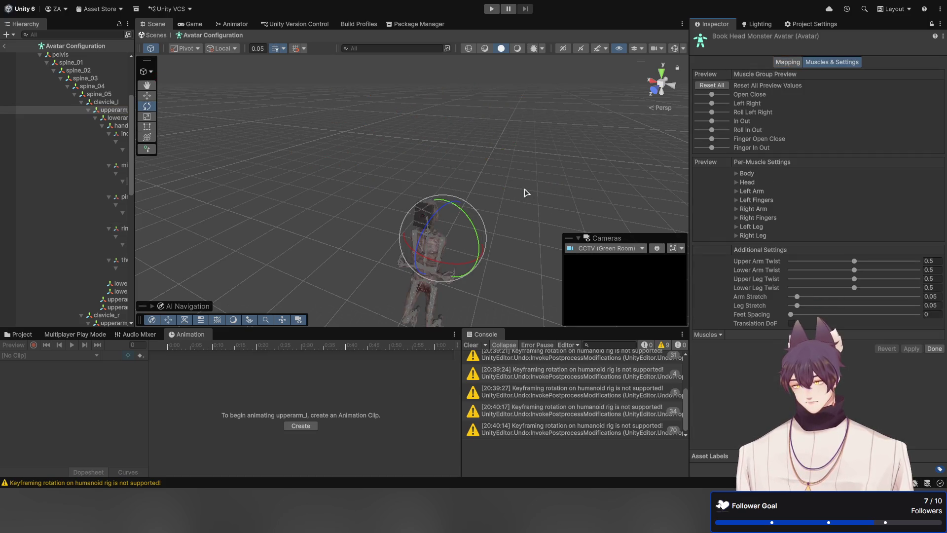
Step: Try the Open Close and Upper Arm Twist muscle sliders, revert them, and exit with Done
{"action": "left_click", "coordinate": [789, 62]}
{"action": "left_click", "coordinate": [819, 62]}
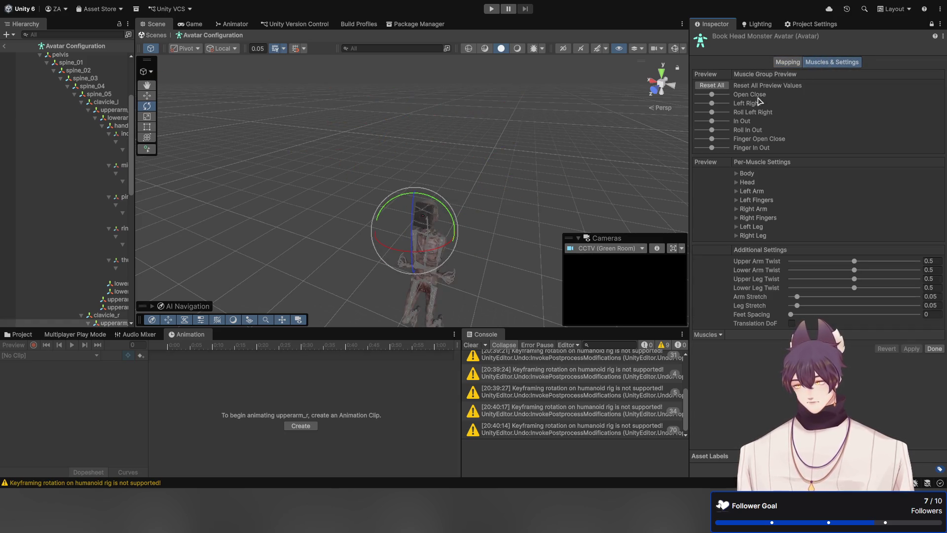
{"action": "mouse_move", "coordinate": [712, 94]}
{"action": "left_mouse_down"}
{"action": "mouse_move", "coordinate": [726, 97]}
{"action": "mouse_move", "coordinate": [714, 95]}
{"action": "left_mouse_up"}
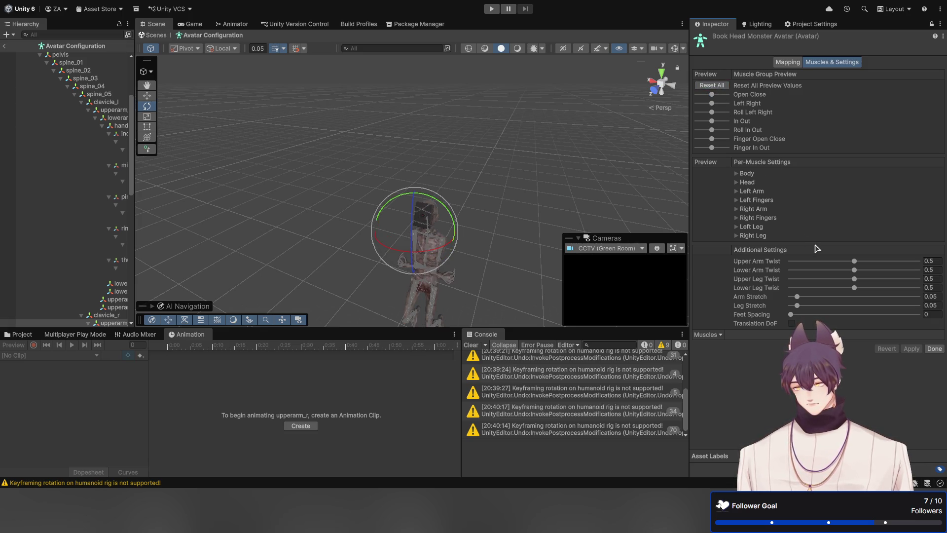
{"action": "mouse_move", "coordinate": [855, 261]}
{"action": "left_mouse_down"}
{"action": "mouse_move", "coordinate": [878, 264]}
{"action": "mouse_move", "coordinate": [864, 263]}
{"action": "left_mouse_up"}
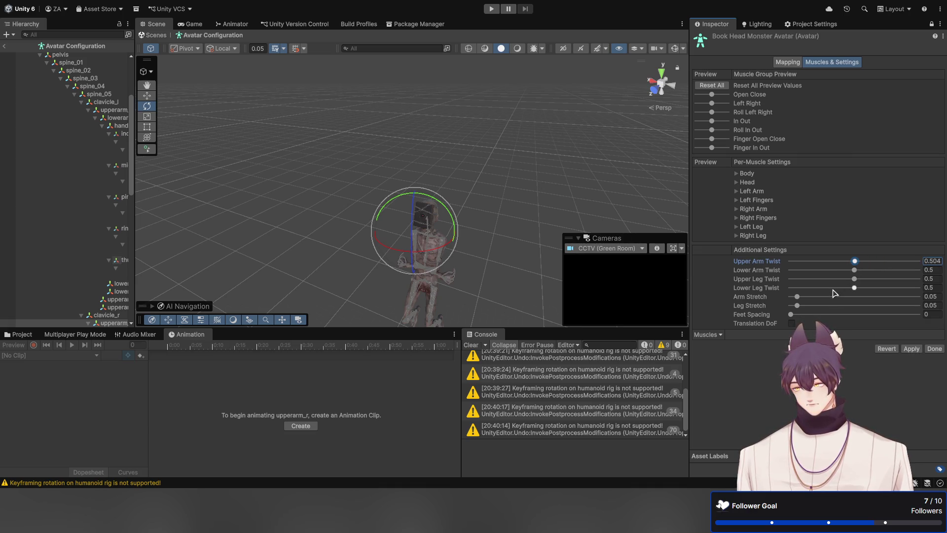
{"action": "left_click", "coordinate": [886, 348]}
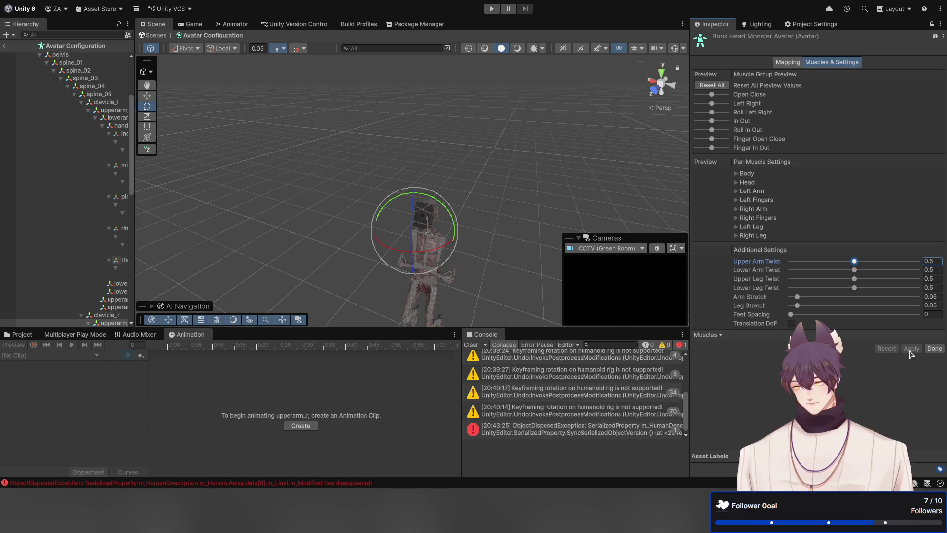
{"action": "left_click", "coordinate": [934, 348]}
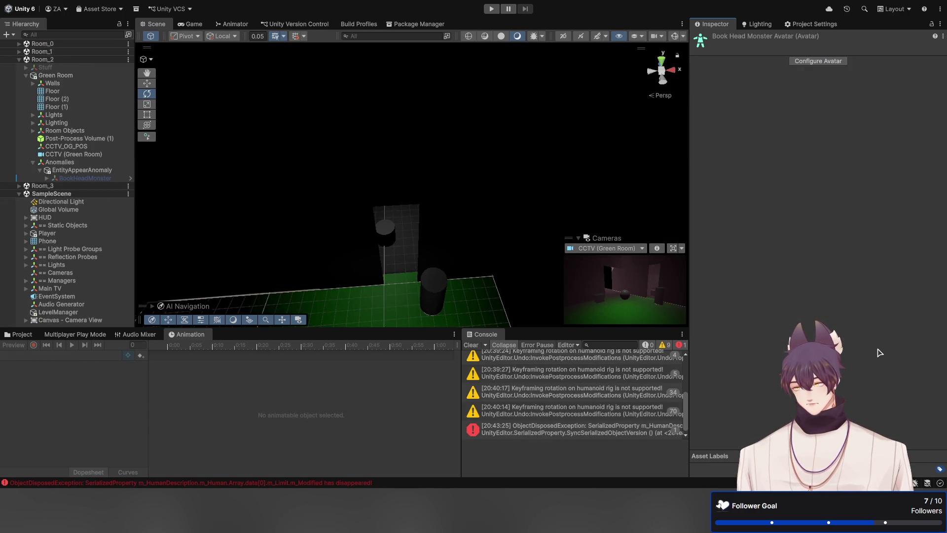
Step: Reopen the avatar configuration, clear the console, and review the Body mapping including Hips
{"action": "left_click", "coordinate": [828, 63]}
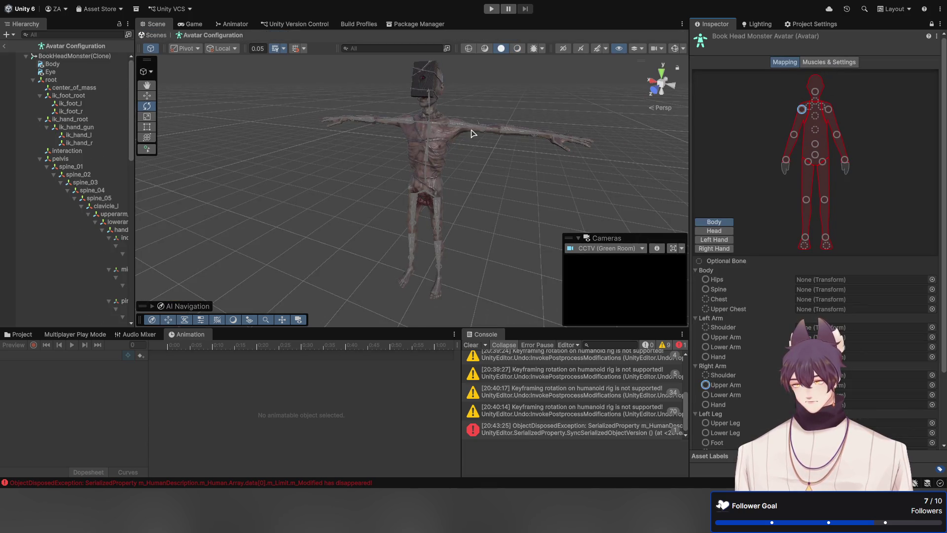
{"action": "left_click", "coordinate": [813, 63]}
{"action": "left_click", "coordinate": [783, 63]}
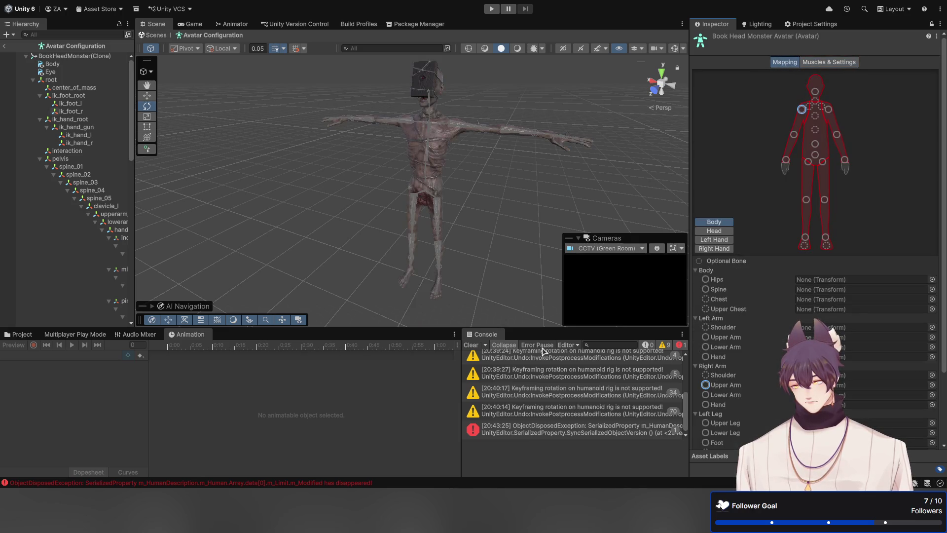
{"action": "left_click", "coordinate": [470, 346]}
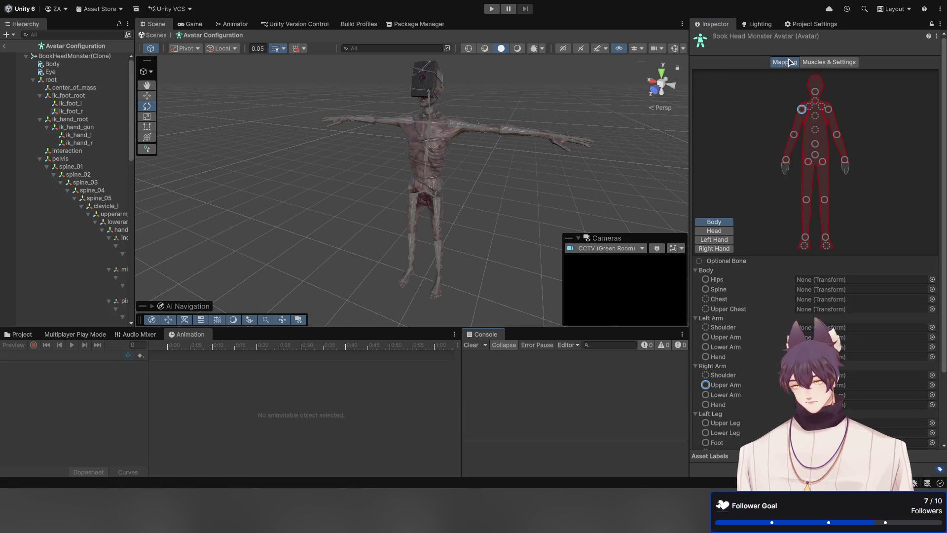
{"action": "scroll", "coordinate": [797, 92], "scroll_direction": "down", "scroll_amount": 5}
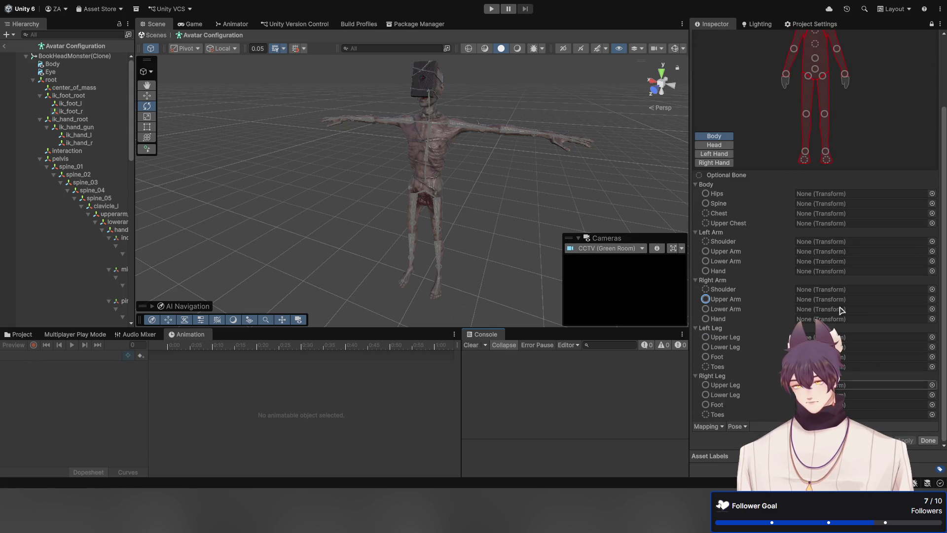
{"action": "scroll", "coordinate": [759, 172], "scroll_direction": "up", "scroll_amount": 5}
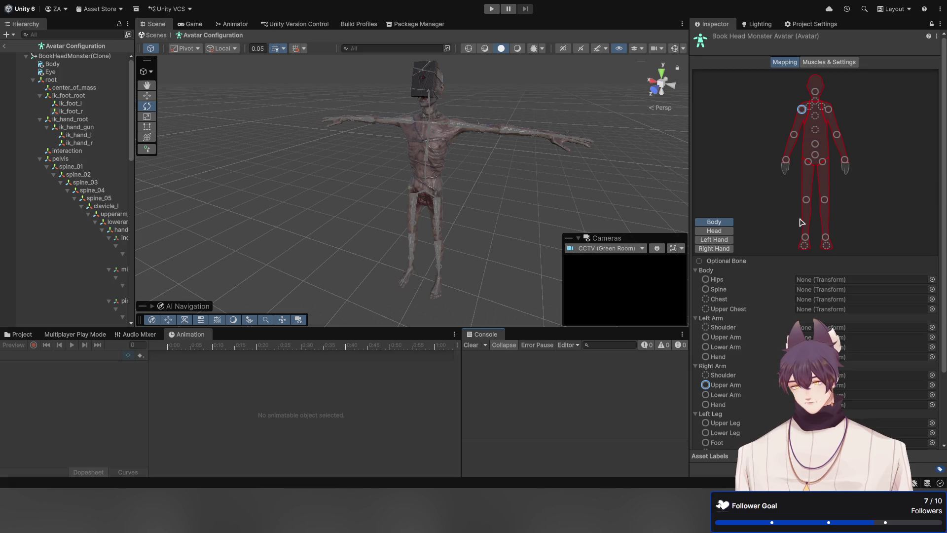
{"action": "left_click", "coordinate": [939, 92]}
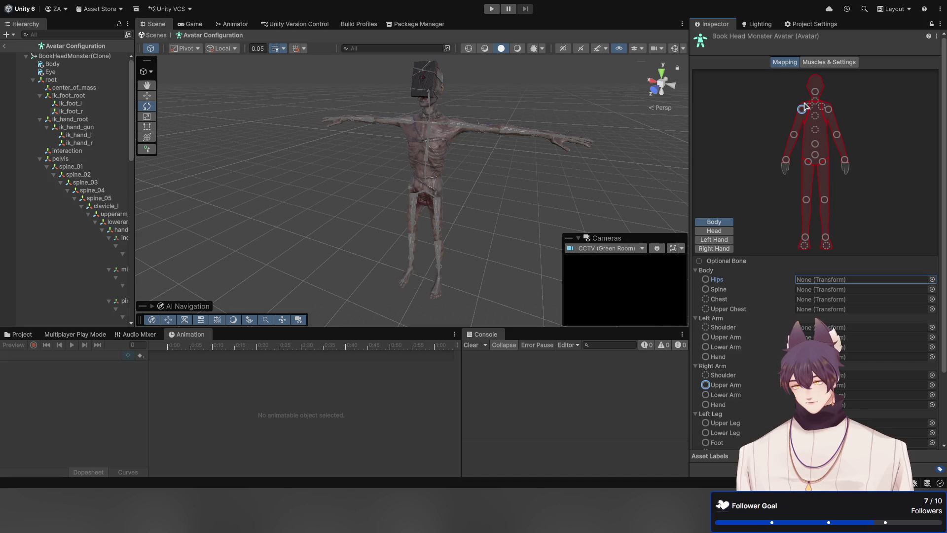
{"action": "scroll", "coordinate": [793, 100], "scroll_direction": "down", "scroll_amount": 3}
{"action": "scroll", "coordinate": [793, 89], "scroll_direction": "up", "scroll_amount": 3}
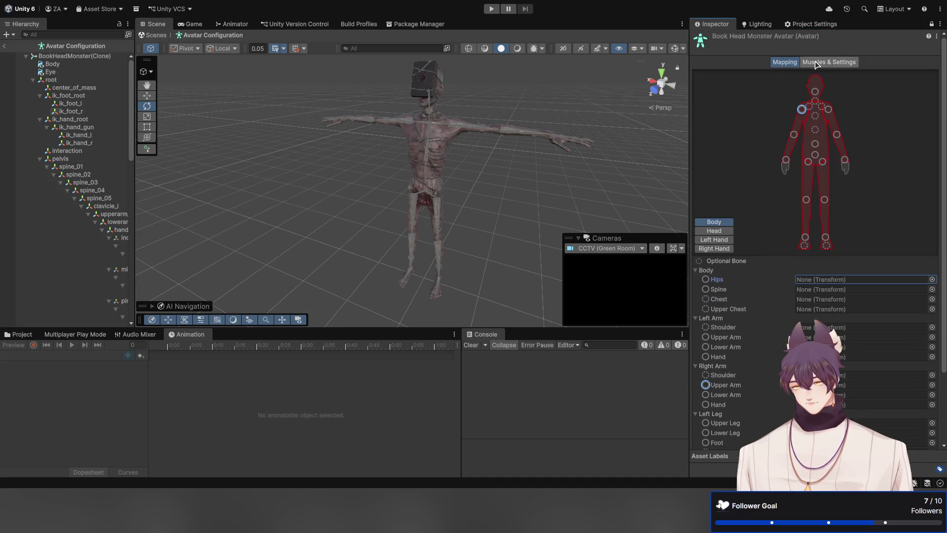
Step: Check the muscle preview and Head mapping, then finish the configuration with Done
{"action": "left_click", "coordinate": [830, 63]}
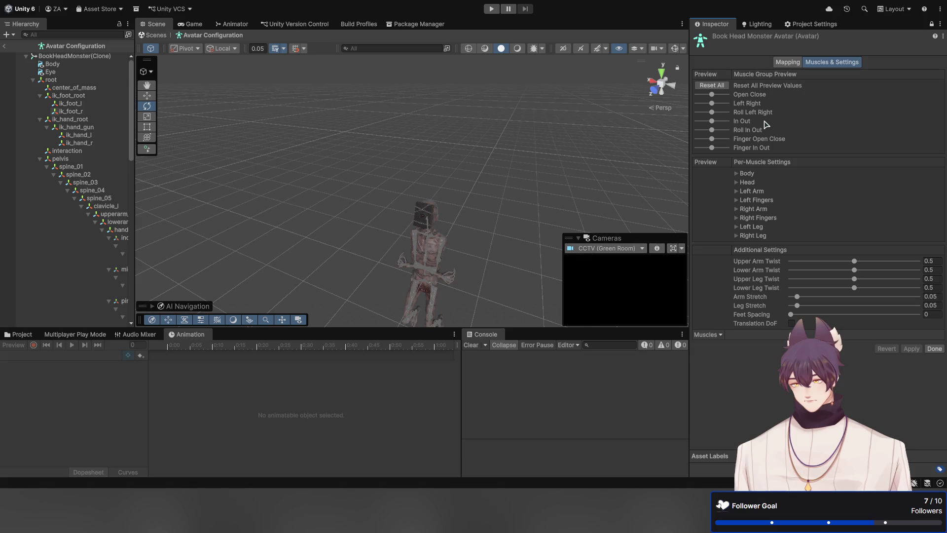
{"action": "left_click", "coordinate": [789, 62]}
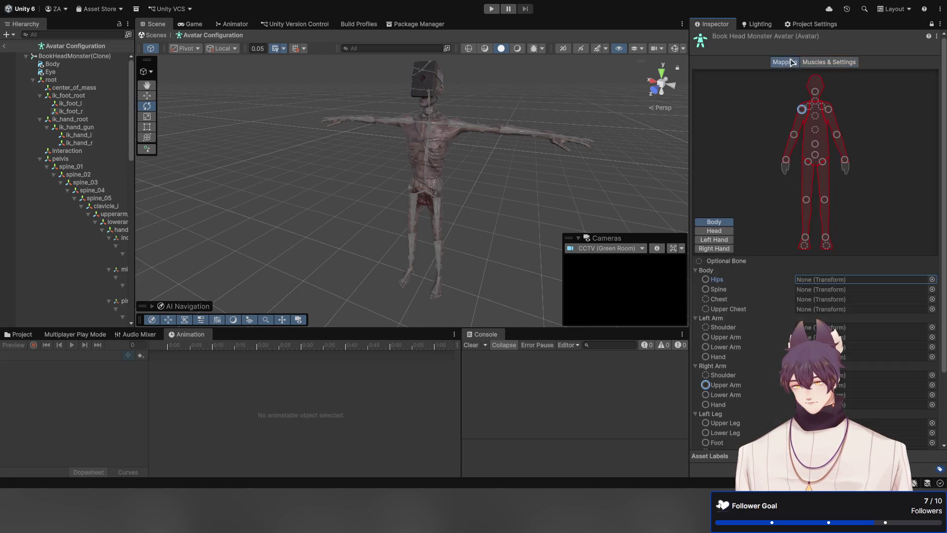
{"action": "left_click", "coordinate": [729, 231]}
{"action": "left_click", "coordinate": [727, 223]}
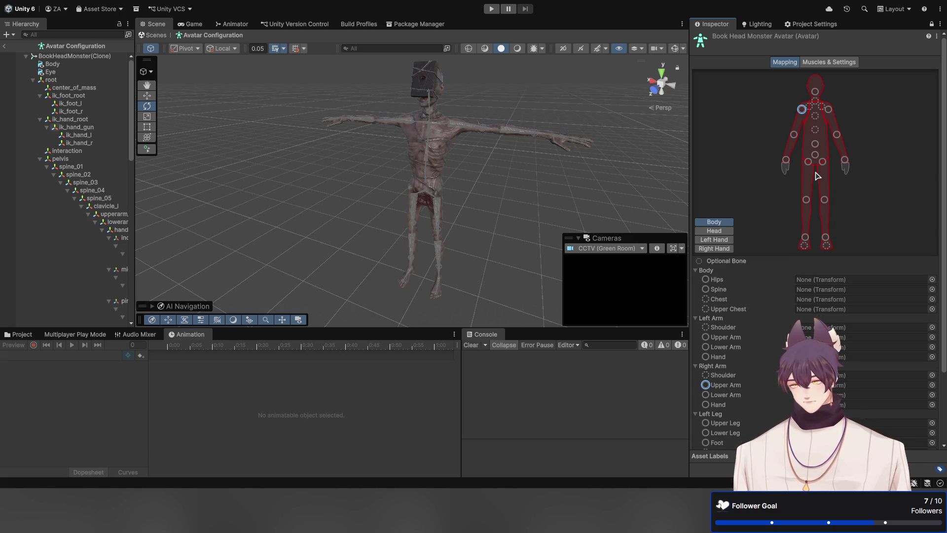
{"action": "scroll", "coordinate": [818, 222], "scroll_direction": "down", "scroll_amount": 3}
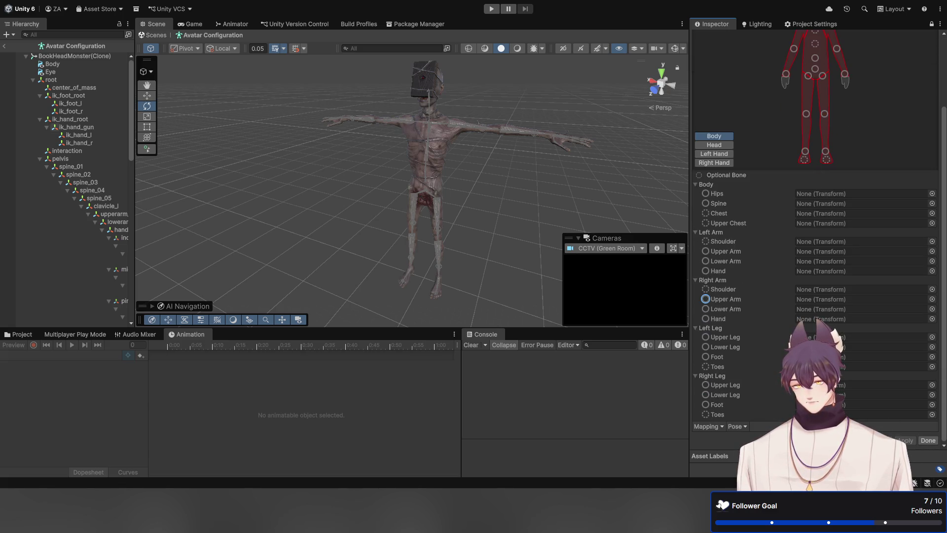
{"action": "left_click", "coordinate": [920, 441]}
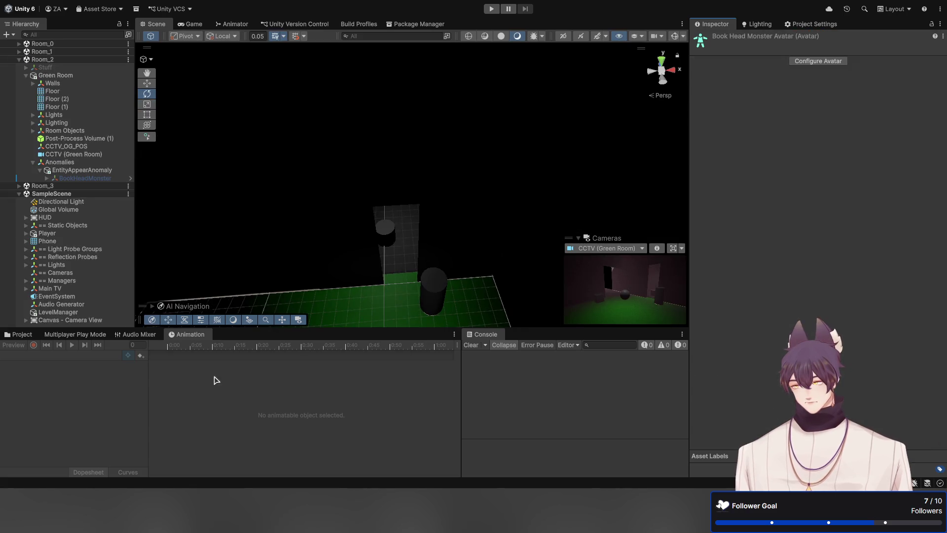
Step: Inspect the BookHeadMonster avatar and Body mesh assets in the Meshes folder
{"action": "left_click", "coordinate": [18, 335]}
{"action": "left_click", "coordinate": [260, 390]}
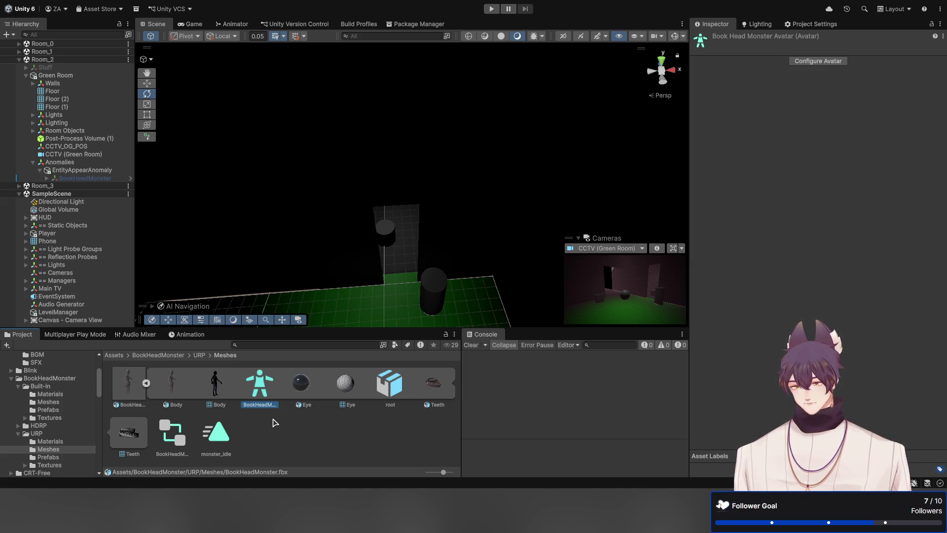
{"action": "left_click", "coordinate": [296, 432]}
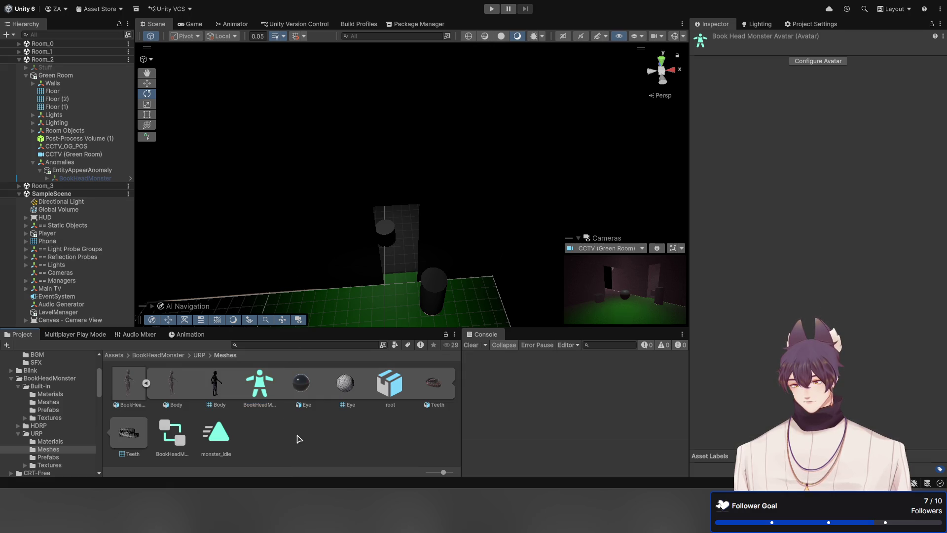
{"action": "left_click", "coordinate": [260, 389]}
{"action": "left_click", "coordinate": [220, 391]}
{"action": "left_click", "coordinate": [261, 390]}
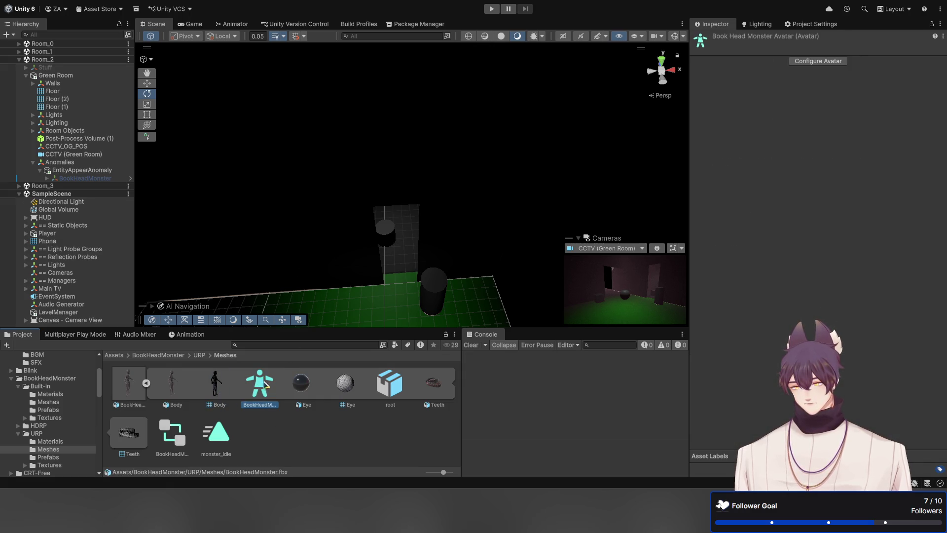
Step: Set the BookHeadMonster FBX rig's Root node to root, apply, and check the avatar
{"action": "left_click", "coordinate": [132, 392]}
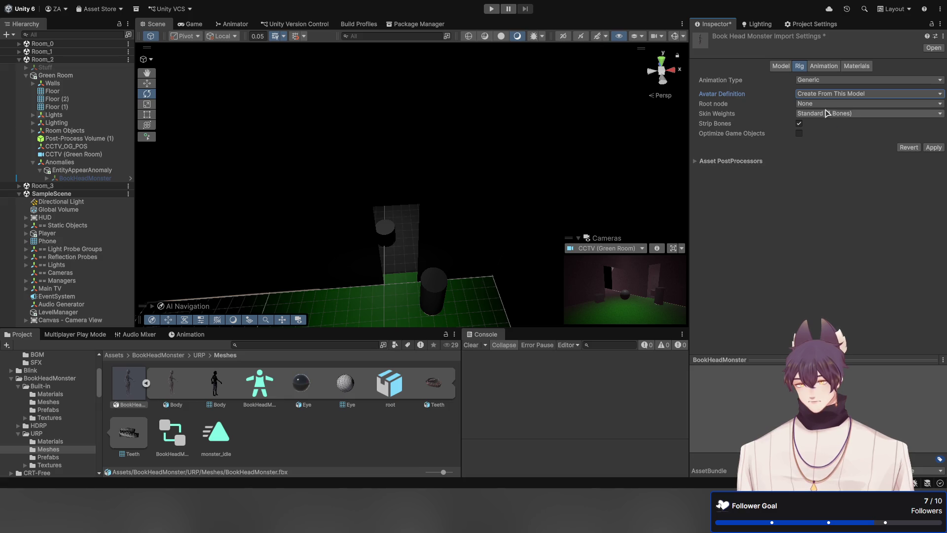
{"action": "left_click", "coordinate": [830, 150]}
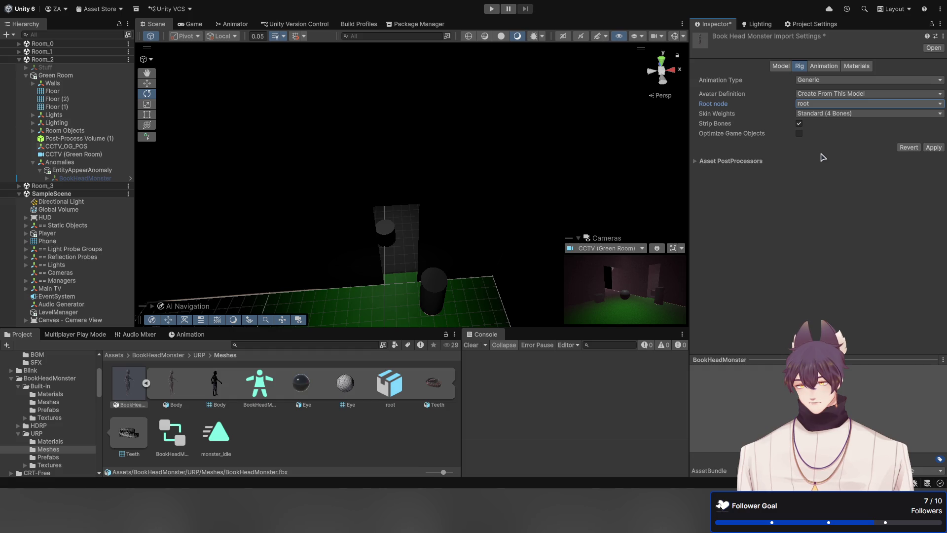
{"action": "left_click", "coordinate": [940, 148]}
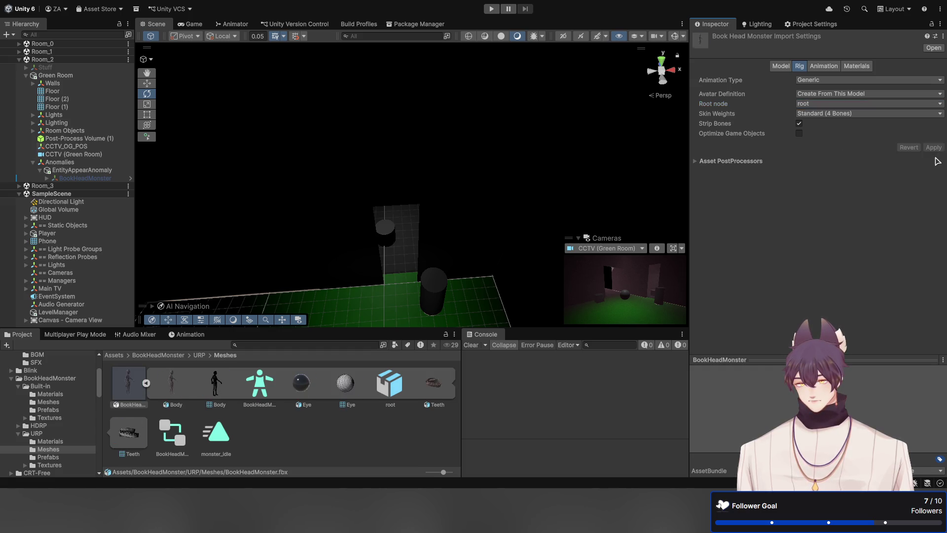
{"action": "left_click", "coordinate": [261, 389]}
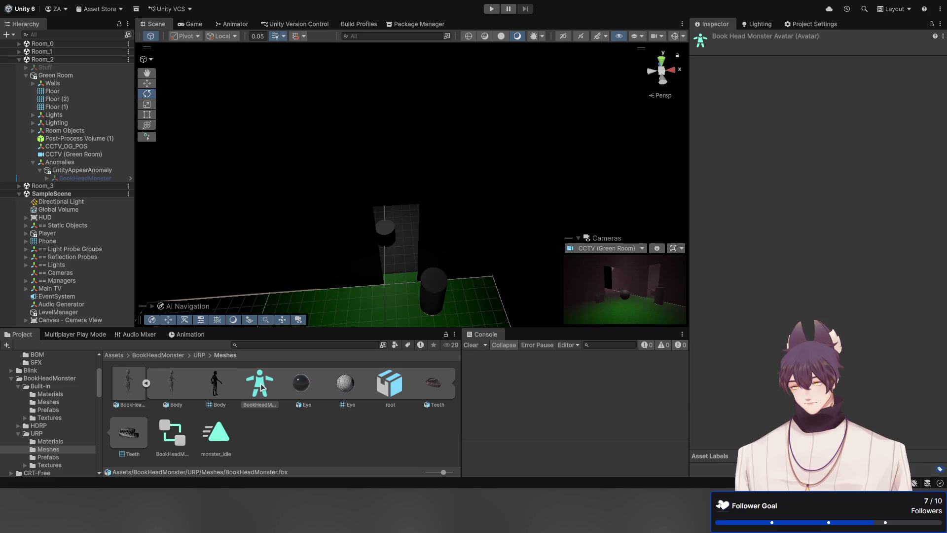
{"action": "left_click", "coordinate": [127, 387]}
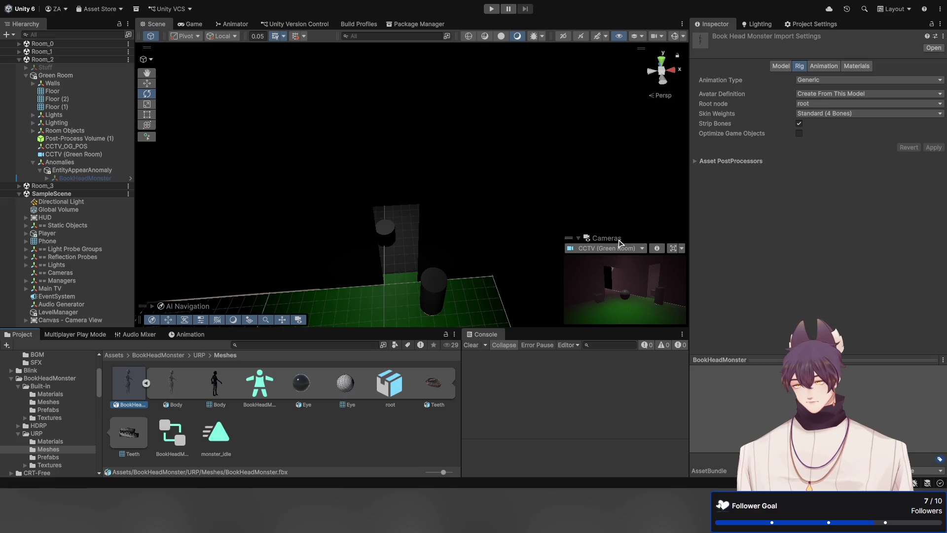
{"action": "left_click", "coordinate": [201, 445]}
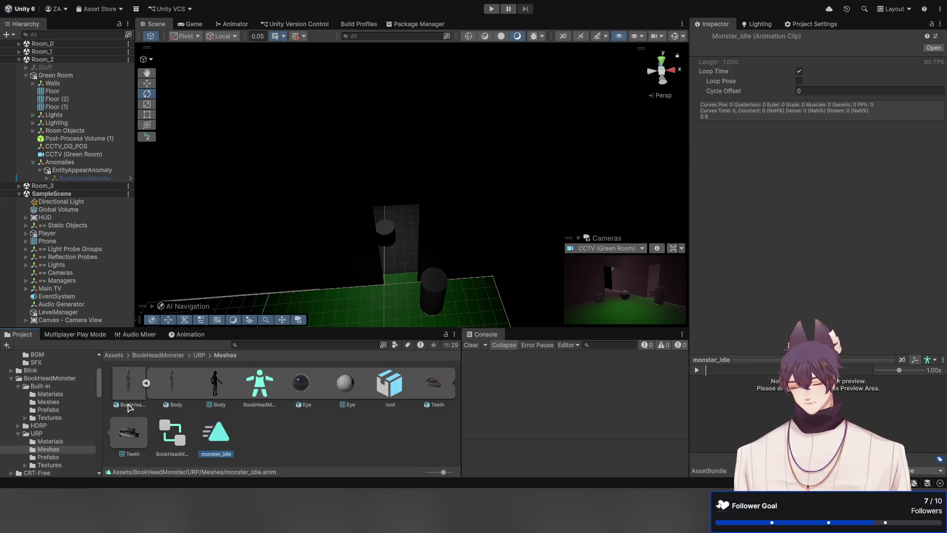
{"action": "left_click", "coordinate": [187, 334]}
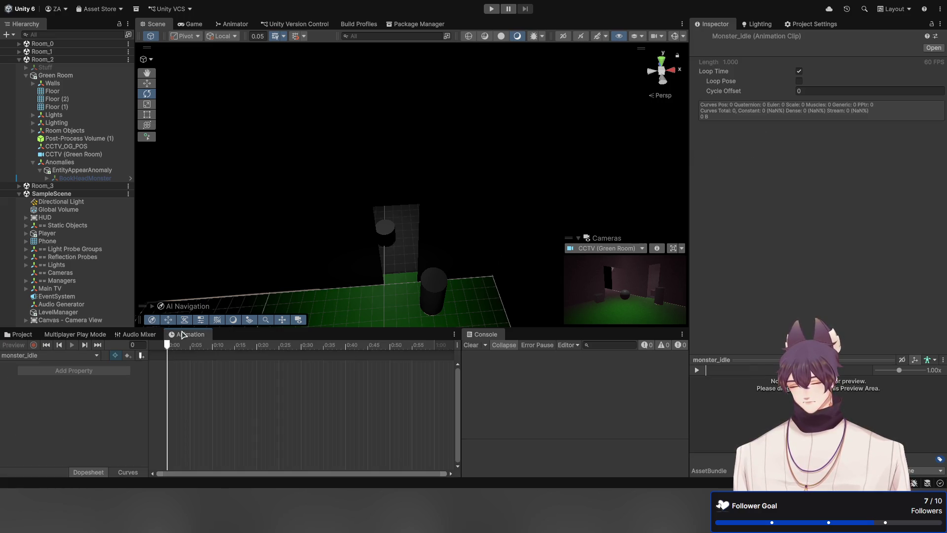
{"action": "left_click", "coordinate": [92, 180]}
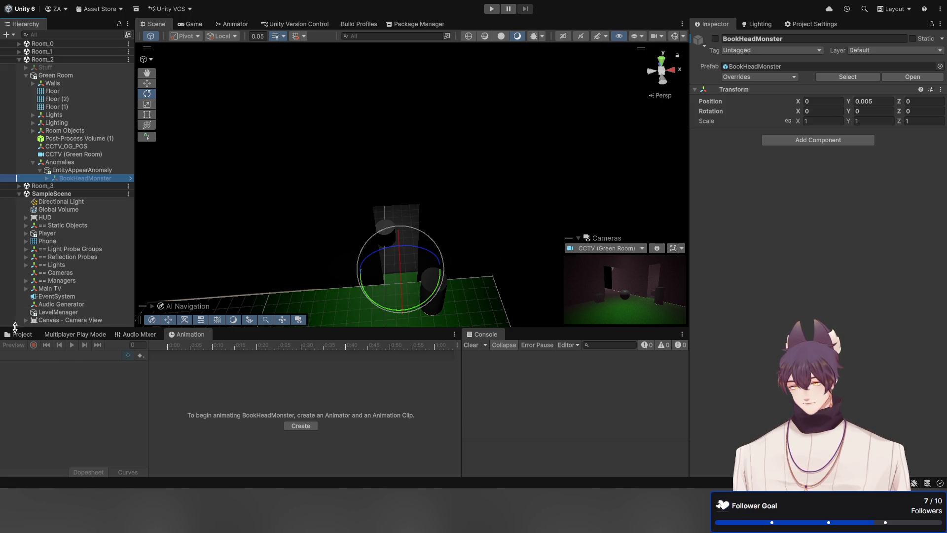
{"action": "left_click", "coordinate": [19, 334]}
{"action": "double_click", "coordinate": [218, 431]}
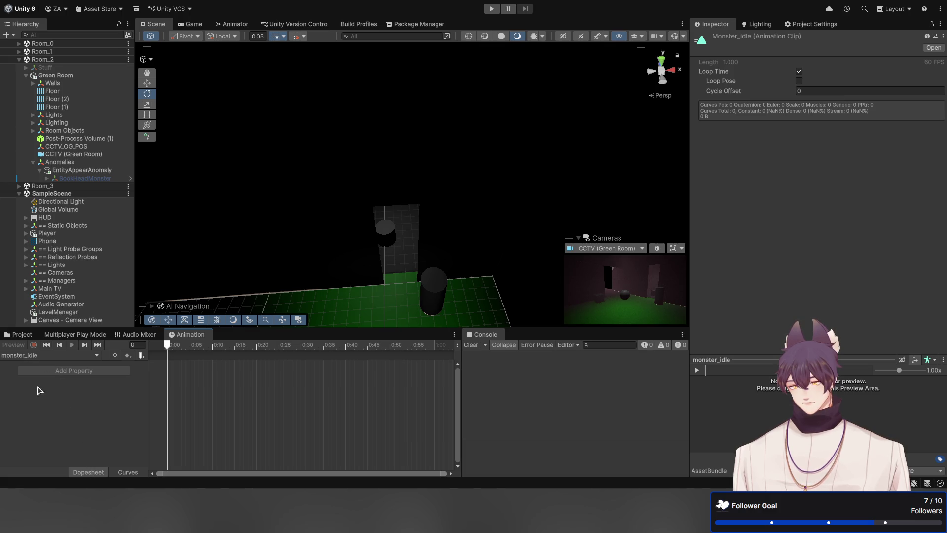
{"action": "left_click", "coordinate": [18, 334]}
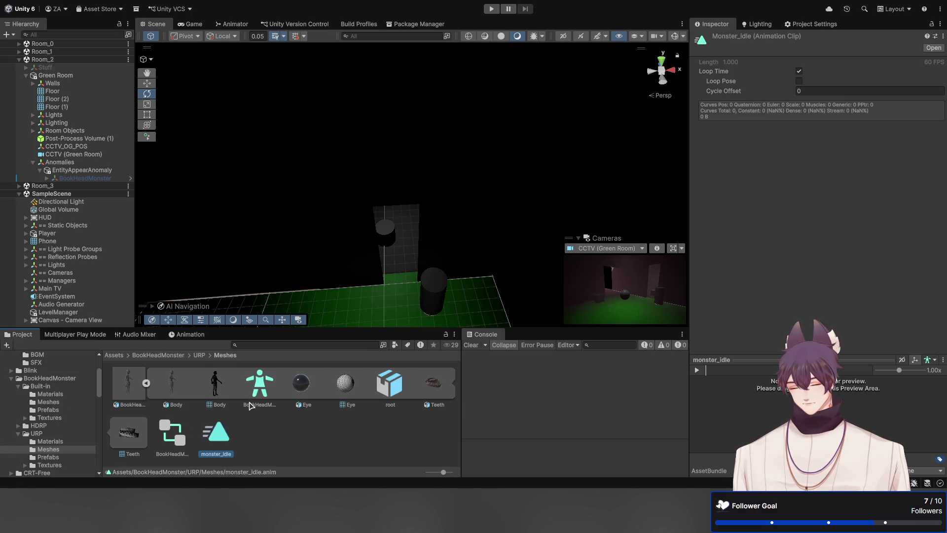
{"action": "left_click", "coordinate": [257, 391]}
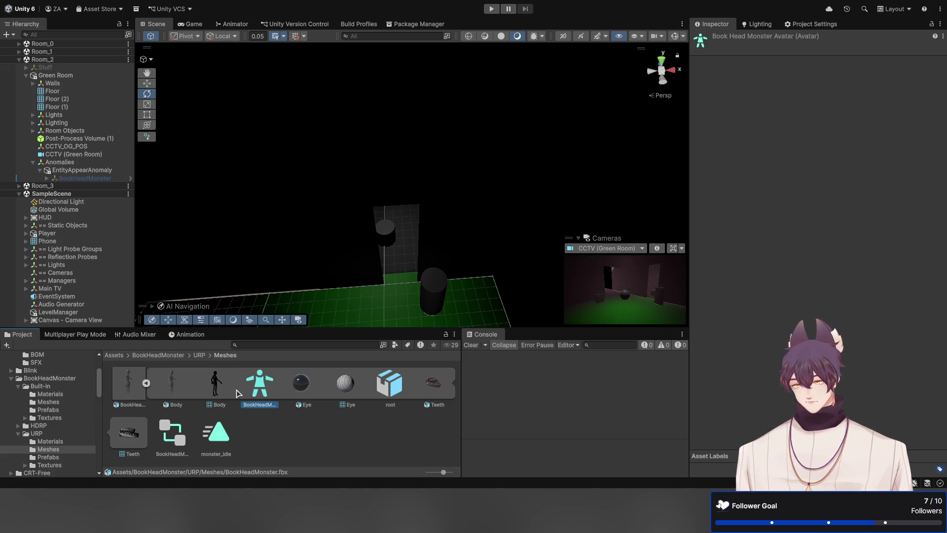
Step: Set Avatar Definition to Copy From Other Avatar with the BookHeadMonster avatar, and apply
{"action": "left_click", "coordinate": [128, 384]}
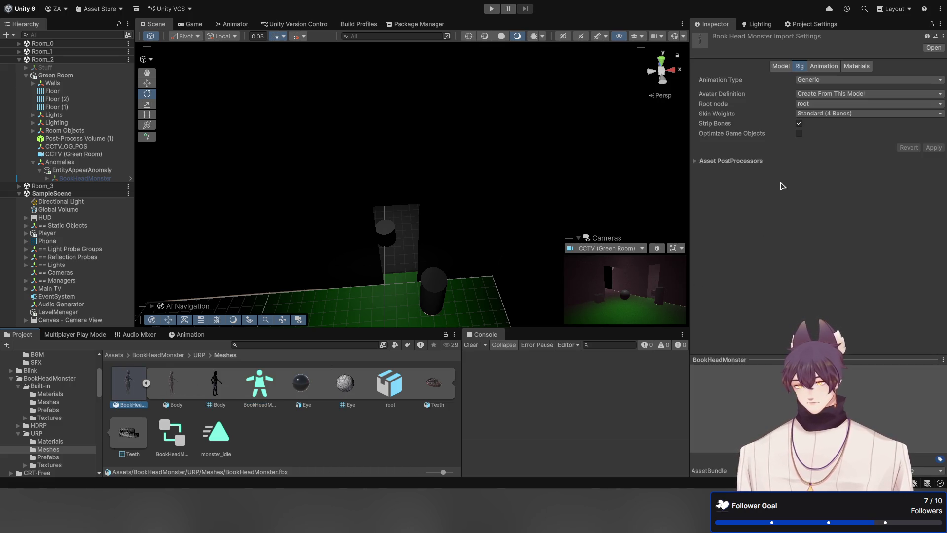
{"action": "left_click", "coordinate": [817, 94]}
{"action": "left_click", "coordinate": [823, 113]}
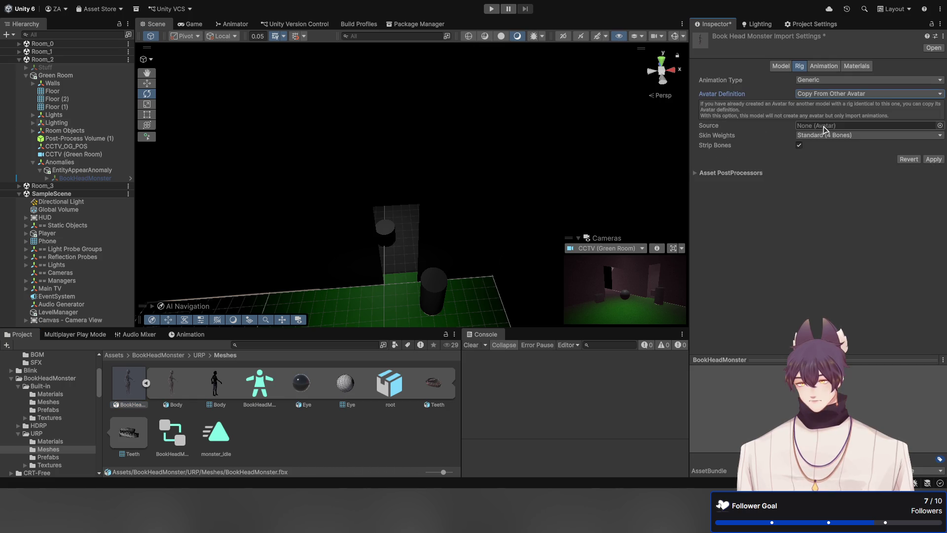
{"action": "left_click", "coordinate": [260, 390]}
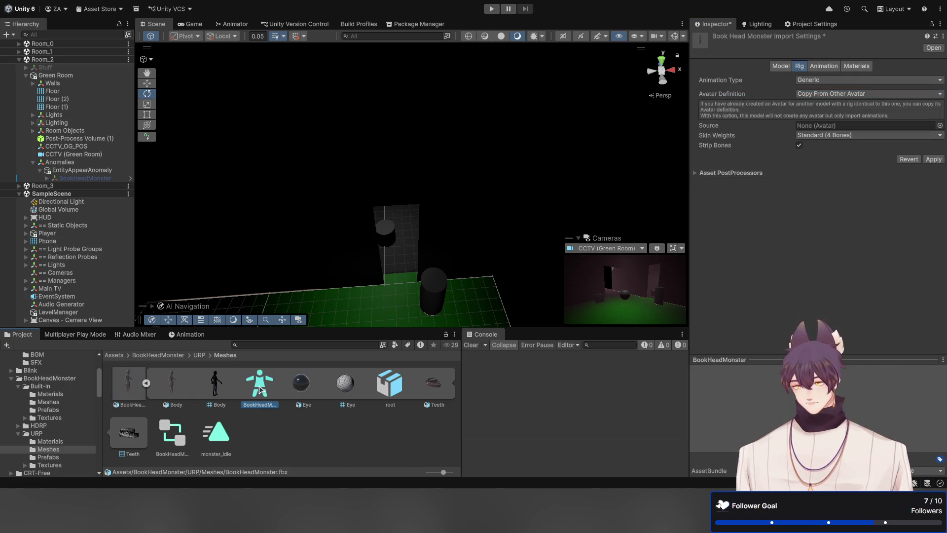
{"action": "mouse_move", "coordinate": [259, 390]}
{"action": "left_mouse_down"}
{"action": "mouse_move", "coordinate": [510, 260]}
{"action": "mouse_move", "coordinate": [596, 250]}
{"action": "mouse_move", "coordinate": [939, 147]}
{"action": "mouse_move", "coordinate": [937, 127]}
{"action": "left_mouse_up"}
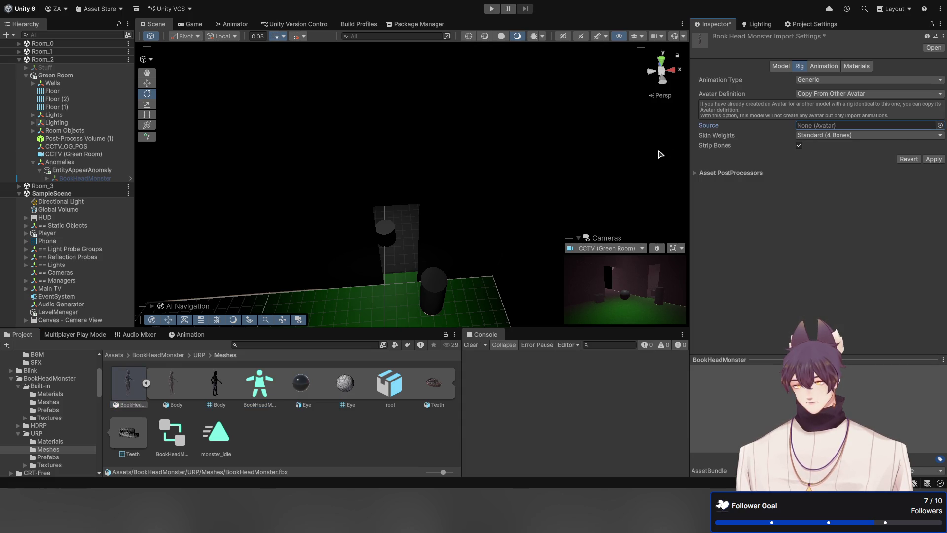
{"action": "left_click", "coordinate": [933, 160]}
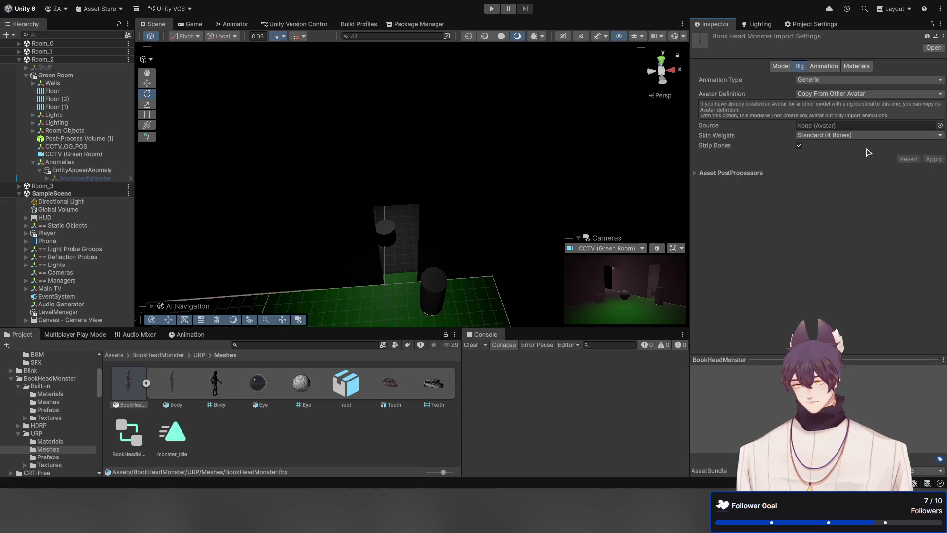
Step: Switch Avatar Definition back to Create From This Model, apply, and check the regenerated avatar
{"action": "left_click", "coordinate": [843, 118]}
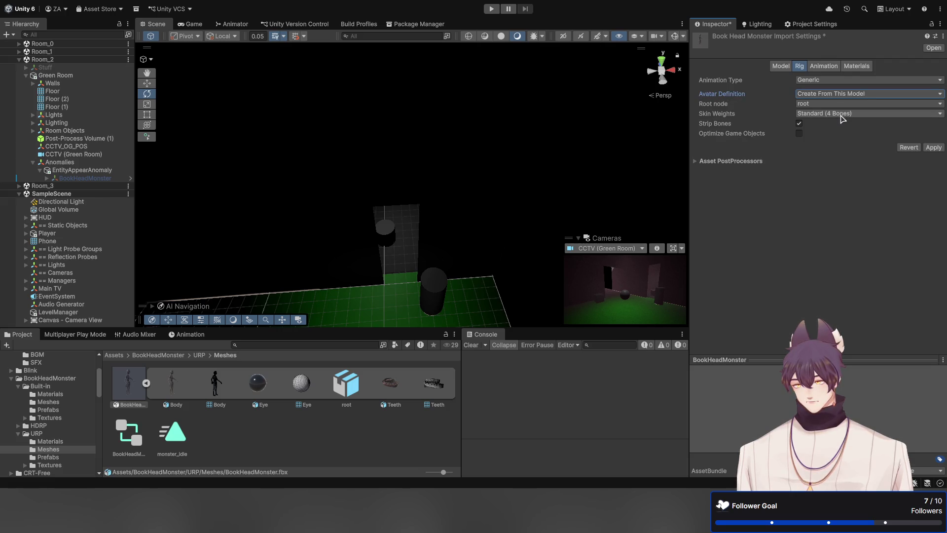
{"action": "left_click", "coordinate": [932, 148]}
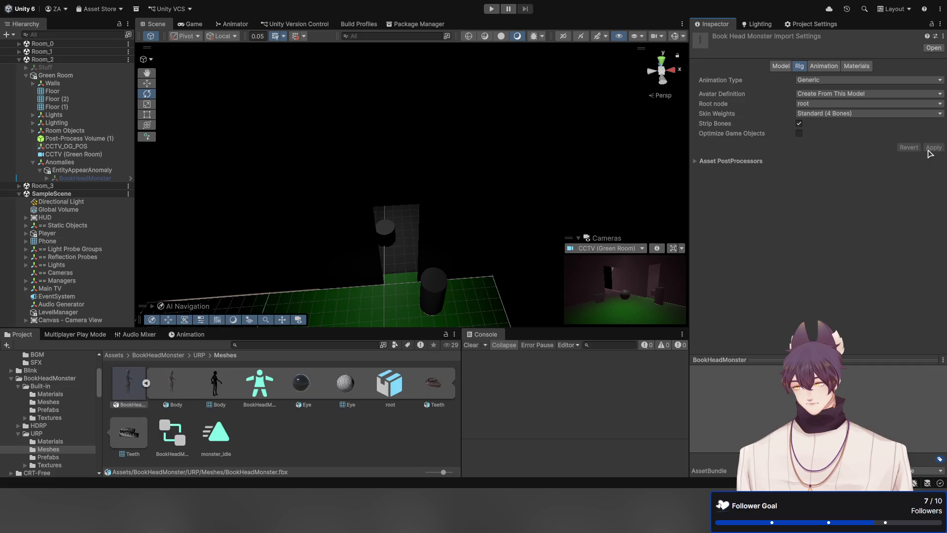
{"action": "left_click", "coordinate": [259, 395]}
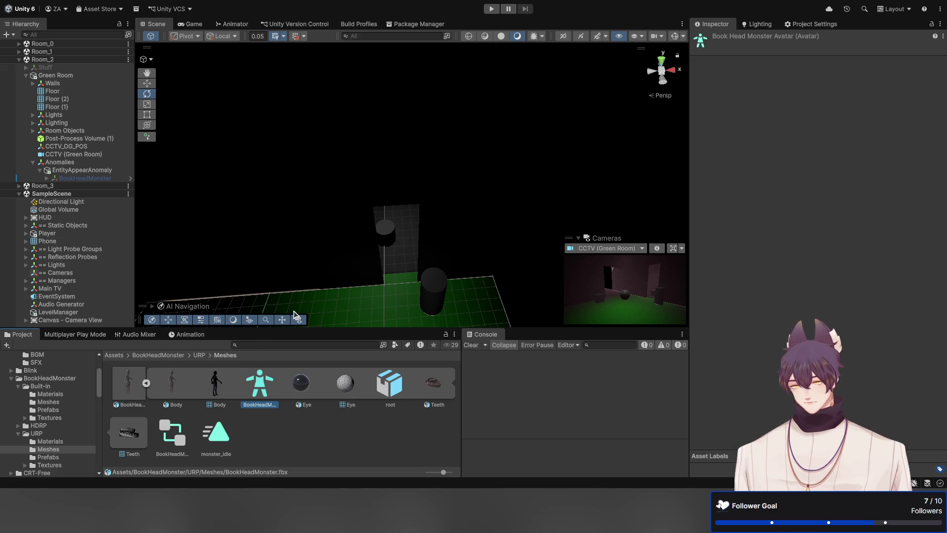
Step: Select the monster_idle clip under the BookHeadMonster model, keeping its name unchanged
{"action": "left_click", "coordinate": [128, 381]}
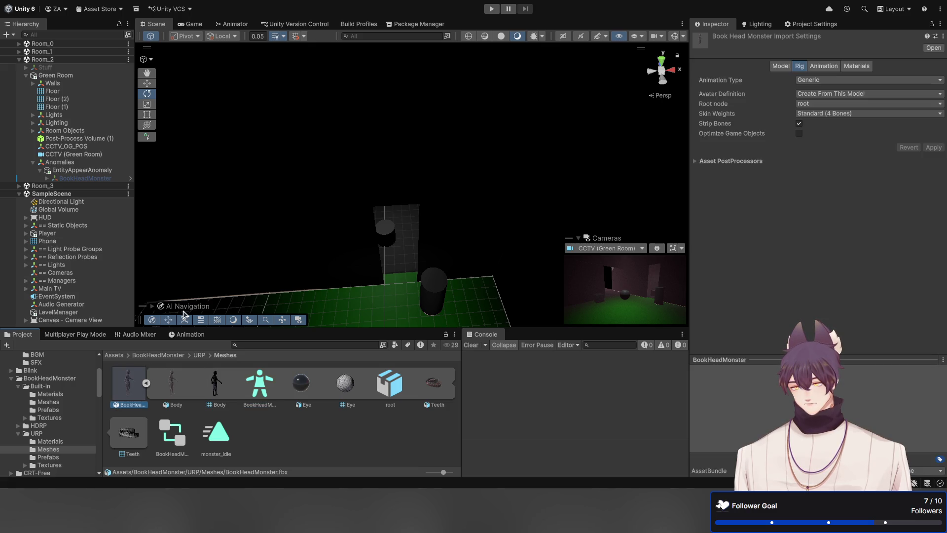
{"action": "left_click", "coordinate": [250, 391]}
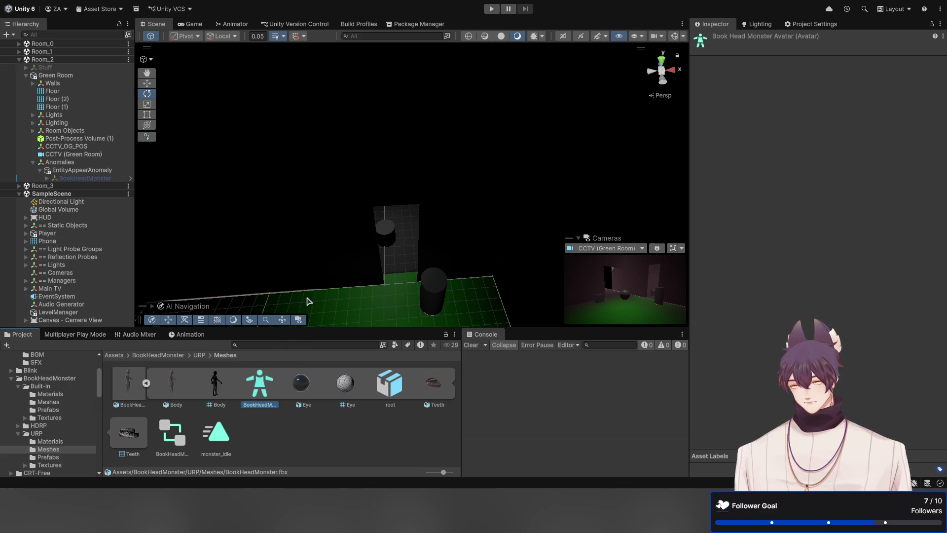
{"action": "left_click", "coordinate": [215, 433]}
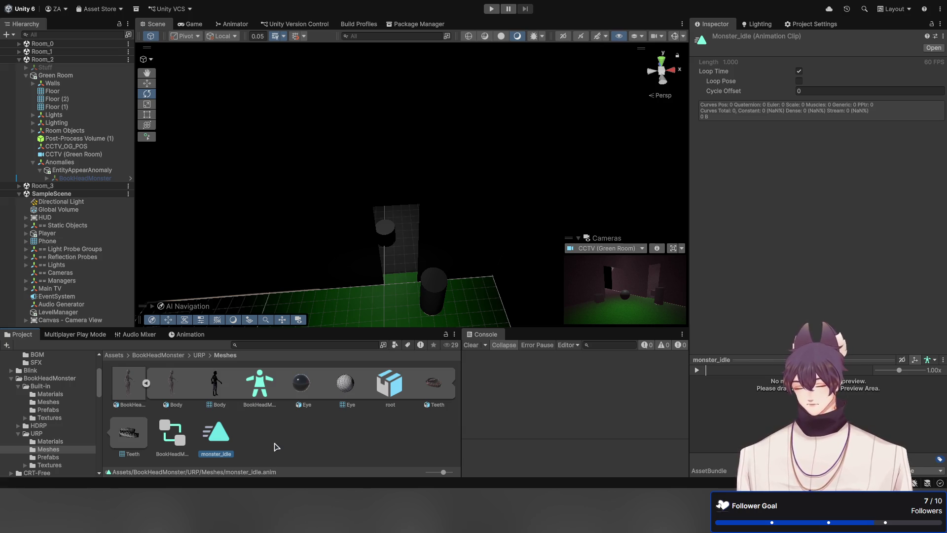
{"action": "key", "text": "F2"}
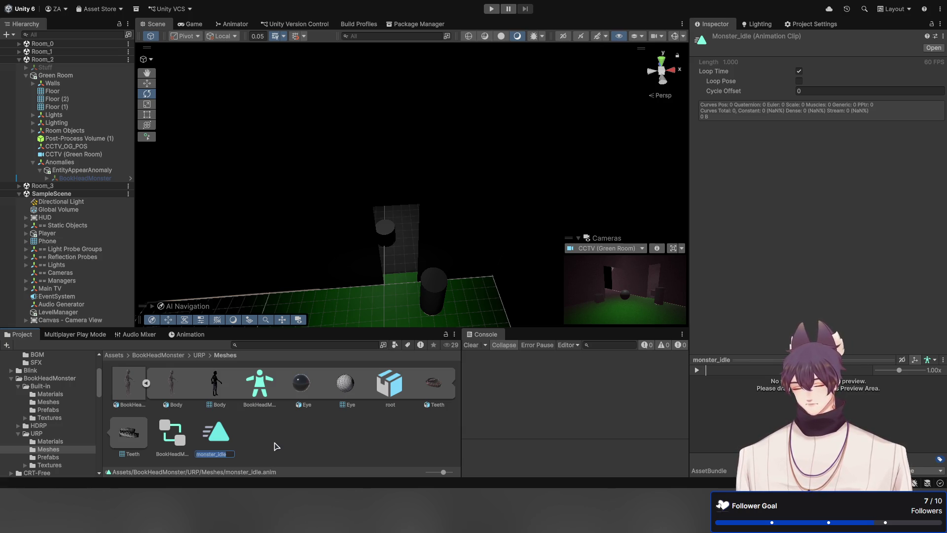
{"action": "key", "text": "Return"}
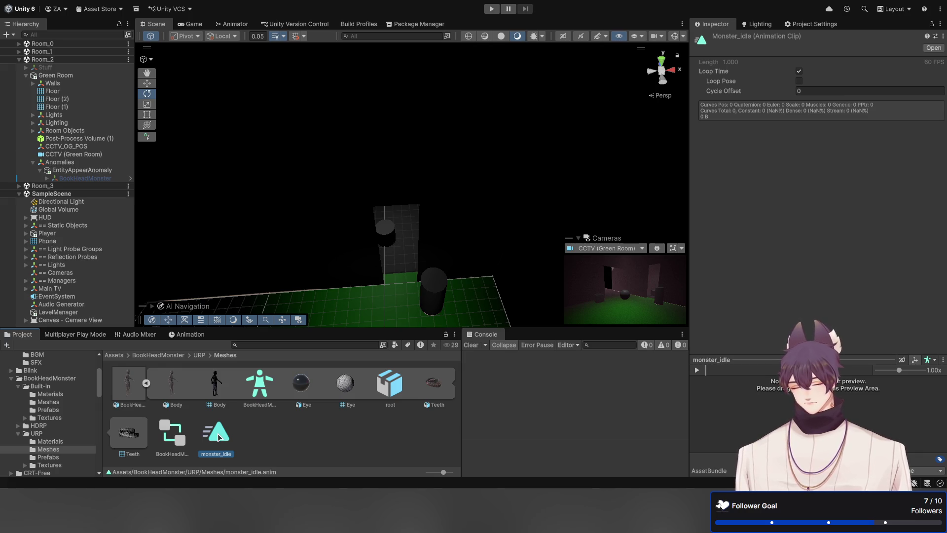
Step: Delete the old monster_idle asset and add an Animator component to BookHeadMonster
{"action": "key", "text": "Delete"}
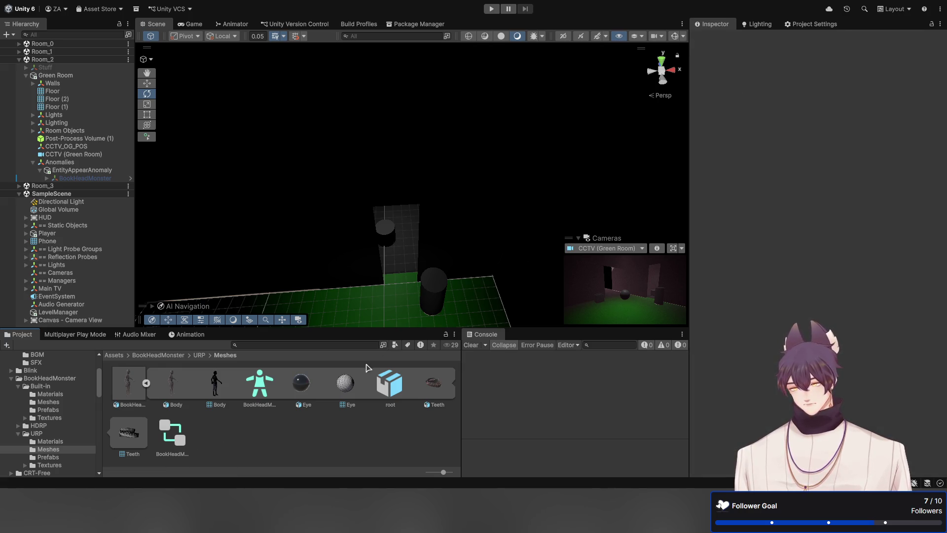
{"action": "left_click", "coordinate": [260, 397]}
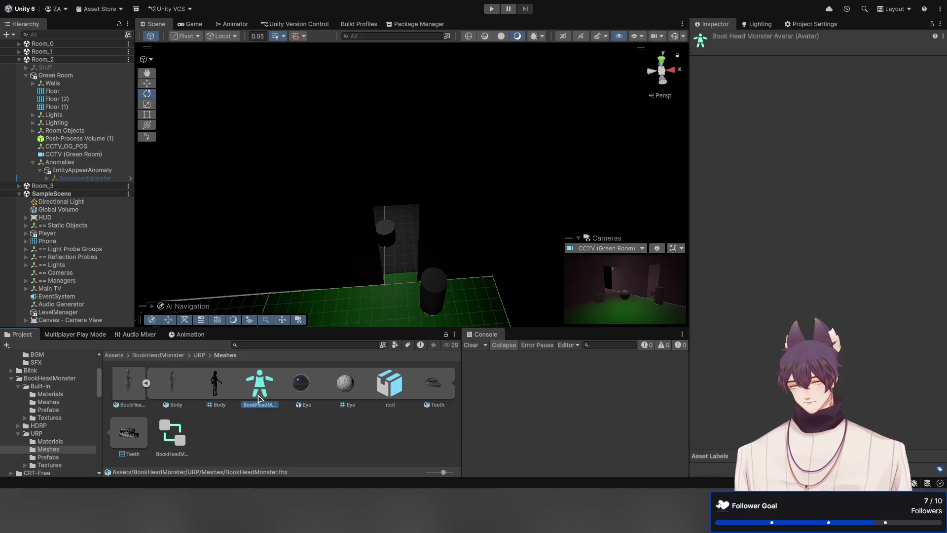
{"action": "left_click", "coordinate": [274, 416]}
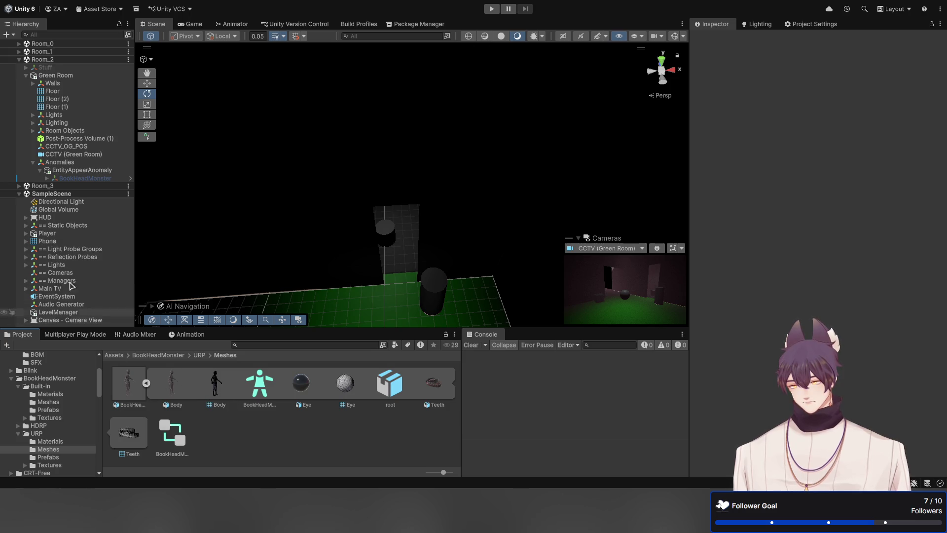
{"action": "left_click", "coordinate": [85, 178]}
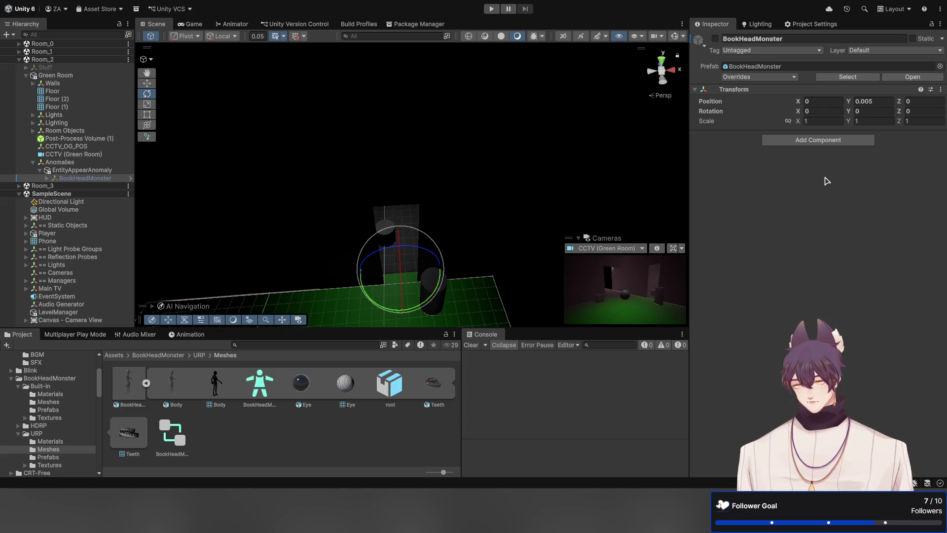
{"action": "key", "text": "ctrl+y"}
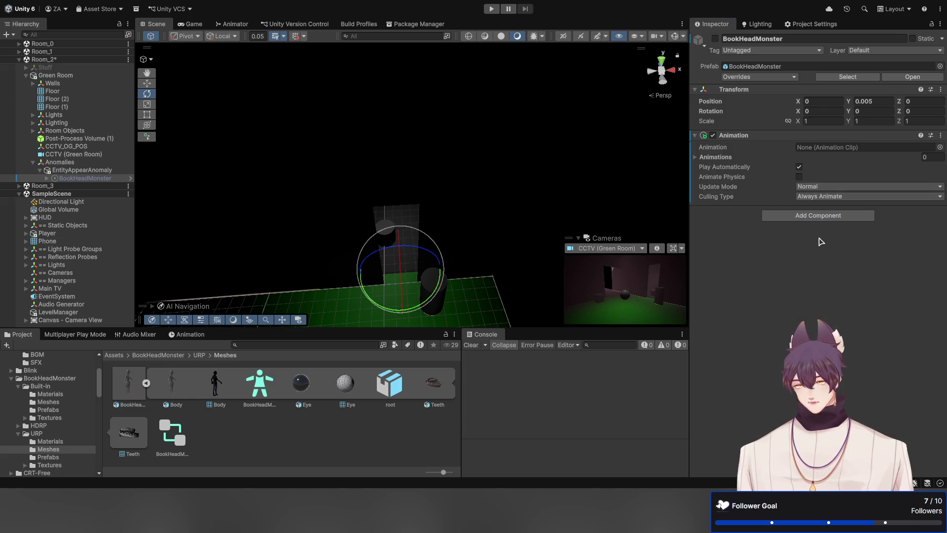
{"action": "key", "text": "ctrl+y"}
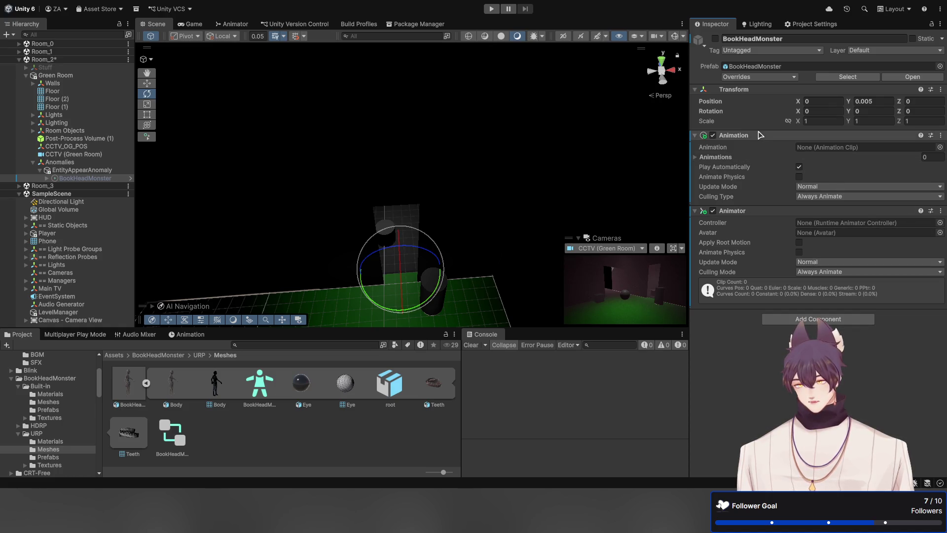
{"action": "key", "text": "ctrl+z"}
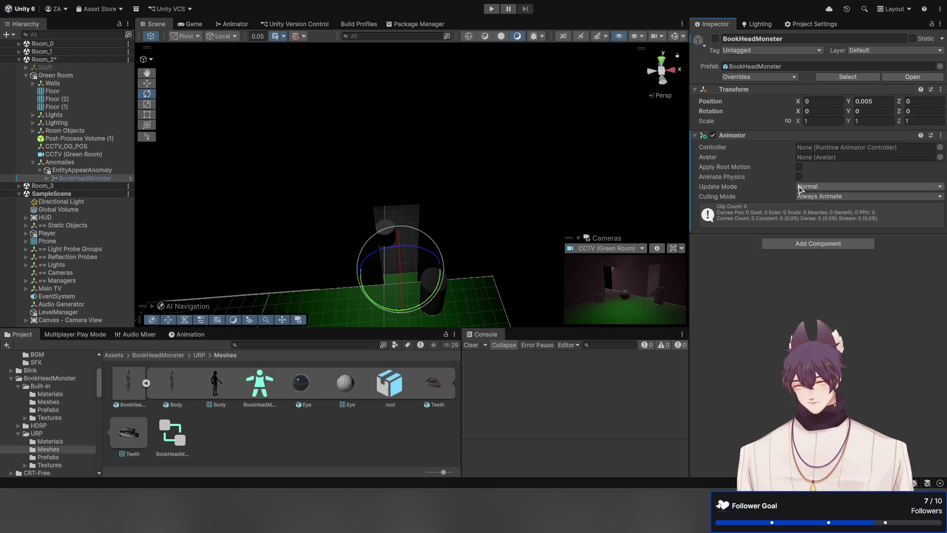
Step: Assign BookHeadMonsterAvatar and the BookHeadMonster(Clone) controller, activate the object, and enable Apply Root Motion
{"action": "left_click", "coordinate": [940, 157]}
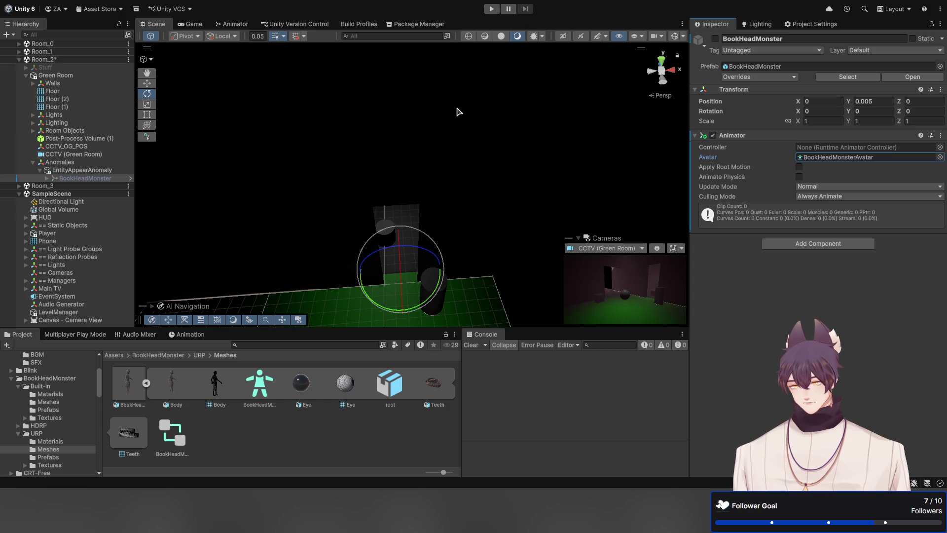
{"action": "left_click", "coordinate": [715, 38]}
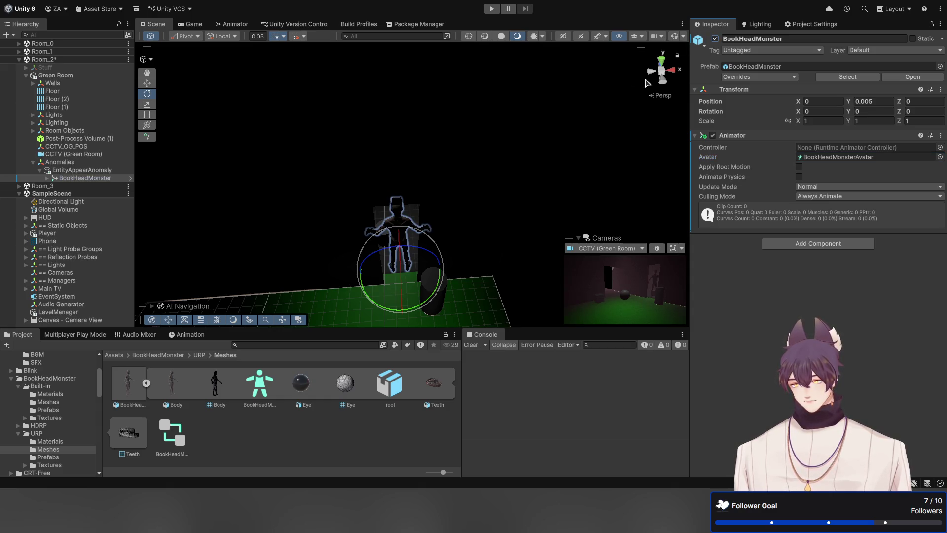
{"action": "mouse_move", "coordinate": [487, 165]}
{"action": "left_mouse_down"}
{"action": "mouse_move", "coordinate": [537, 155]}
{"action": "mouse_move", "coordinate": [381, 167]}
{"action": "mouse_move", "coordinate": [601, 159]}
{"action": "mouse_move", "coordinate": [335, 130]}
{"action": "left_mouse_up"}
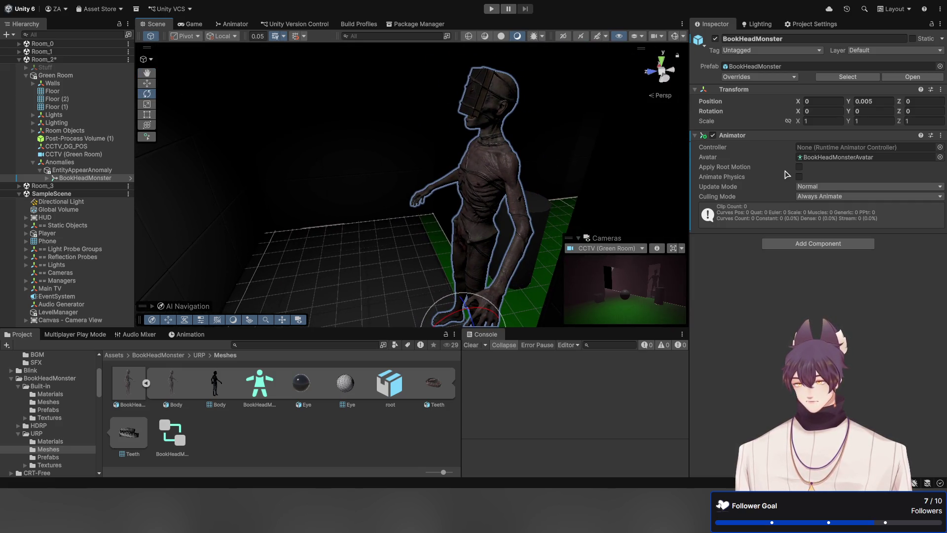
{"action": "left_click", "coordinate": [839, 148]}
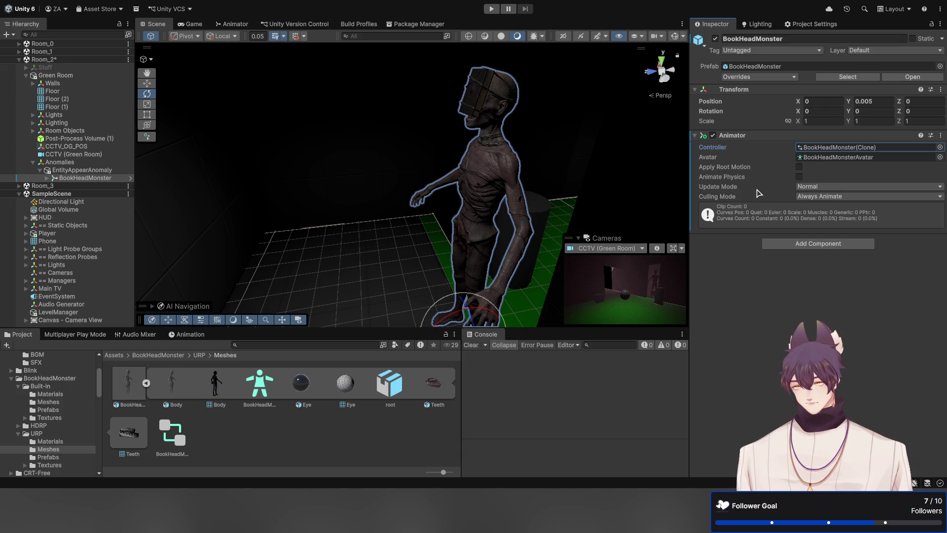
{"action": "left_click", "coordinate": [798, 168]}
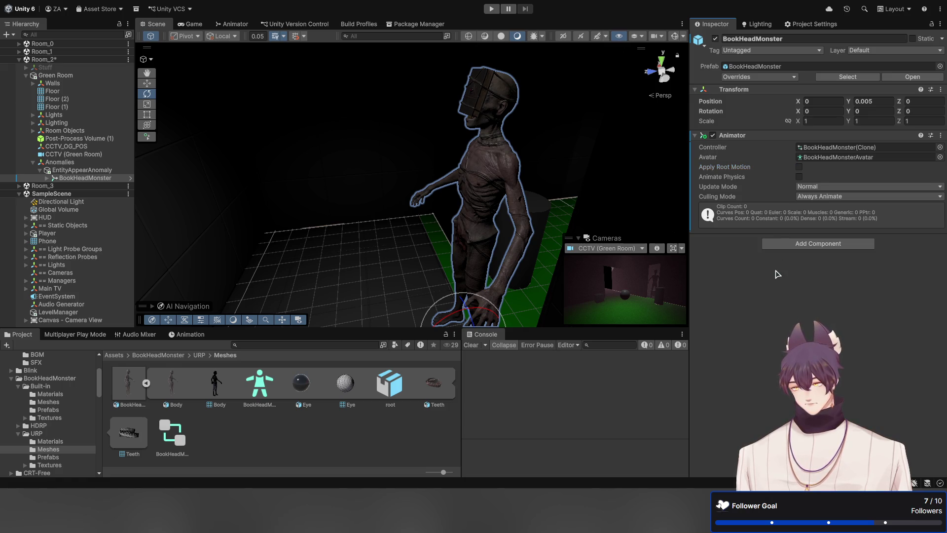
Step: Open the BookHeadMonster(Clone) controller graph and move the monster_idle state beside Entry
{"action": "double_click", "coordinate": [171, 434]}
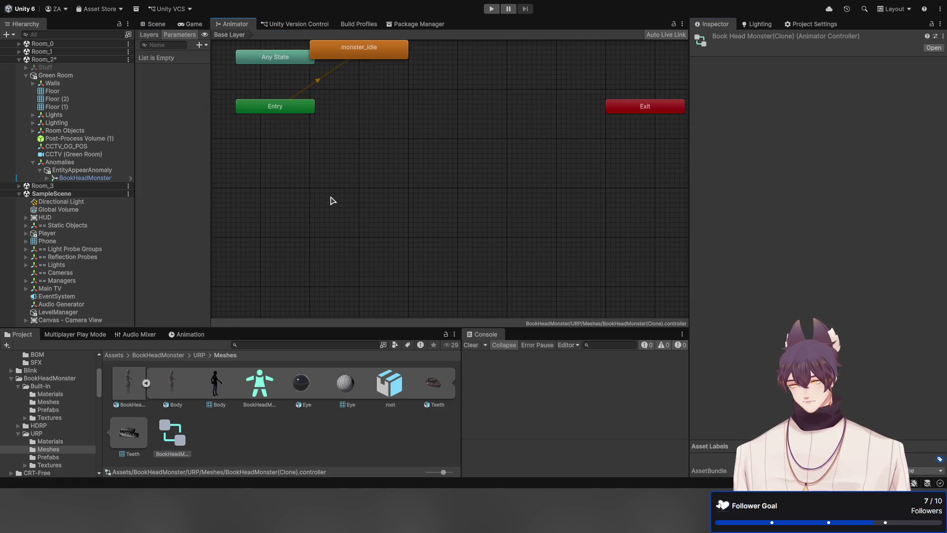
{"action": "left_click_drag", "start_coordinate": [378, 51], "coordinate": [421, 116]}
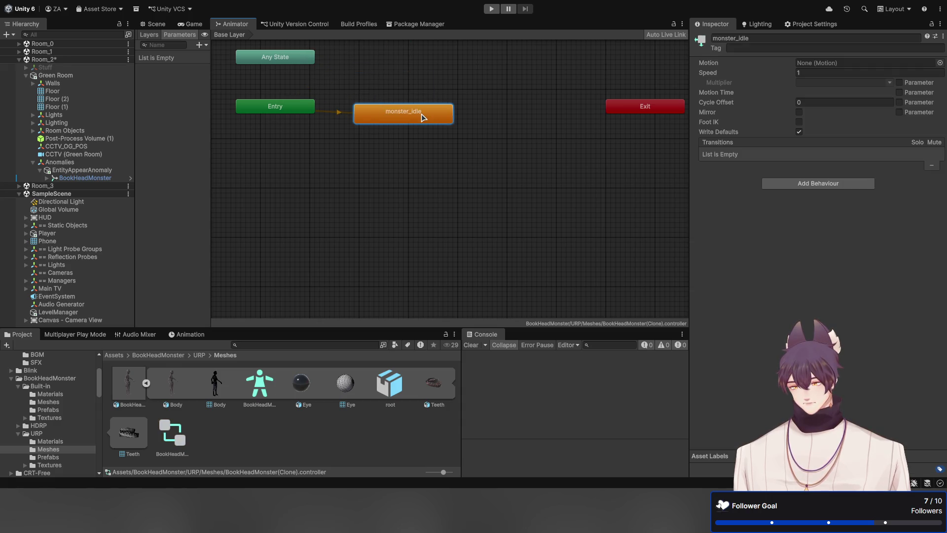
{"action": "left_click", "coordinate": [392, 175]}
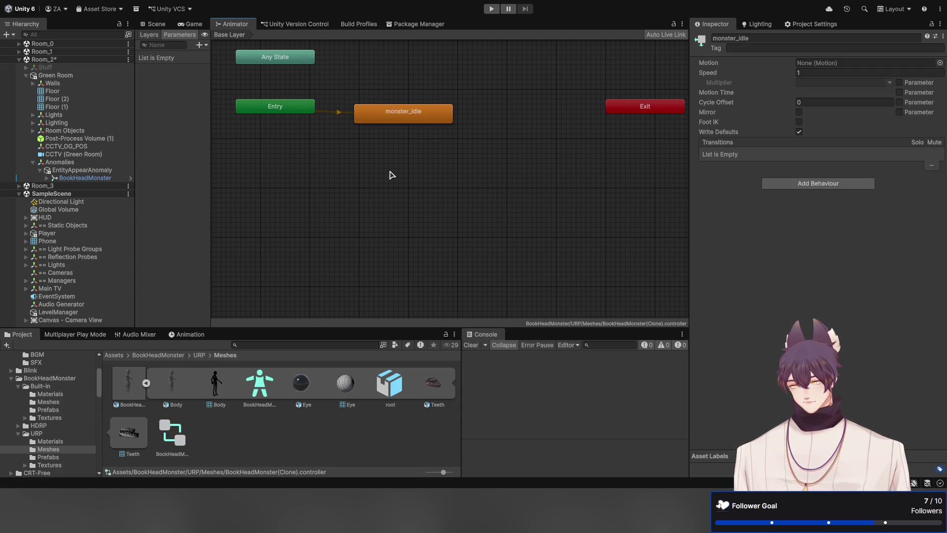
Step: Create a new animation clip in Meshes named monster_idle
{"action": "left_click", "coordinate": [252, 425]}
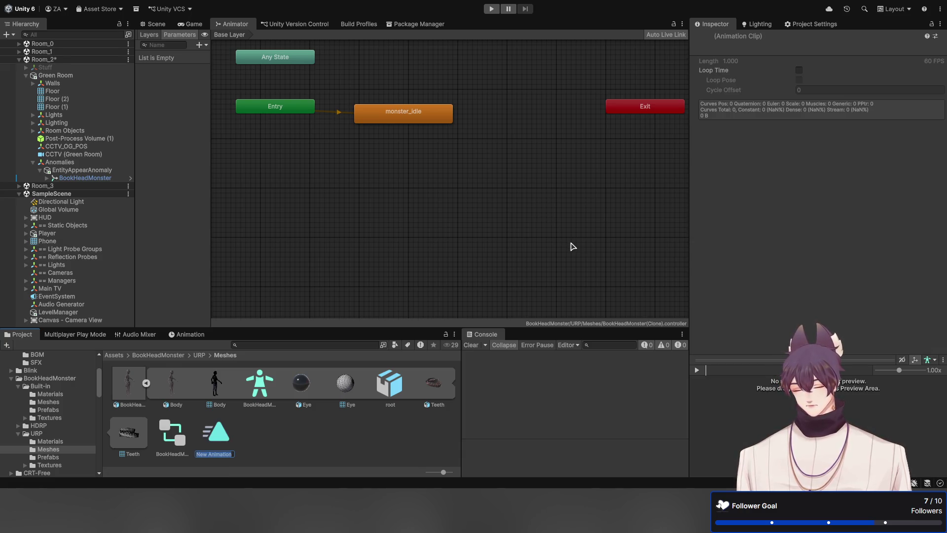
{"action": "type", "text": "monster_"}
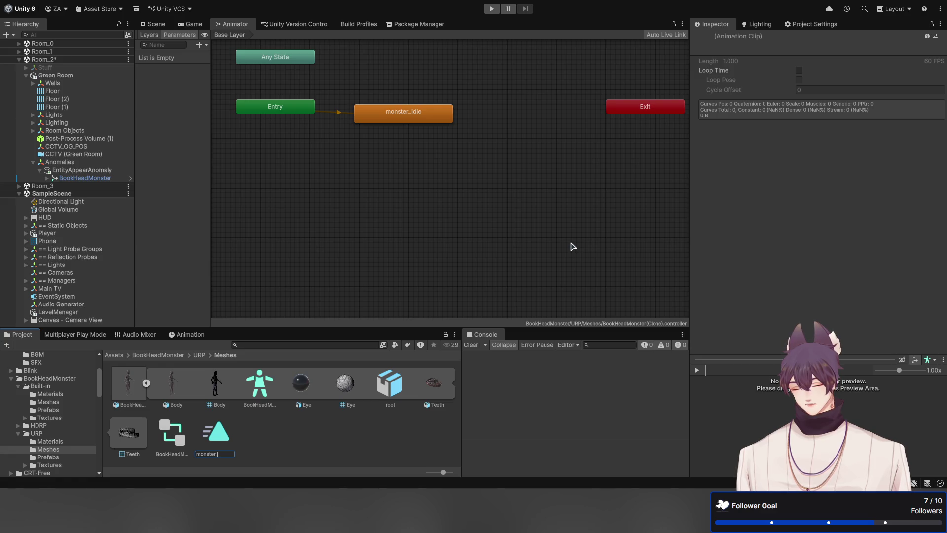
{"action": "type", "text": "idle"}
{"action": "key", "text": "Return"}
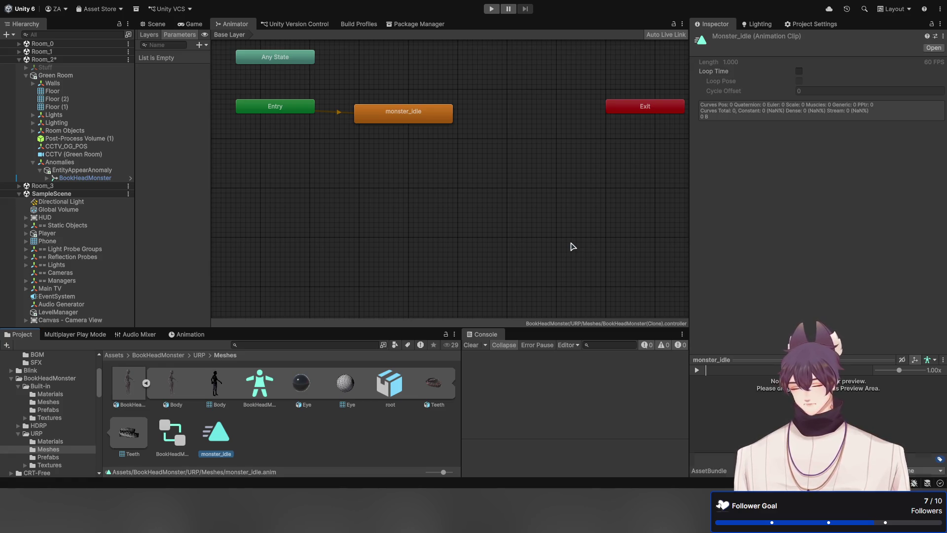
Step: Open monster_idle in the Animation window and dock it beside the Console tab
{"action": "double_click", "coordinate": [225, 440]}
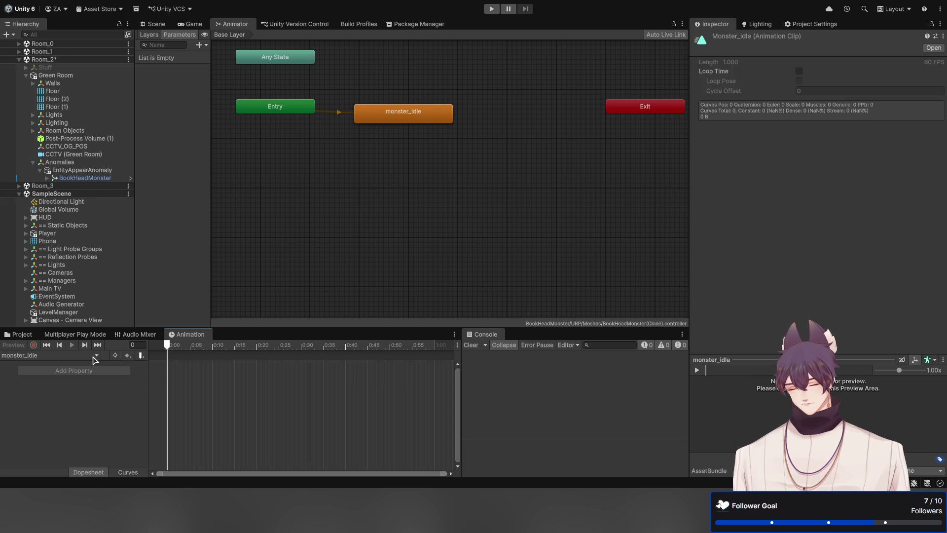
{"action": "left_click", "coordinate": [22, 336]}
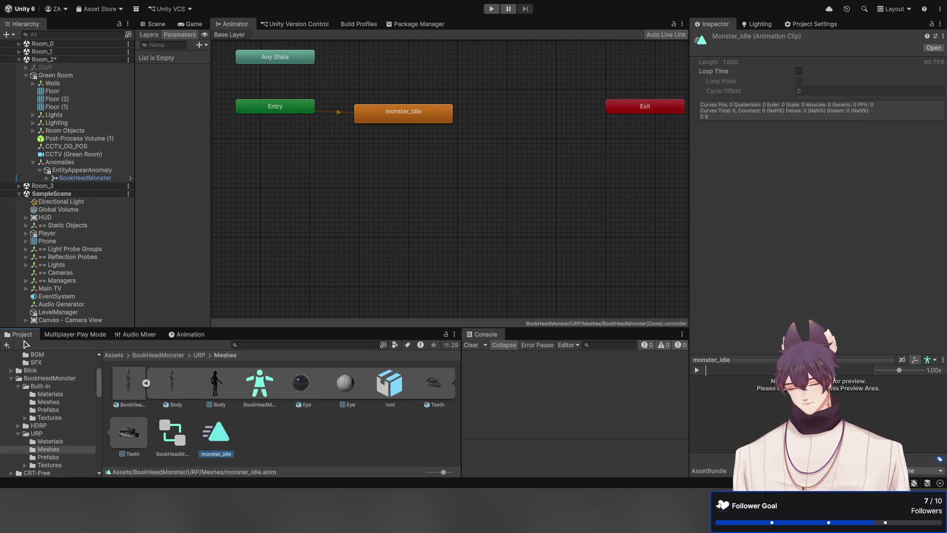
{"action": "left_click", "coordinate": [259, 387]}
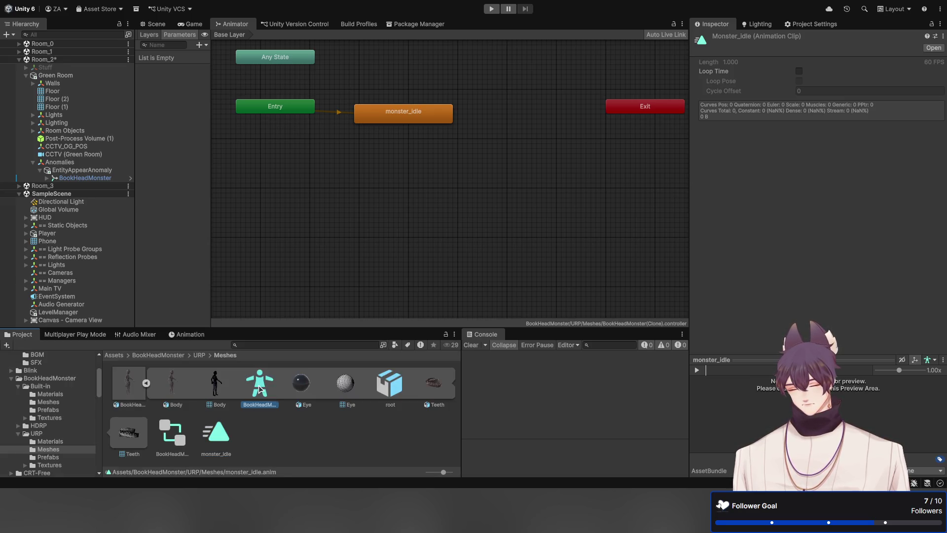
{"action": "double_click", "coordinate": [217, 435]}
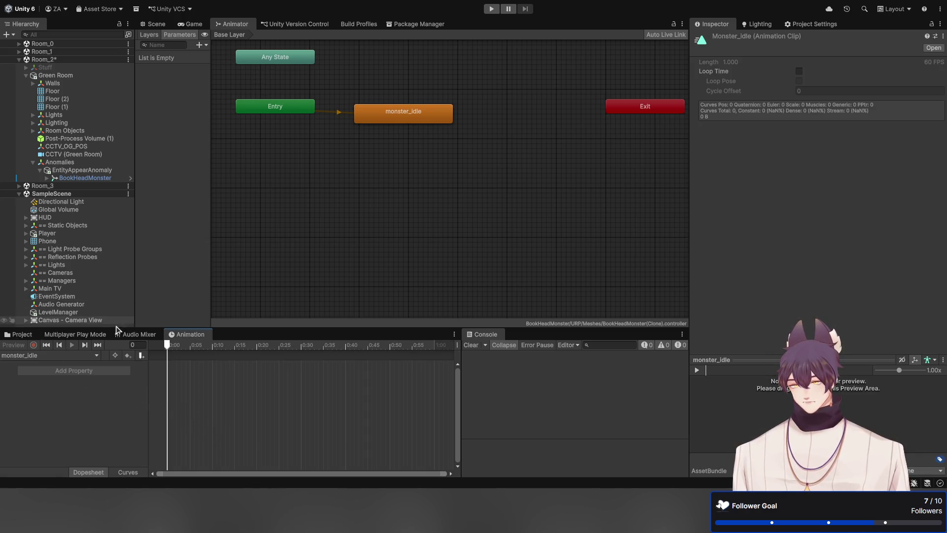
{"action": "mouse_move", "coordinate": [183, 336]}
{"action": "left_mouse_down"}
{"action": "mouse_move", "coordinate": [345, 84]}
{"action": "mouse_move", "coordinate": [263, 23]}
{"action": "mouse_move", "coordinate": [266, 50]}
{"action": "left_mouse_up"}
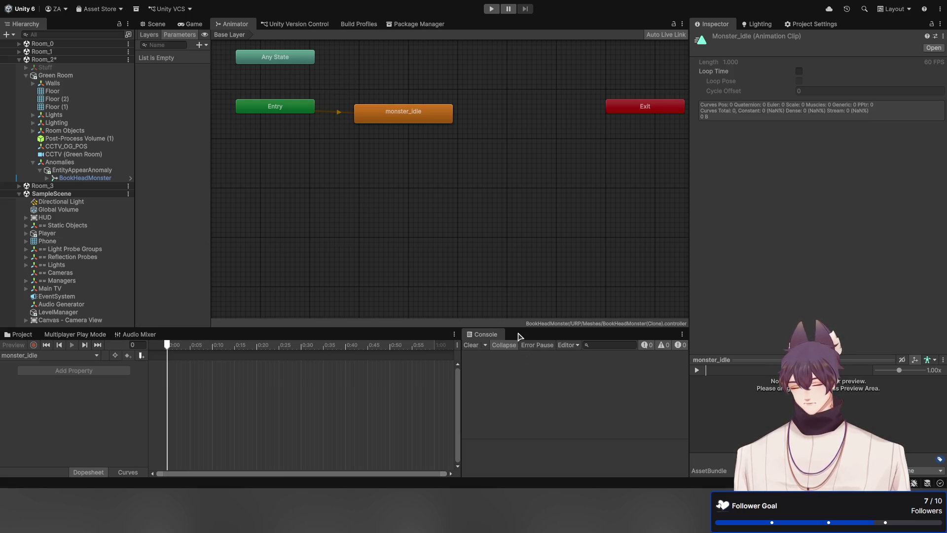
{"action": "left_click_drag", "start_coordinate": [519, 335], "coordinate": [521, 336]}
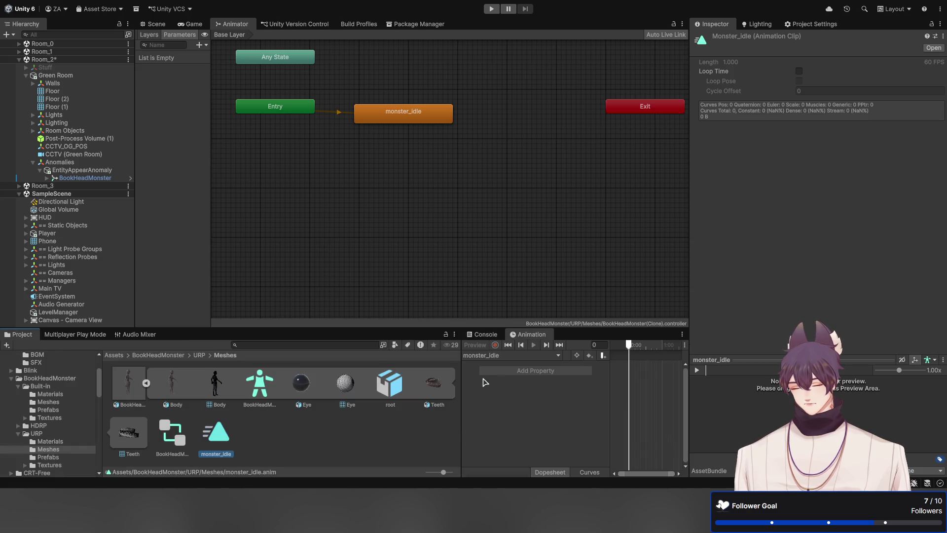
Step: Reselect the BookHeadMonster(Clone) controller and BookHeadMonster avatar assets in Meshes
{"action": "left_click", "coordinate": [260, 385]}
{"action": "left_click", "coordinate": [511, 391]}
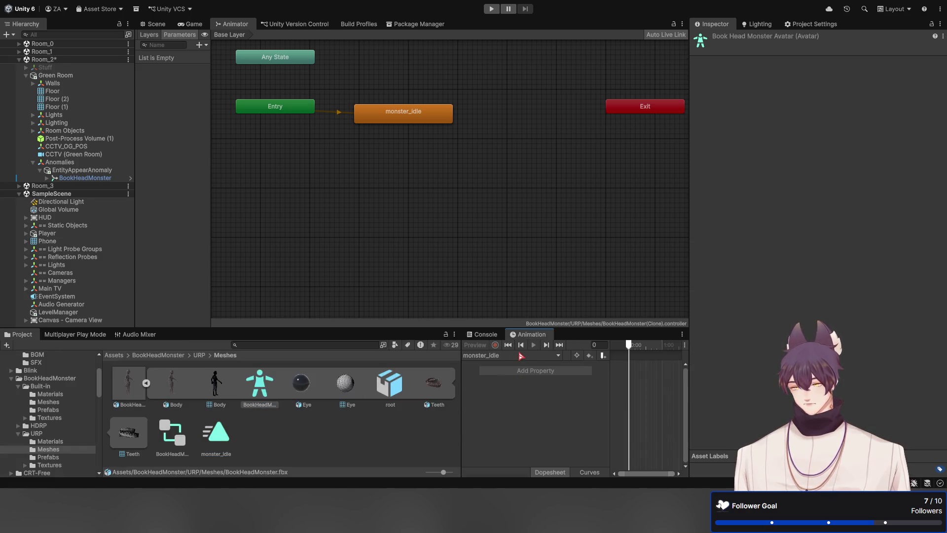
{"action": "left_click", "coordinate": [256, 391]}
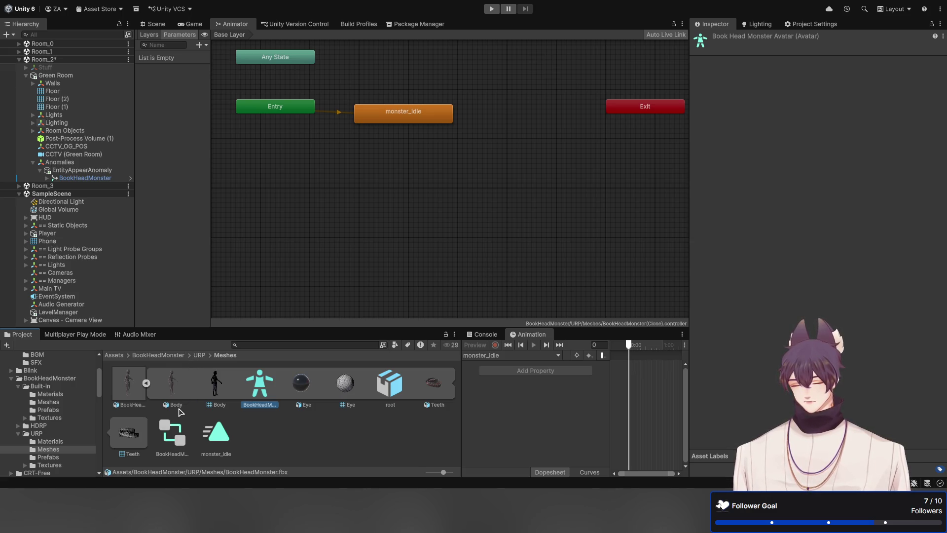
{"action": "left_click", "coordinate": [219, 436]}
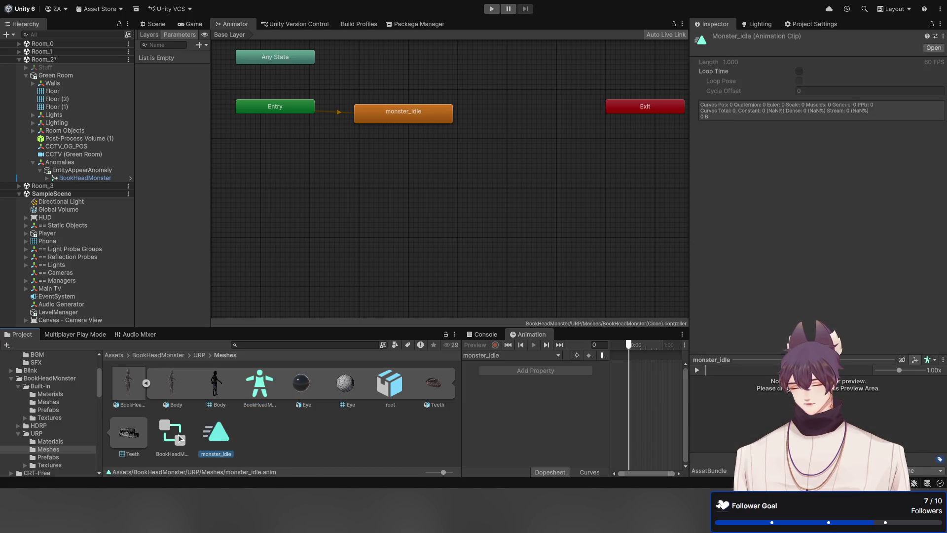
{"action": "left_click", "coordinate": [178, 435]}
{"action": "left_click", "coordinate": [256, 402]}
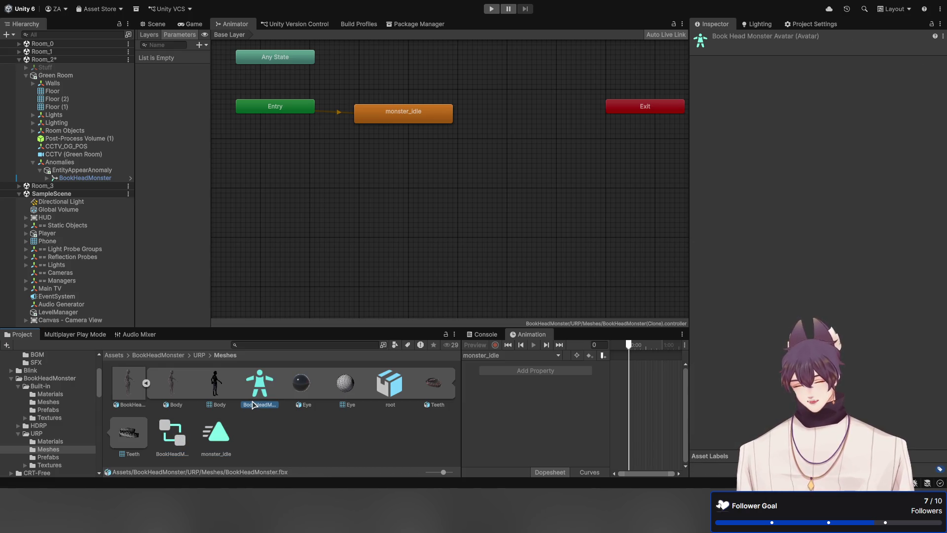
Step: Set the rig's root node to None and Animation Type to Humanoid, then apply
{"action": "left_click", "coordinate": [124, 389]}
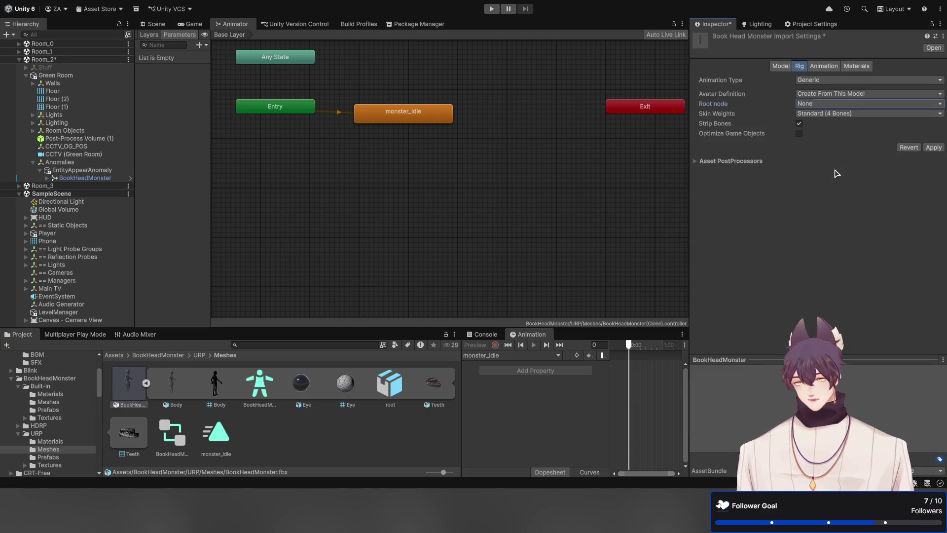
{"action": "left_click", "coordinate": [933, 147]}
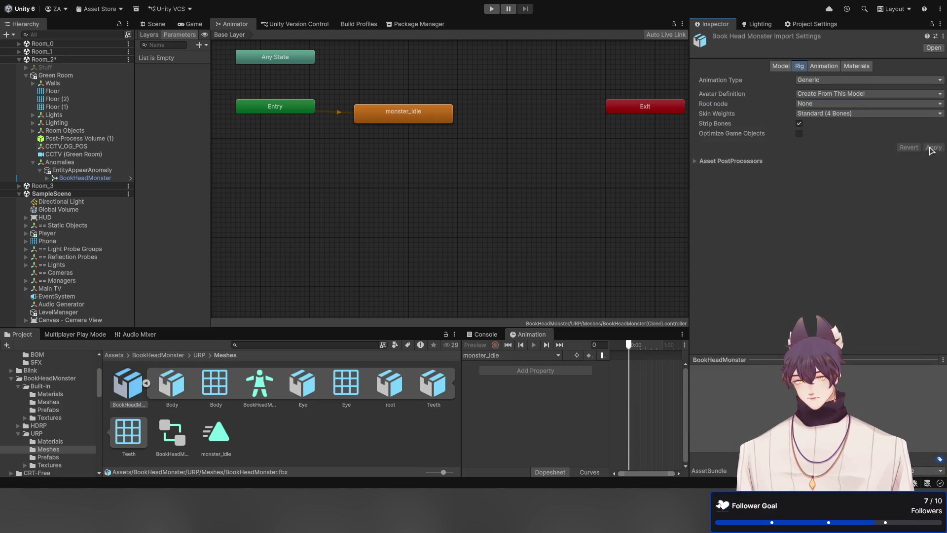
{"action": "left_click", "coordinate": [263, 390]}
{"action": "left_click", "coordinate": [129, 394]}
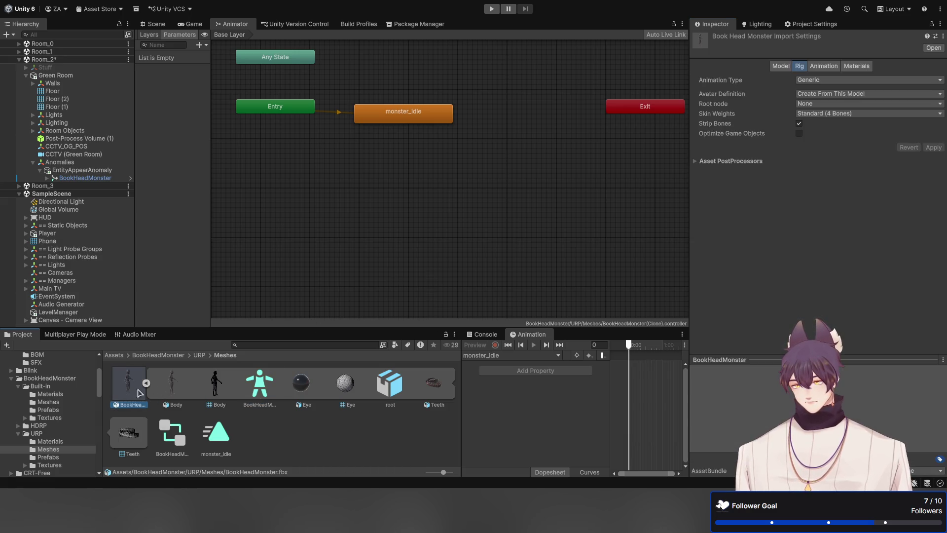
{"action": "left_click", "coordinate": [827, 81]}
{"action": "left_click", "coordinate": [827, 98]}
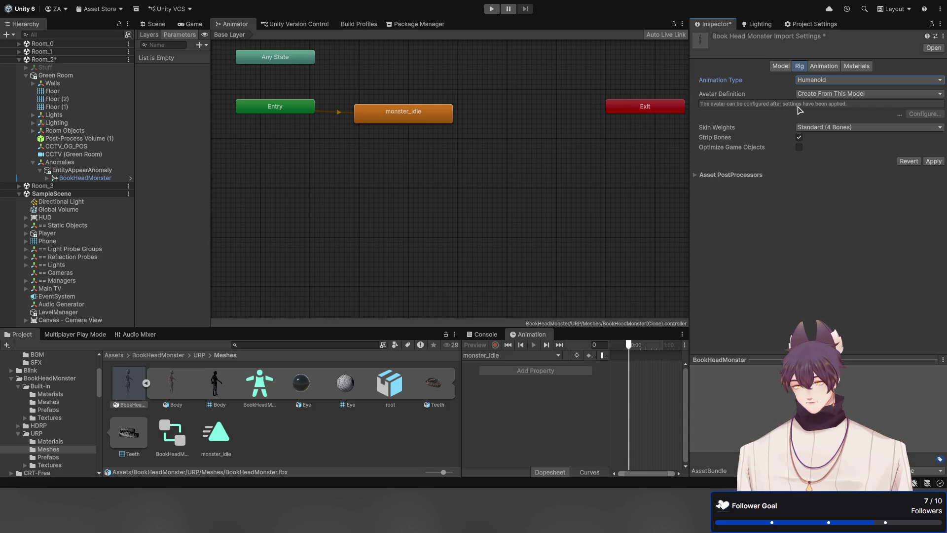
{"action": "left_click", "coordinate": [933, 162]}
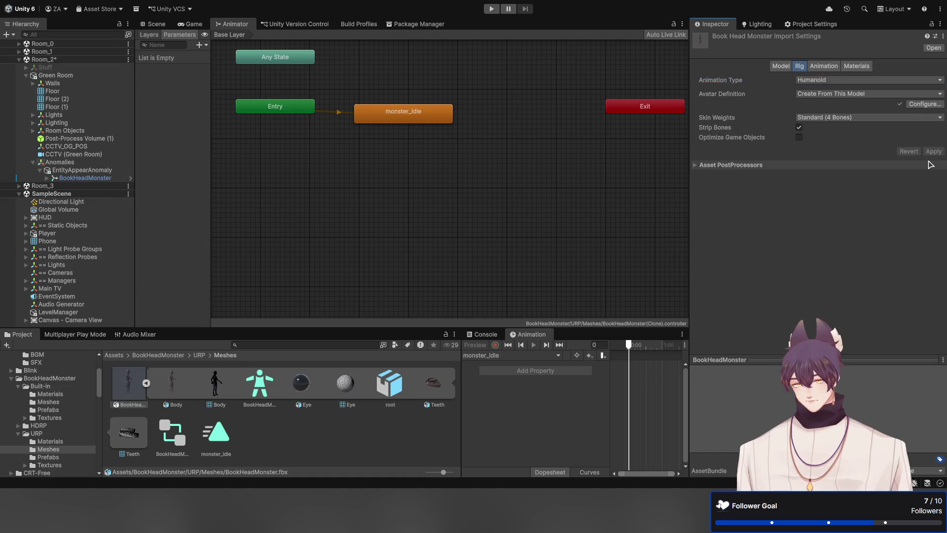
Step: Open Configure Avatar on the generated avatar, finish with Done, and select monster_idle
{"action": "left_click", "coordinate": [260, 384]}
{"action": "left_click", "coordinate": [837, 61]}
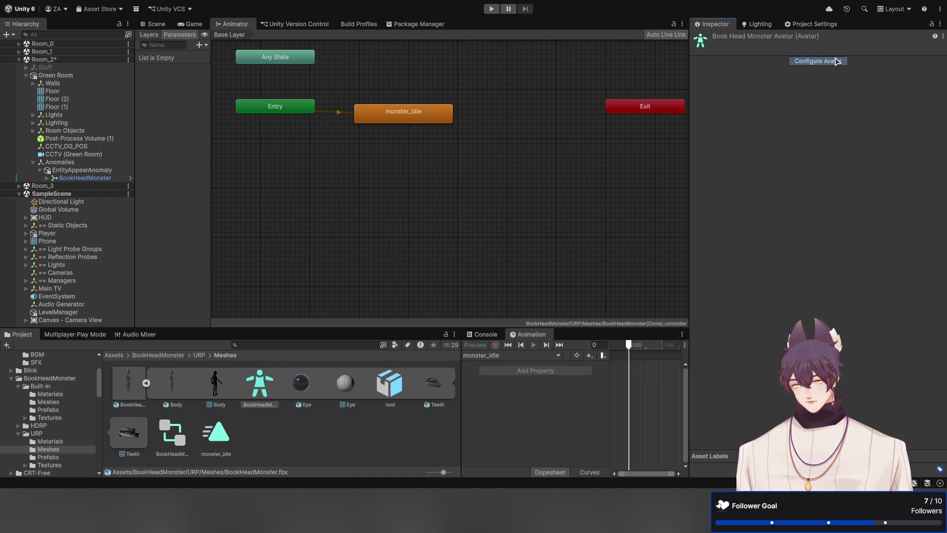
{"action": "scroll", "coordinate": [814, 197], "scroll_direction": "down", "scroll_amount": 3}
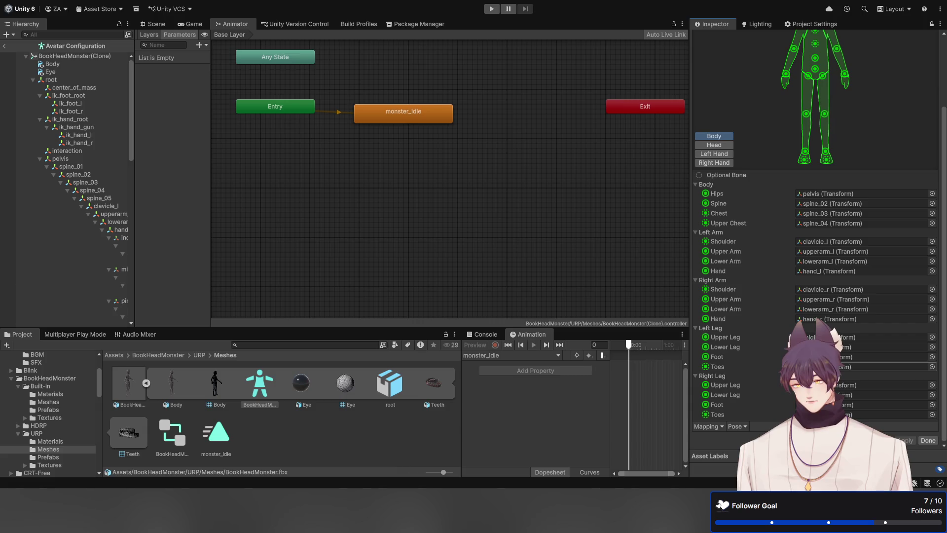
{"action": "left_click", "coordinate": [928, 440]}
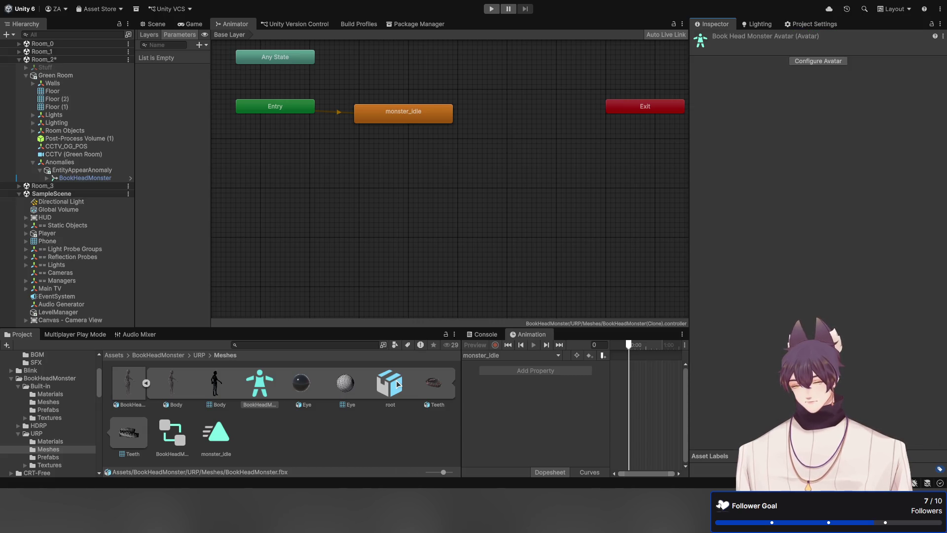
{"action": "left_click", "coordinate": [227, 440]}
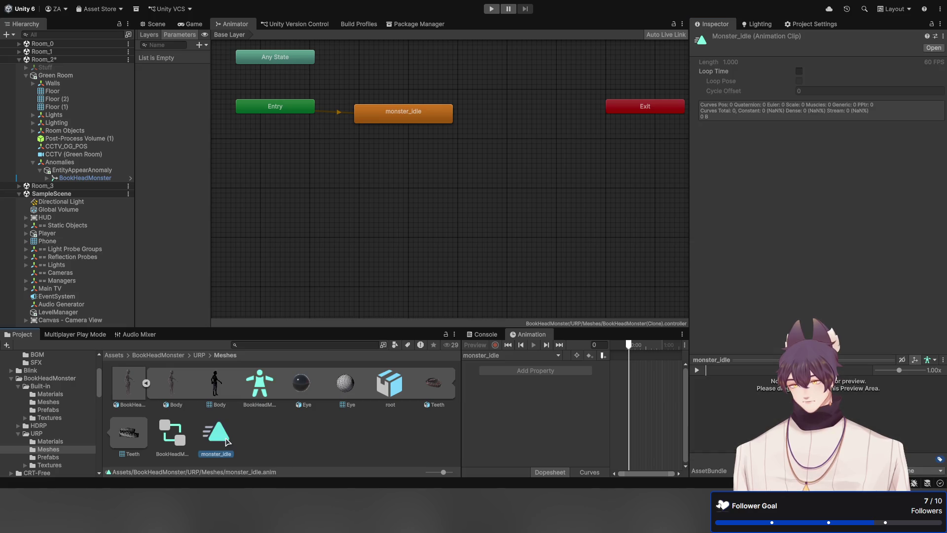
Step: Add an Animation component to BookHeadMonster with monster_idle as its clip
{"action": "left_click", "coordinate": [157, 25]}
{"action": "left_click", "coordinate": [266, 390]}
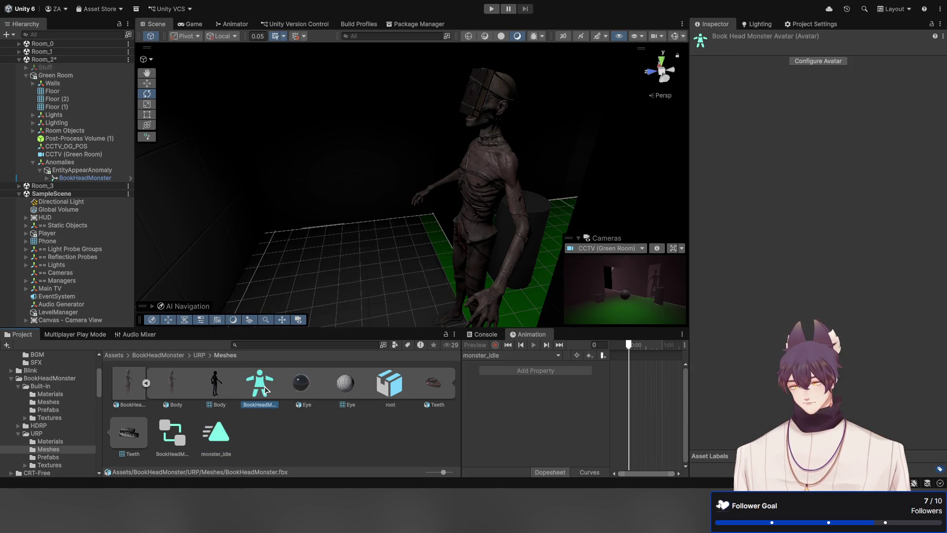
{"action": "left_click", "coordinate": [513, 419]}
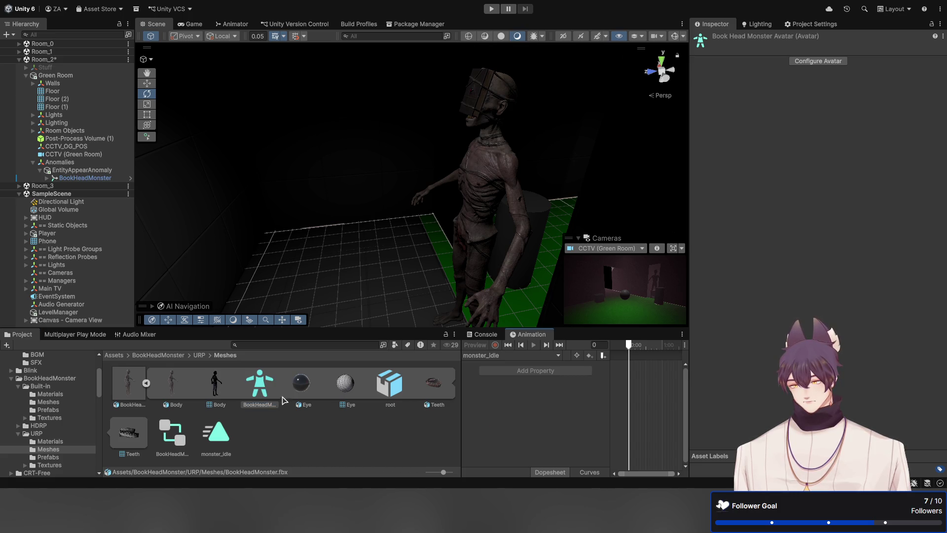
{"action": "left_click", "coordinate": [99, 180]}
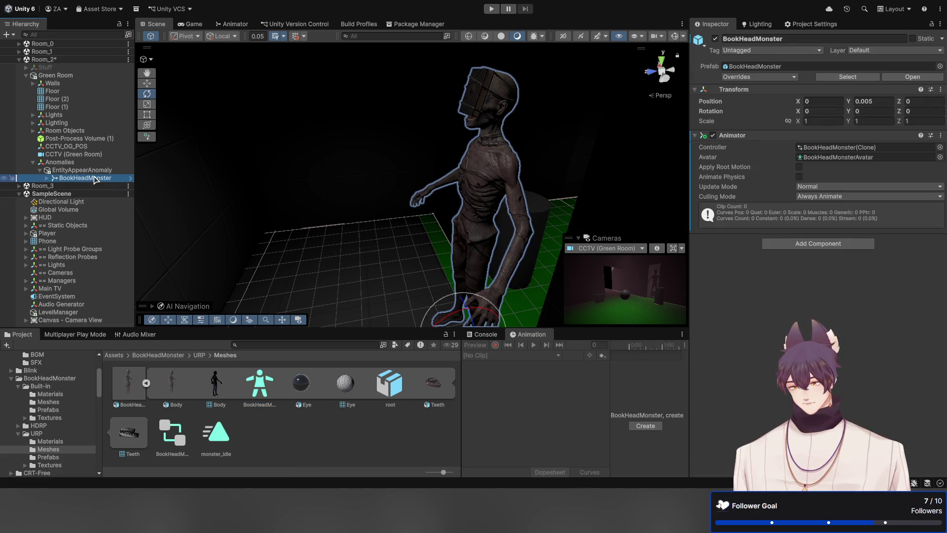
{"action": "left_click", "coordinate": [838, 351]}
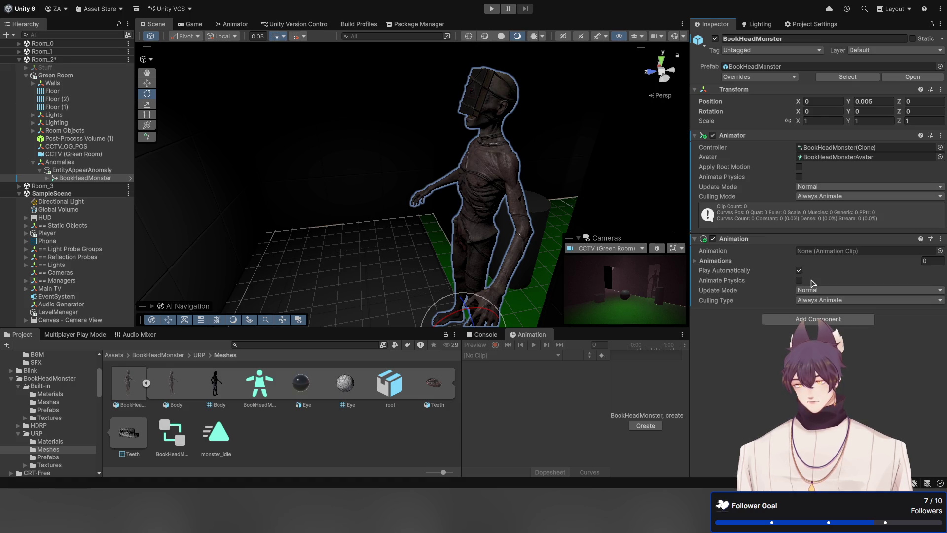
{"action": "left_click", "coordinate": [939, 251]}
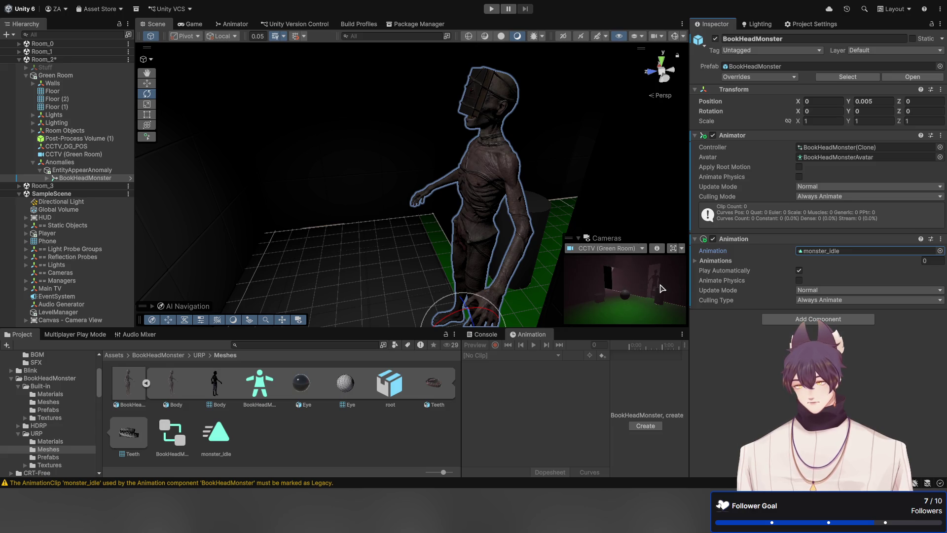
Step: Add a monster_idle slot to the Animations list and open the avatar's bone-mapping configuration
{"action": "left_click", "coordinate": [697, 260]}
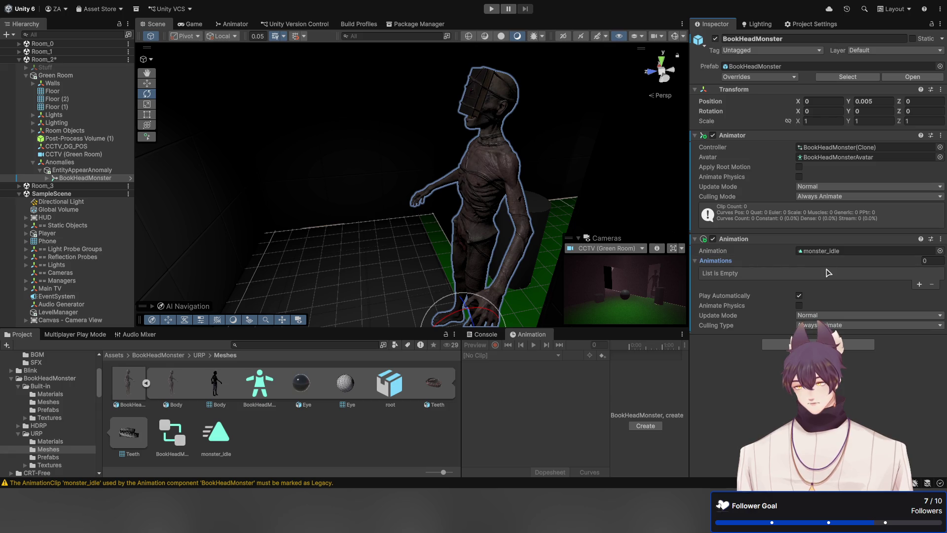
{"action": "left_click", "coordinate": [919, 285]}
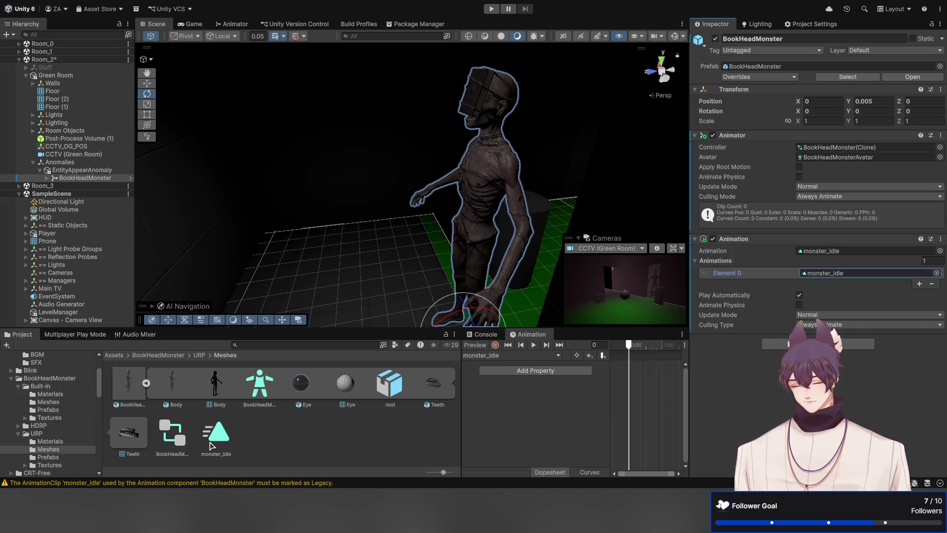
{"action": "left_click", "coordinate": [268, 393]}
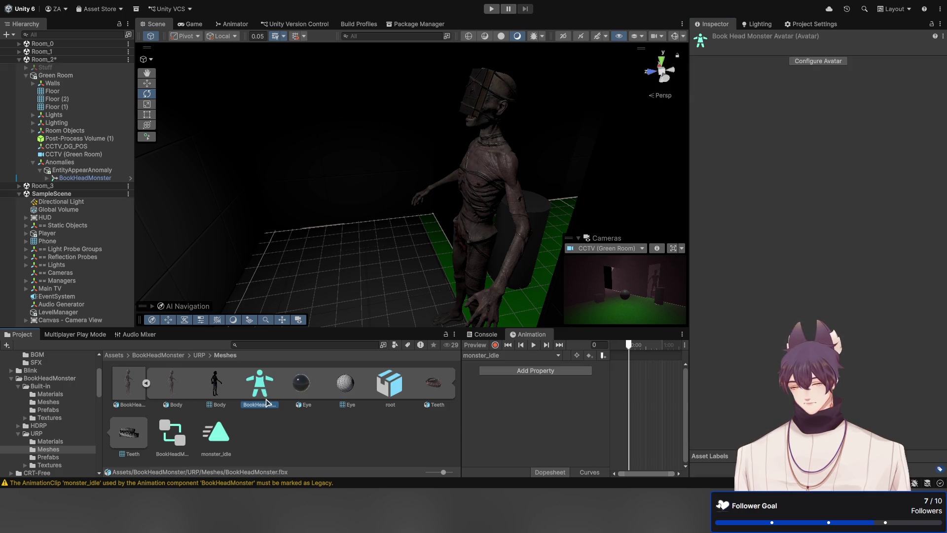
{"action": "left_click", "coordinate": [823, 65]}
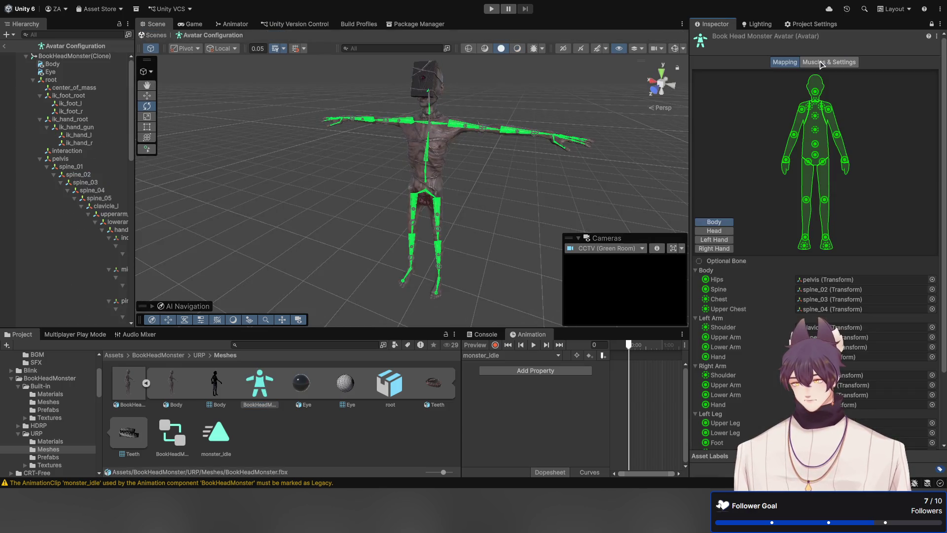
Step: Inspect the clavicle, pelvis and arm bones, then create monster_idle animation for BookHeadMonster(Clone)
{"action": "left_click", "coordinate": [437, 127]}
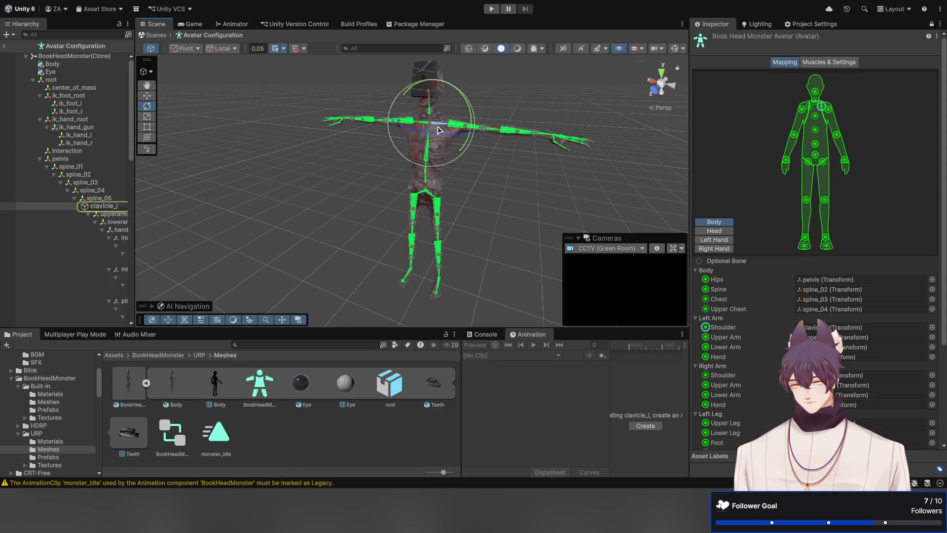
{"action": "left_click", "coordinate": [427, 182]}
{"action": "left_click", "coordinate": [427, 197]}
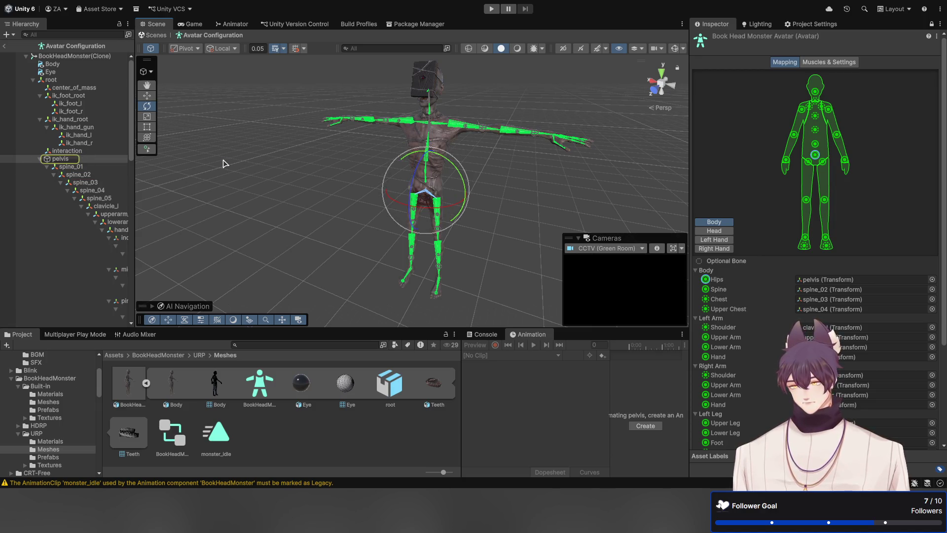
{"action": "left_click", "coordinate": [50, 80]}
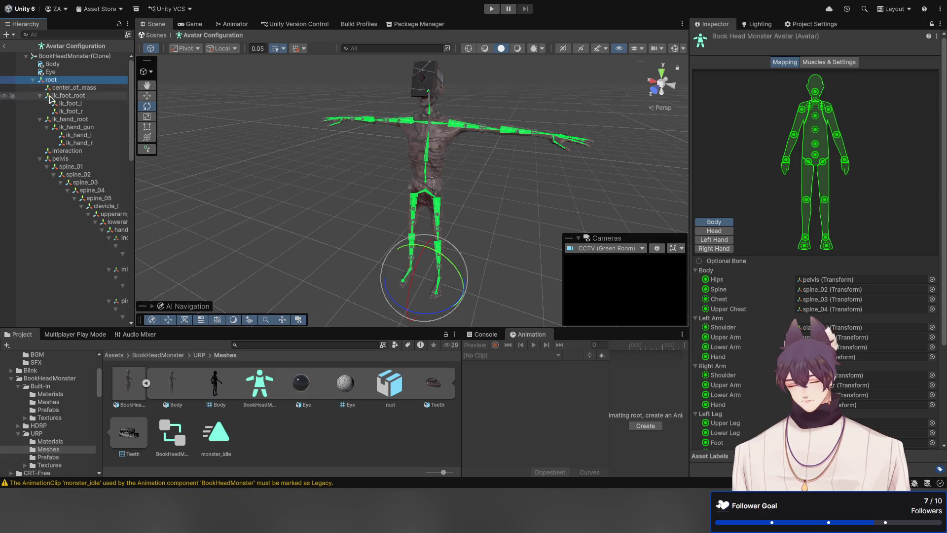
{"action": "left_click", "coordinate": [72, 159]}
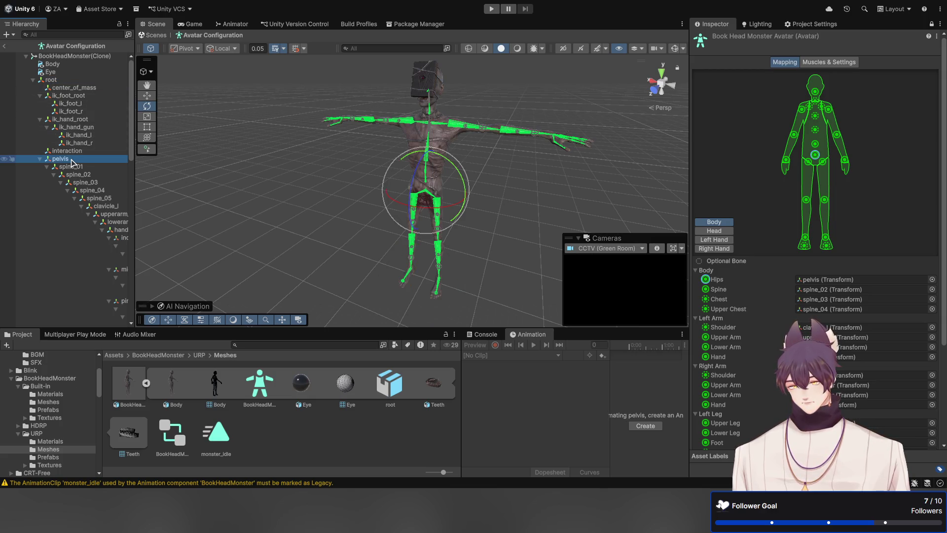
{"action": "left_click", "coordinate": [113, 214]}
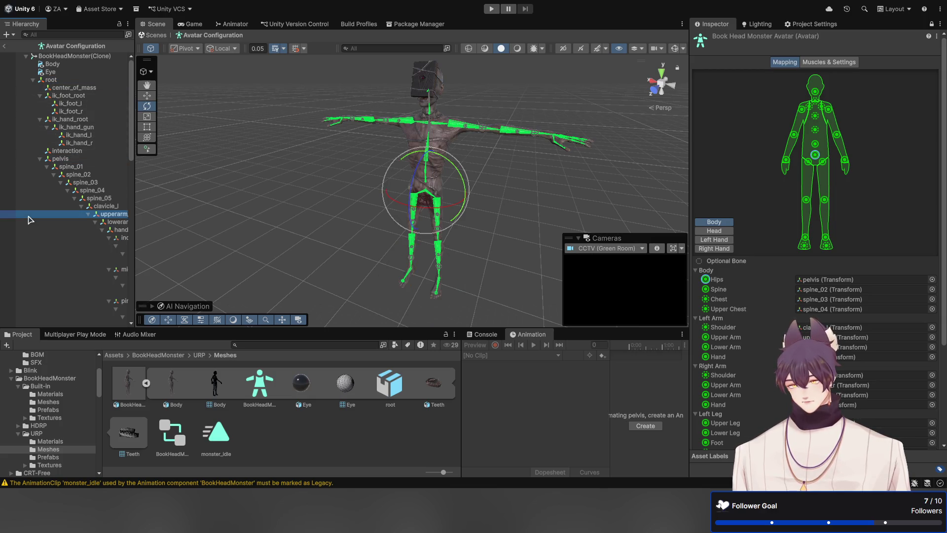
{"action": "left_click", "coordinate": [60, 159]}
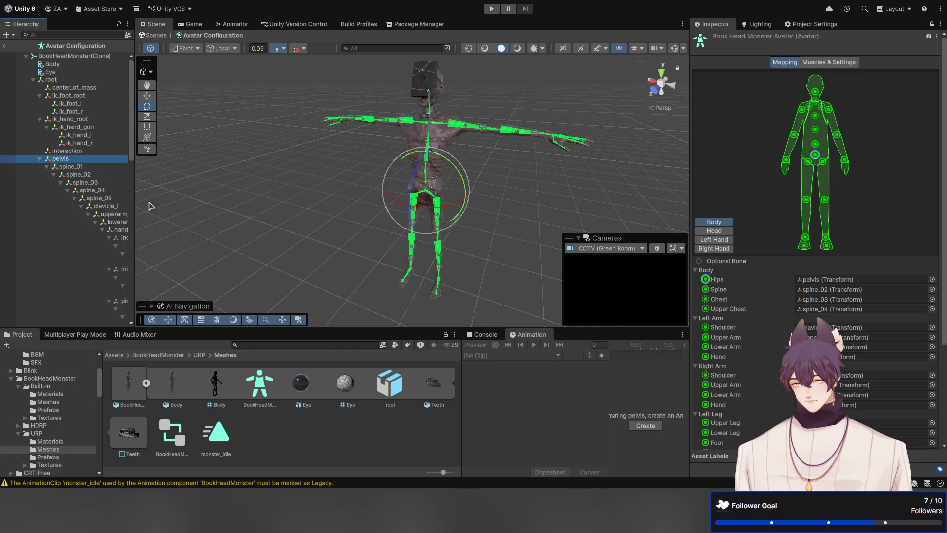
{"action": "left_click", "coordinate": [78, 58]}
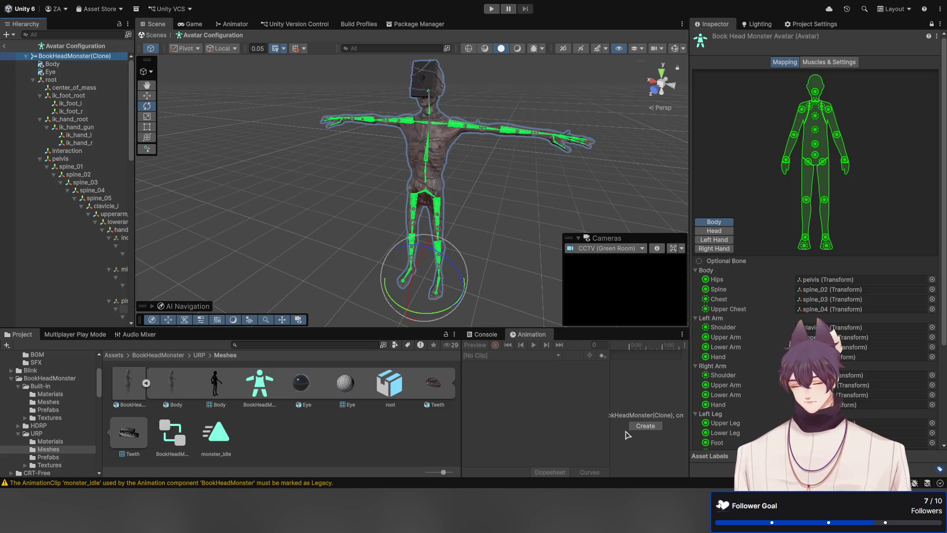
{"action": "left_click", "coordinate": [646, 427]}
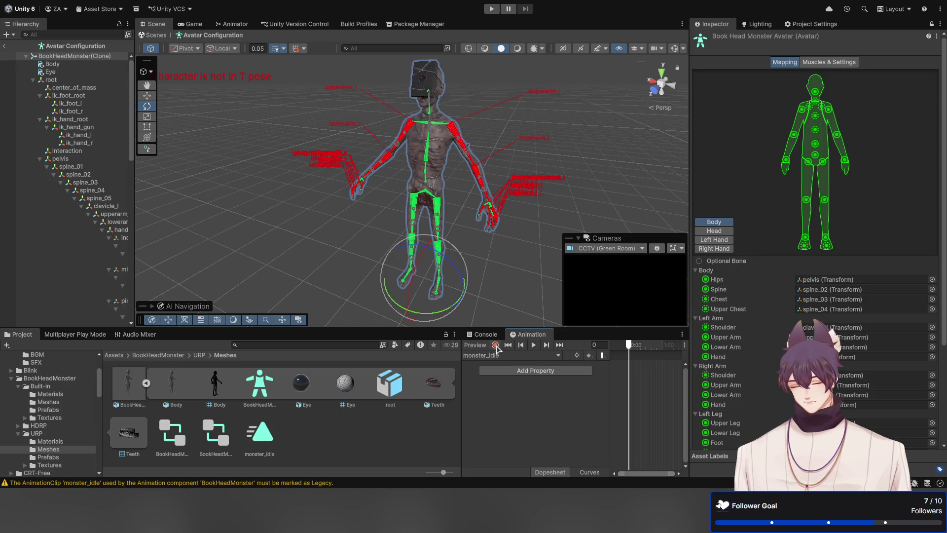
Step: Enable keyframe recording, select the left upper arm bone, and dock the Animation window lower-left
{"action": "left_click", "coordinate": [496, 347]}
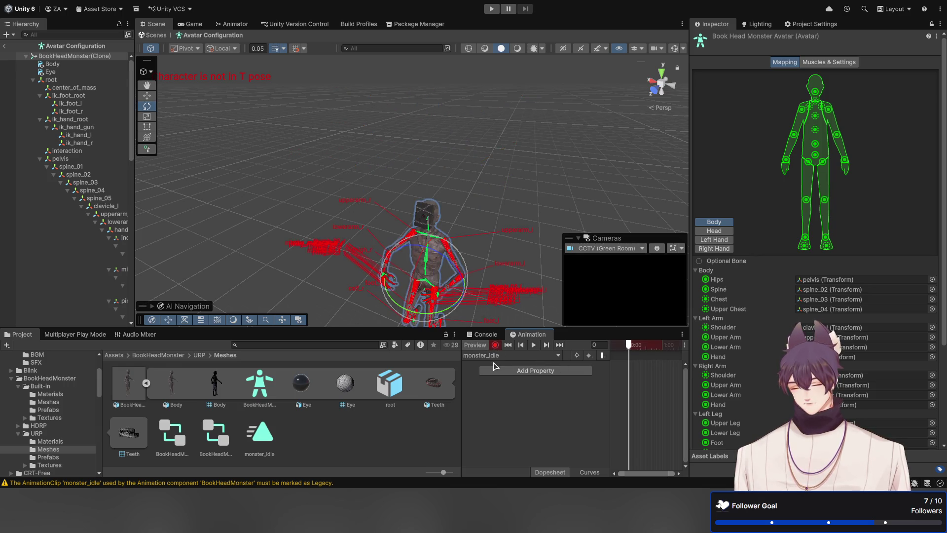
{"action": "left_click_drag", "start_coordinate": [469, 178], "coordinate": [449, 180]}
{"action": "left_click", "coordinate": [443, 172]}
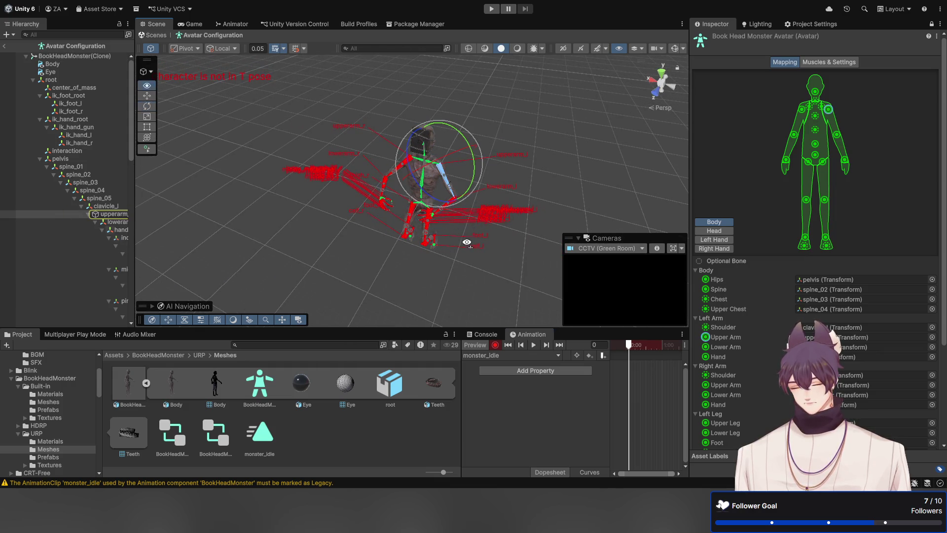
{"action": "mouse_move", "coordinate": [465, 241]}
{"action": "left_mouse_down"}
{"action": "mouse_move", "coordinate": [479, 189]}
{"action": "mouse_move", "coordinate": [434, 148]}
{"action": "left_mouse_up"}
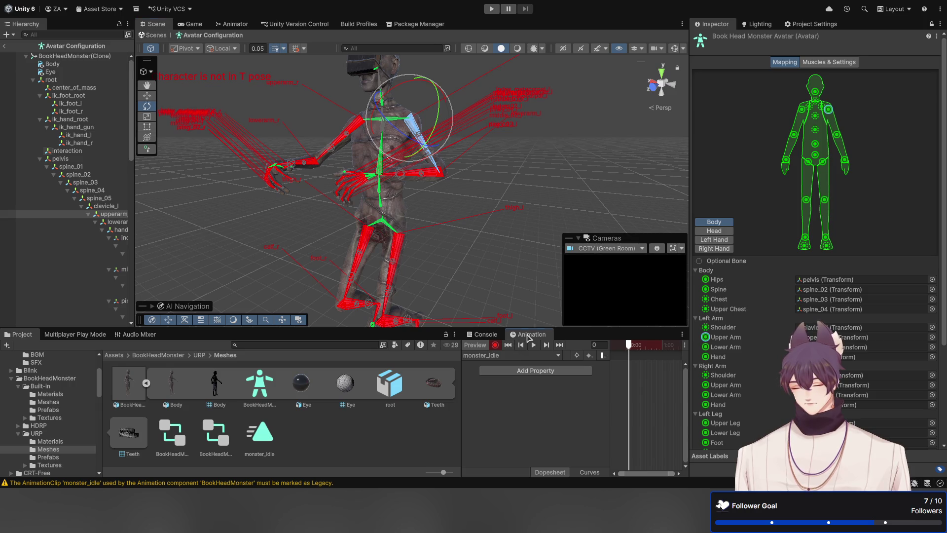
{"action": "left_click_drag", "start_coordinate": [528, 338], "coordinate": [306, 335]}
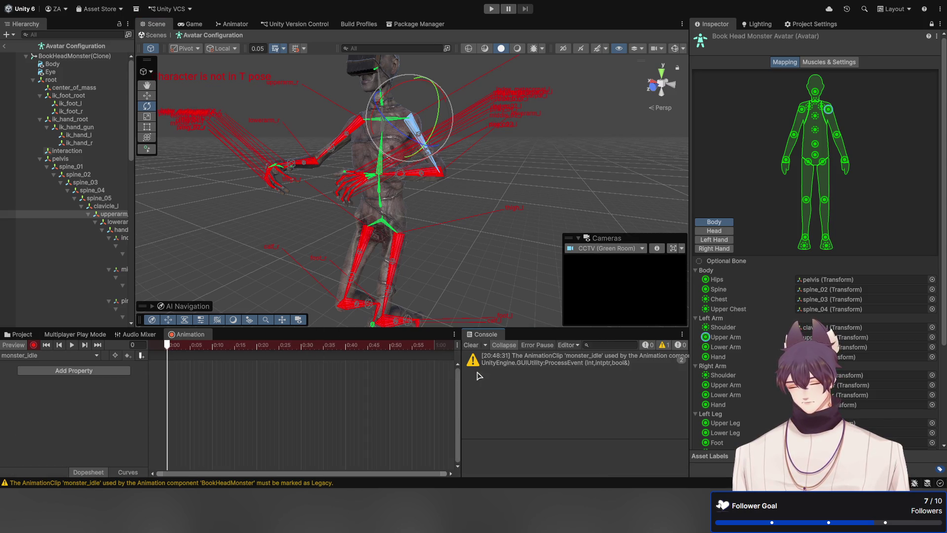
Step: Rotate the left upper arm into a new pose and move the playhead to frame 46
{"action": "left_click_drag", "start_coordinate": [461, 369], "coordinate": [463, 366]}
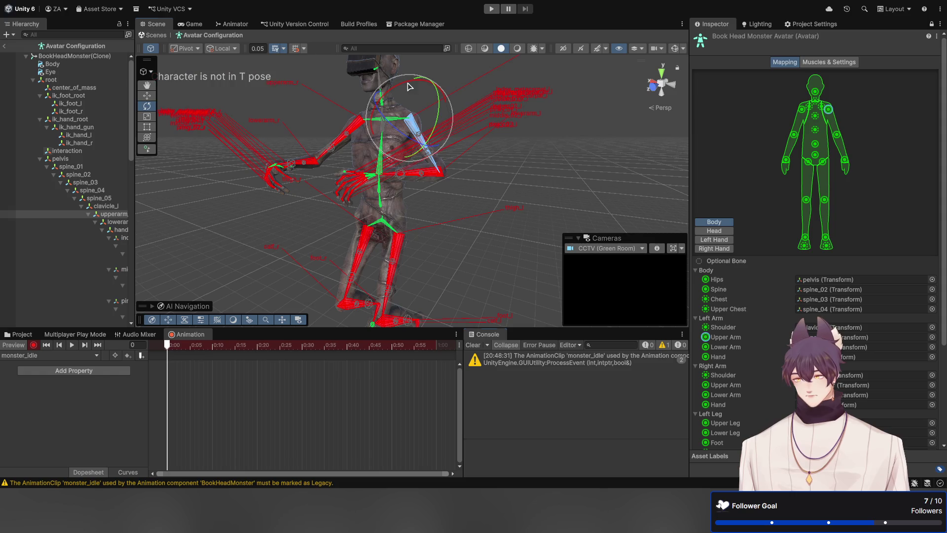
{"action": "left_click_drag", "start_coordinate": [408, 87], "coordinate": [481, 82]}
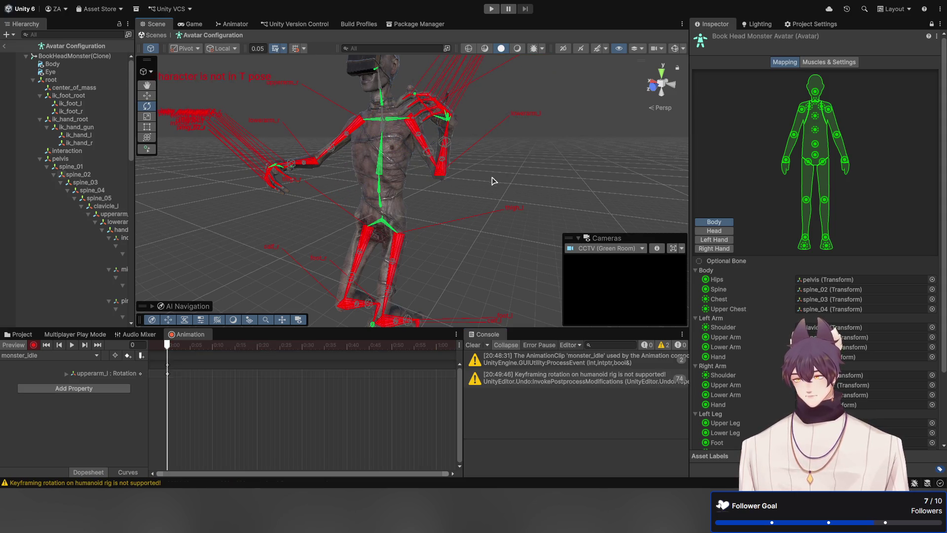
{"action": "left_click", "coordinate": [419, 129]}
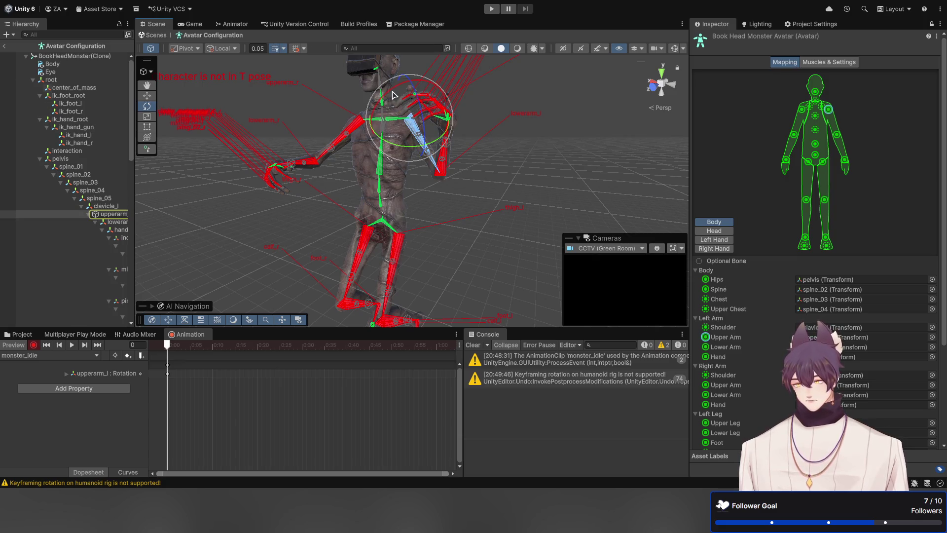
{"action": "mouse_move", "coordinate": [469, 92]}
{"action": "left_mouse_down"}
{"action": "mouse_move", "coordinate": [436, 86]}
{"action": "mouse_move", "coordinate": [359, 108]}
{"action": "mouse_move", "coordinate": [323, 181]}
{"action": "mouse_move", "coordinate": [438, 126]}
{"action": "mouse_move", "coordinate": [482, 126]}
{"action": "mouse_move", "coordinate": [459, 143]}
{"action": "mouse_move", "coordinate": [353, 158]}
{"action": "mouse_move", "coordinate": [345, 175]}
{"action": "left_mouse_up"}
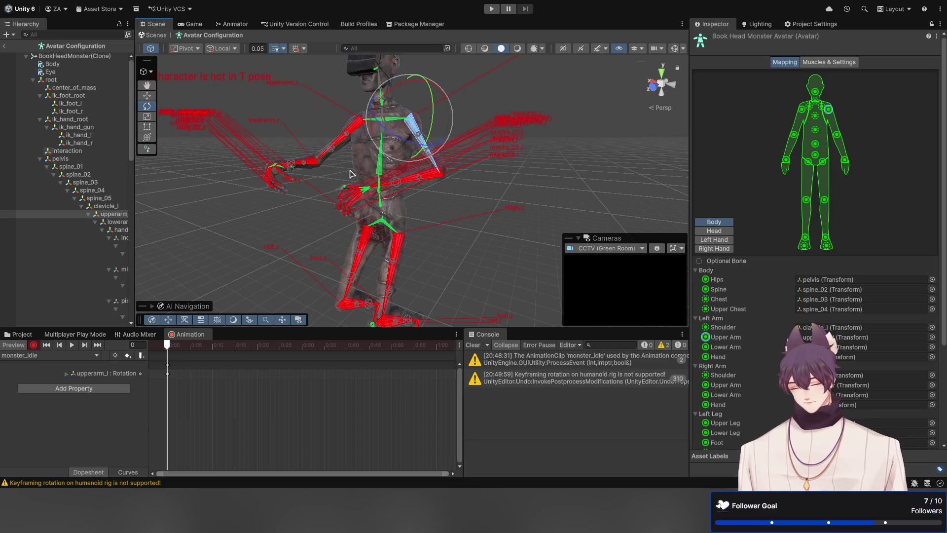
{"action": "key", "text": "ctrl+z"}
{"action": "key", "text": "ctrl+z"}
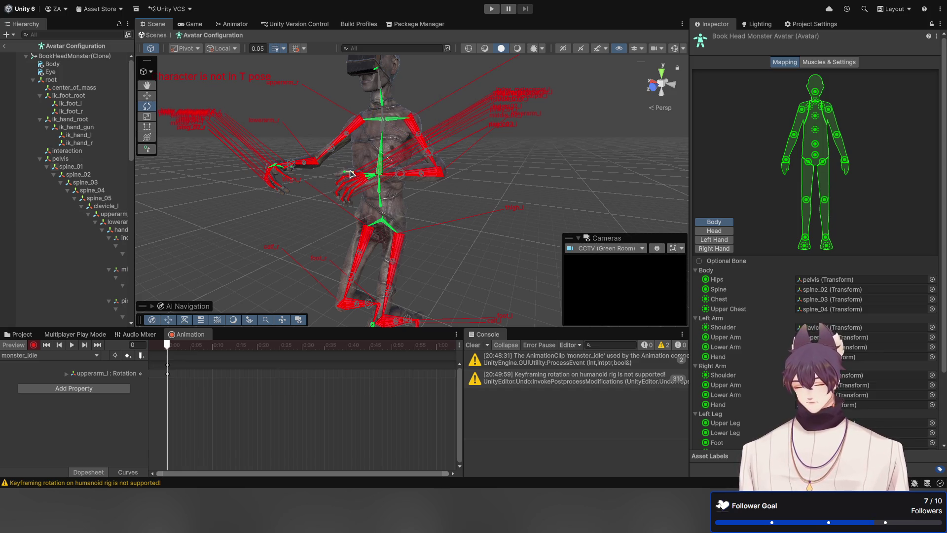
{"action": "key", "text": "ctrl+y"}
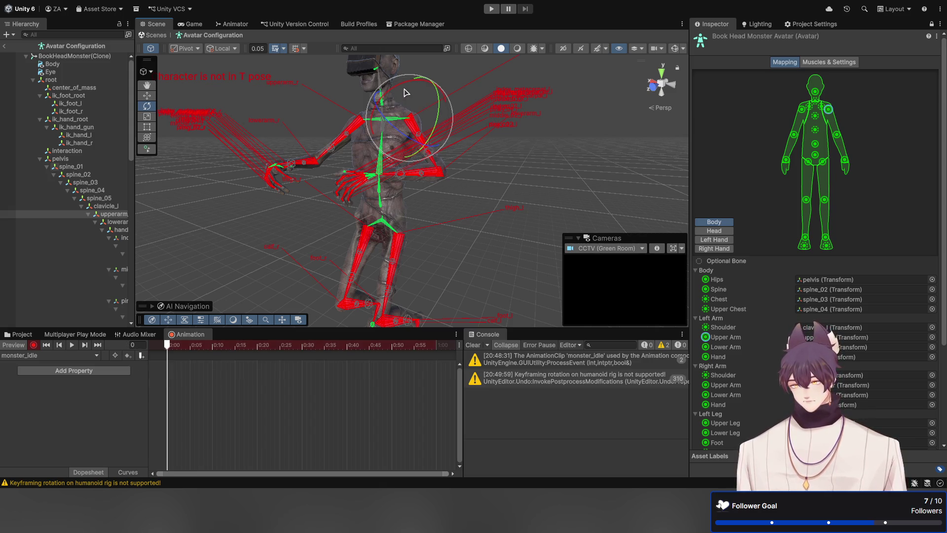
{"action": "left_click_drag", "start_coordinate": [405, 86], "coordinate": [413, 92]}
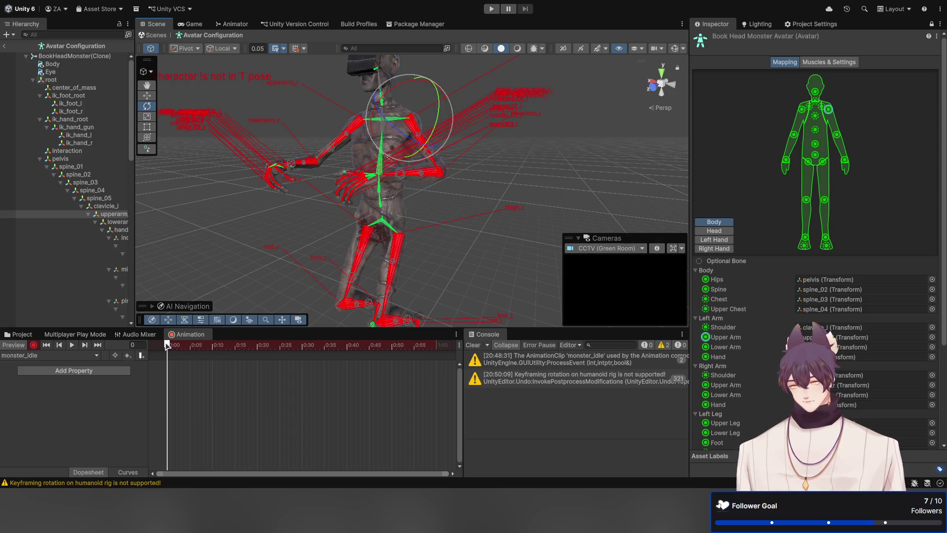
{"action": "left_click_drag", "start_coordinate": [167, 345], "coordinate": [373, 345]}
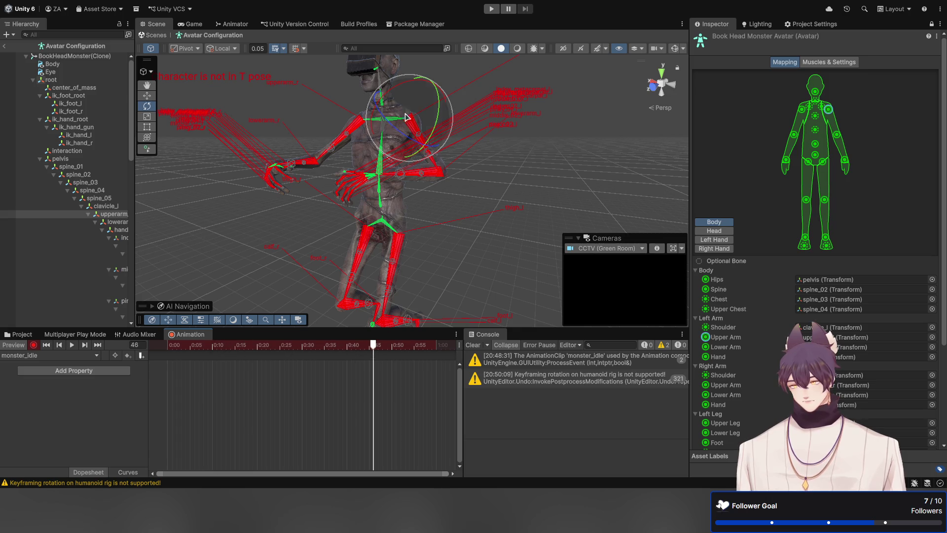
{"action": "mouse_move", "coordinate": [399, 89]}
{"action": "left_mouse_down"}
{"action": "mouse_move", "coordinate": [351, 118]}
{"action": "mouse_move", "coordinate": [375, 144]}
{"action": "mouse_move", "coordinate": [362, 149]}
{"action": "mouse_move", "coordinate": [372, 99]}
{"action": "mouse_move", "coordinate": [355, 119]}
{"action": "mouse_move", "coordinate": [346, 109]}
{"action": "mouse_move", "coordinate": [395, 95]}
{"action": "left_mouse_up"}
Step: Rotate the left upper arm downward and scrub the playhead back toward the start
{"action": "left_click", "coordinate": [345, 132]}
{"action": "left_click", "coordinate": [413, 132]}
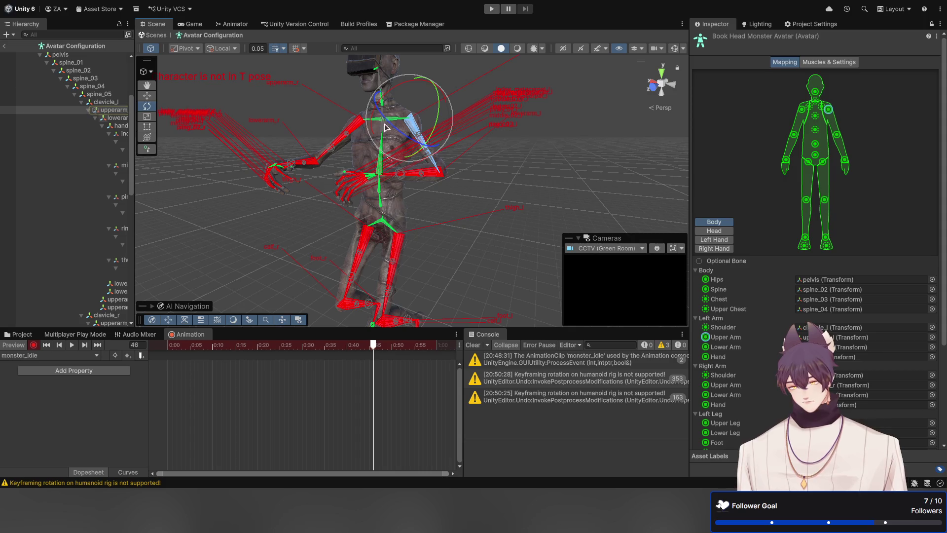
{"action": "left_click_drag", "start_coordinate": [389, 129], "coordinate": [414, 168]}
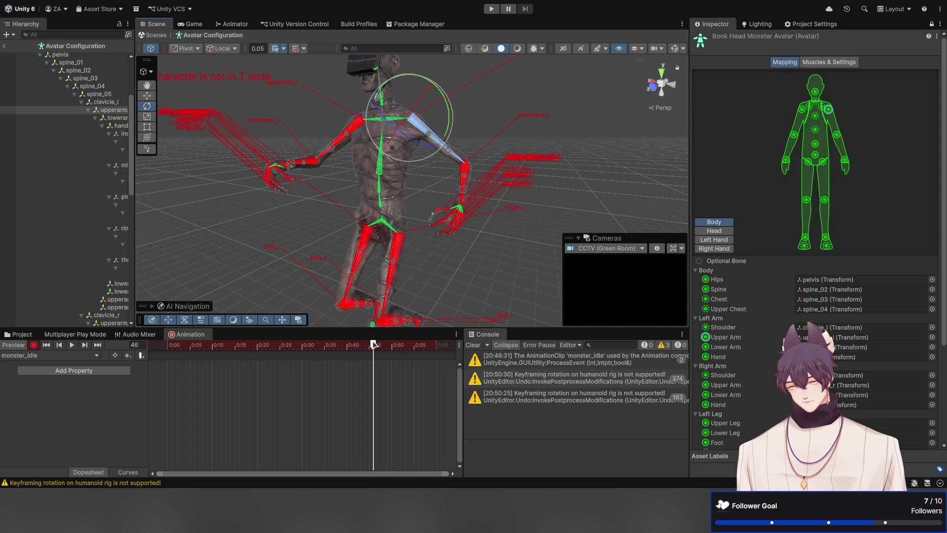
{"action": "left_click_drag", "start_coordinate": [373, 345], "coordinate": [163, 375]}
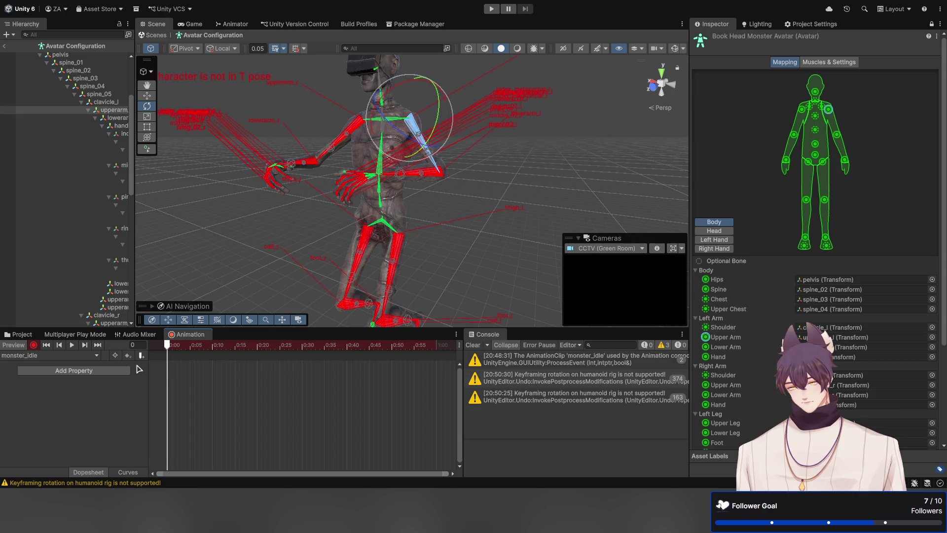
Step: Toggle recording off and on, then play monster_idle and stop back at frame 0
{"action": "left_click", "coordinate": [33, 346]}
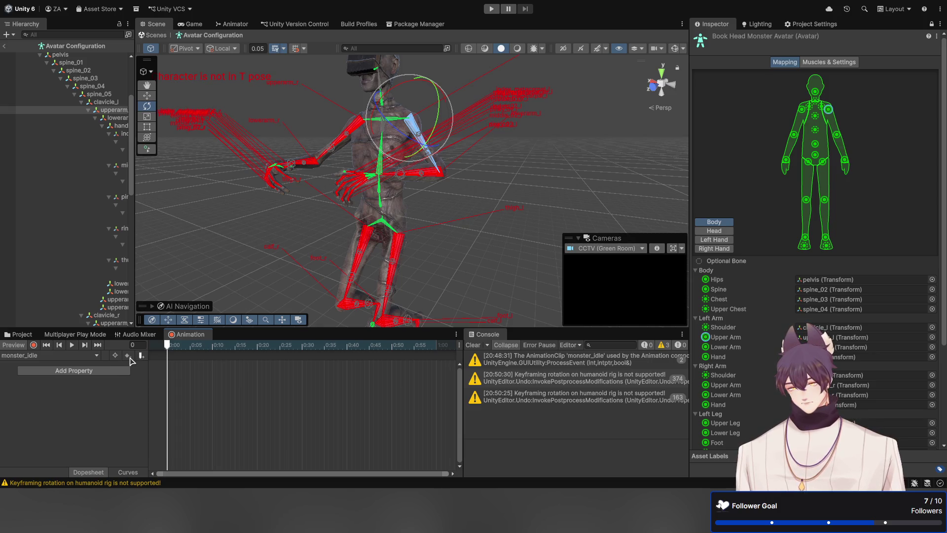
{"action": "left_click", "coordinate": [33, 346]}
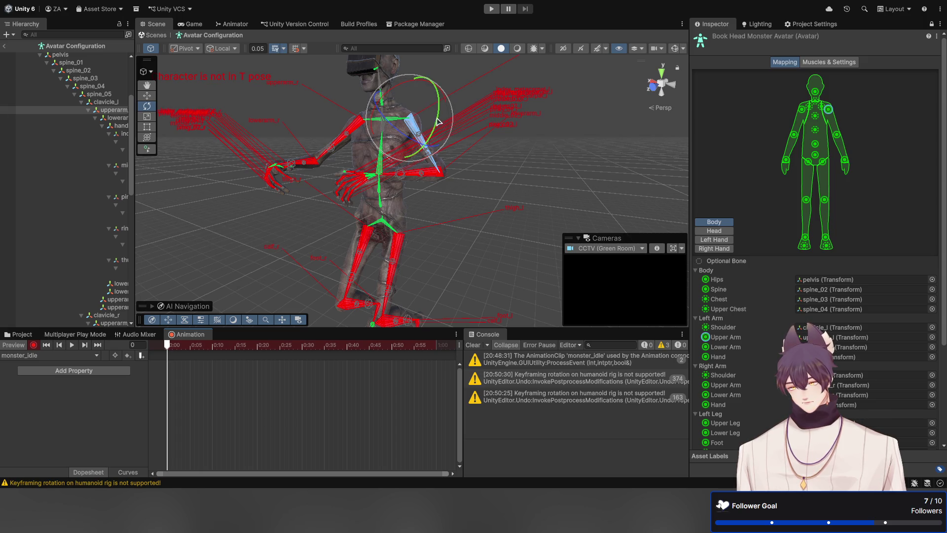
{"action": "left_click", "coordinate": [71, 345]}
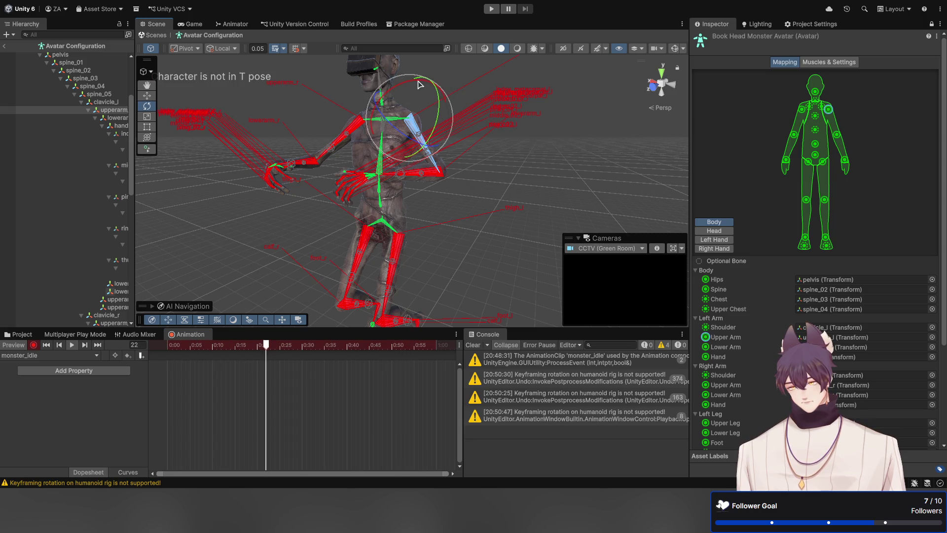
{"action": "left_click", "coordinate": [58, 345]}
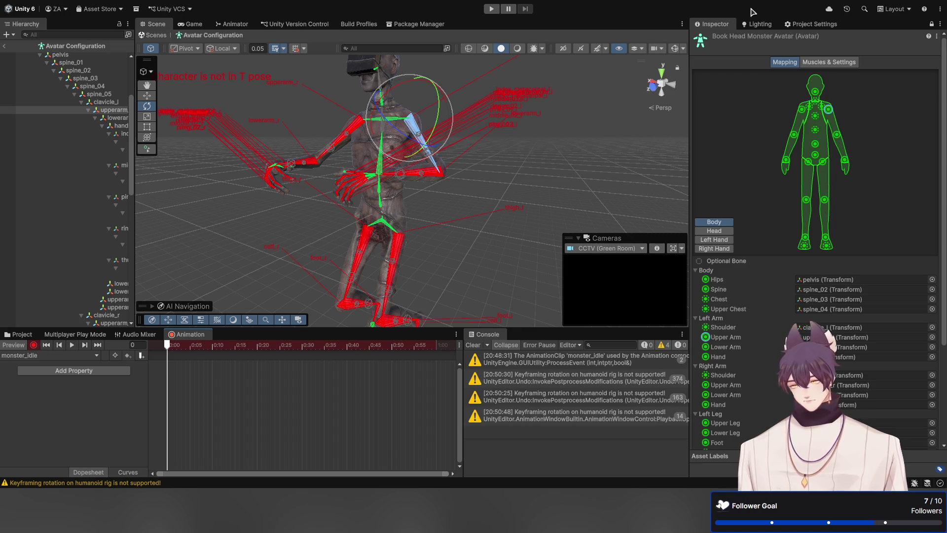
{"action": "scroll", "coordinate": [781, 224], "scroll_direction": "down", "scroll_amount": 5}
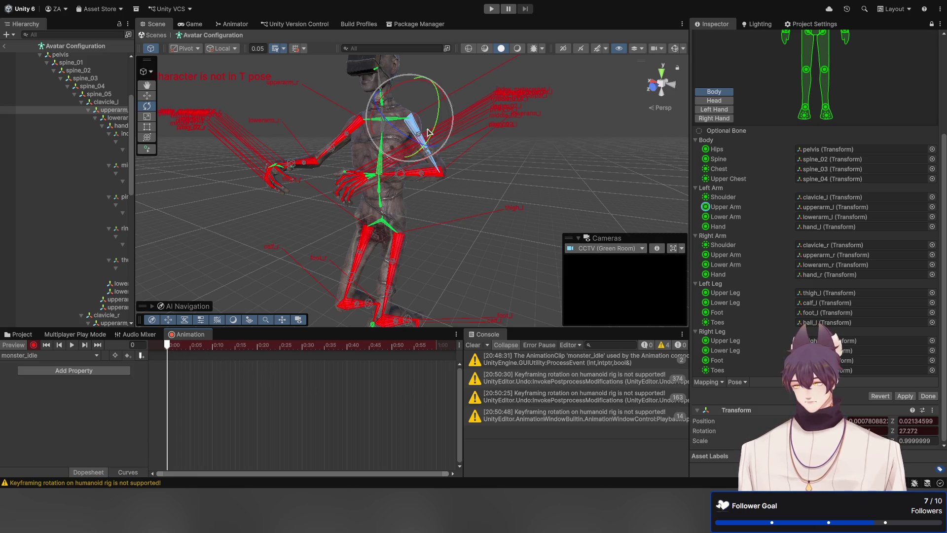
Step: Set the Inspector Rotation Z of upperarm_l, then upperarm_r, to 0
{"action": "mouse_move", "coordinate": [398, 92]}
{"action": "left_mouse_down"}
{"action": "mouse_move", "coordinate": [388, 96]}
{"action": "mouse_move", "coordinate": [439, 85]}
{"action": "mouse_move", "coordinate": [423, 87]}
{"action": "left_mouse_up"}
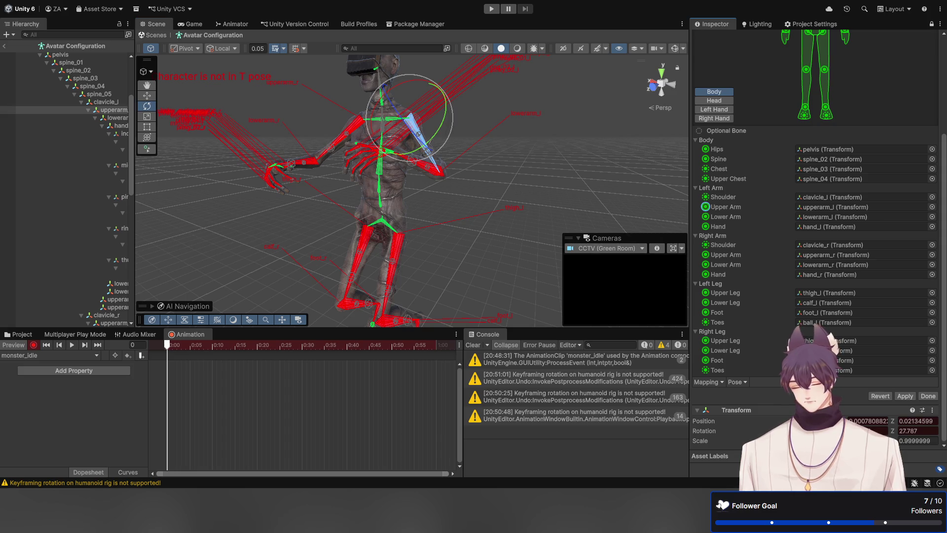
{"action": "left_click", "coordinate": [917, 431]}
{"action": "type", "text": "0"}
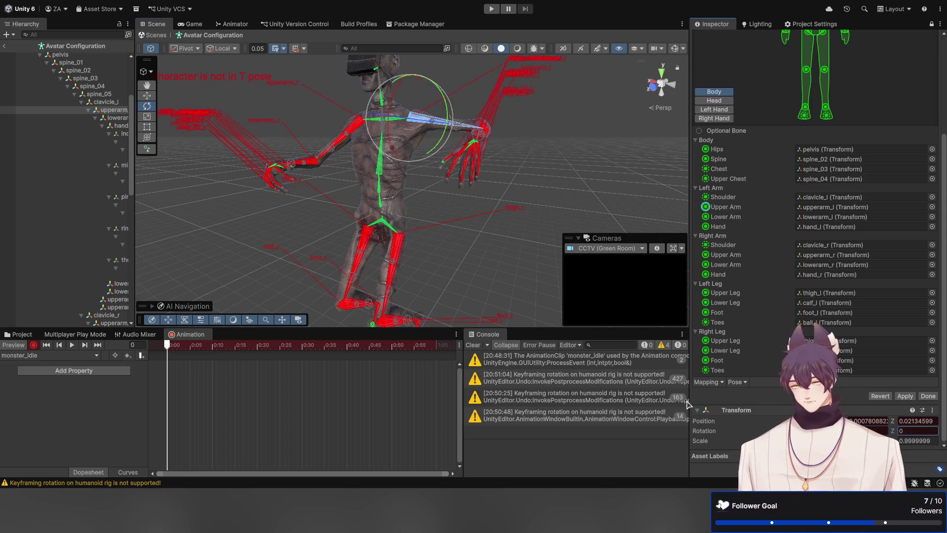
{"action": "left_click", "coordinate": [353, 129]}
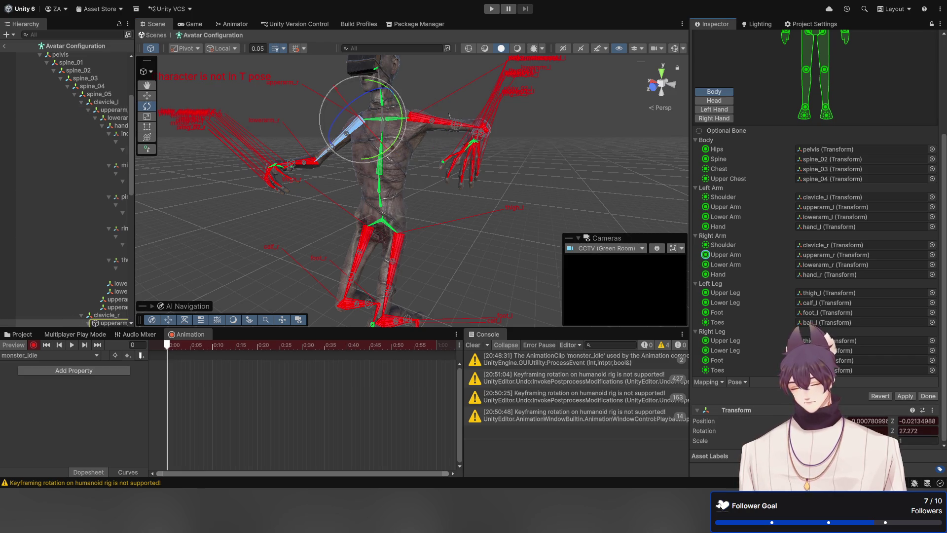
{"action": "left_click", "coordinate": [917, 430]}
{"action": "type", "text": "0"}
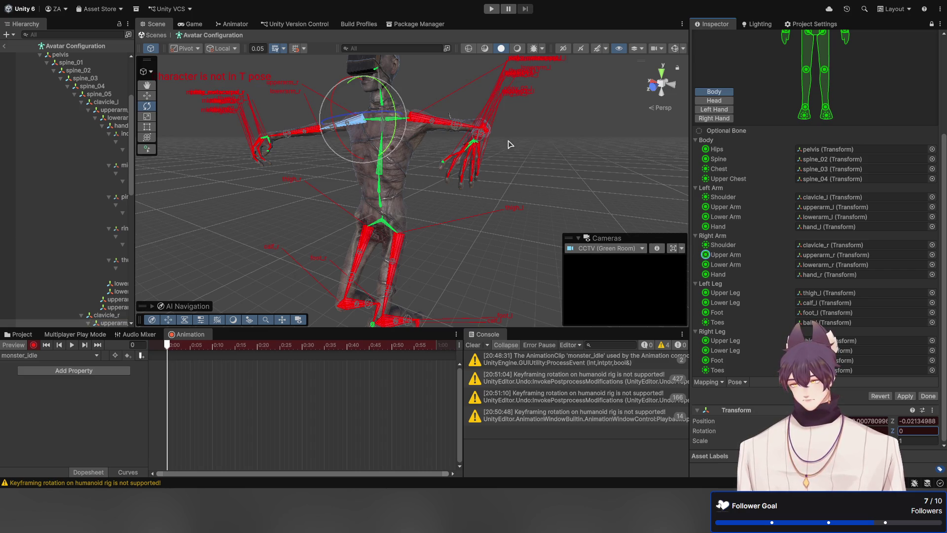
Step: Collapse the Body, Left Arm, Right Arm, Left Leg and Right Leg bone lists
{"action": "scroll", "coordinate": [763, 138], "scroll_direction": "up", "scroll_amount": 3}
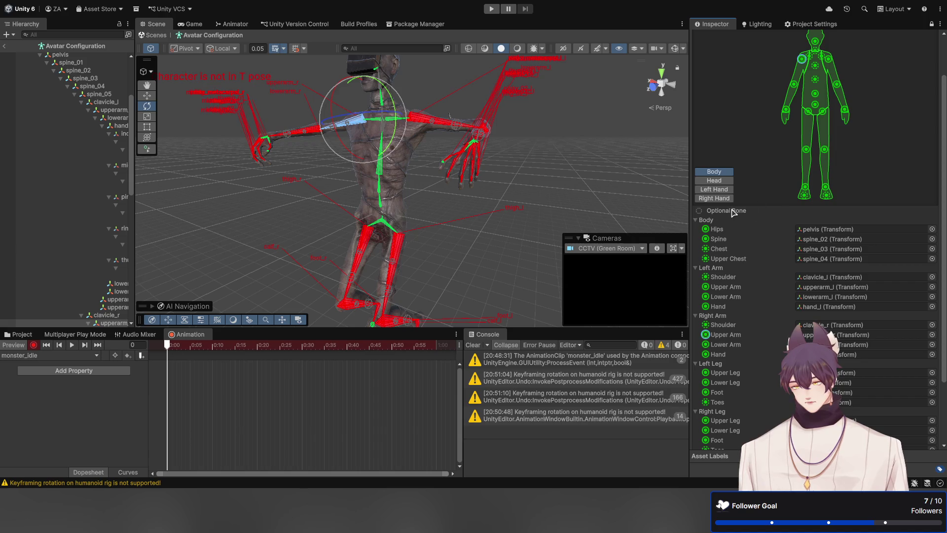
{"action": "left_click", "coordinate": [695, 220]}
{"action": "left_click", "coordinate": [696, 227]}
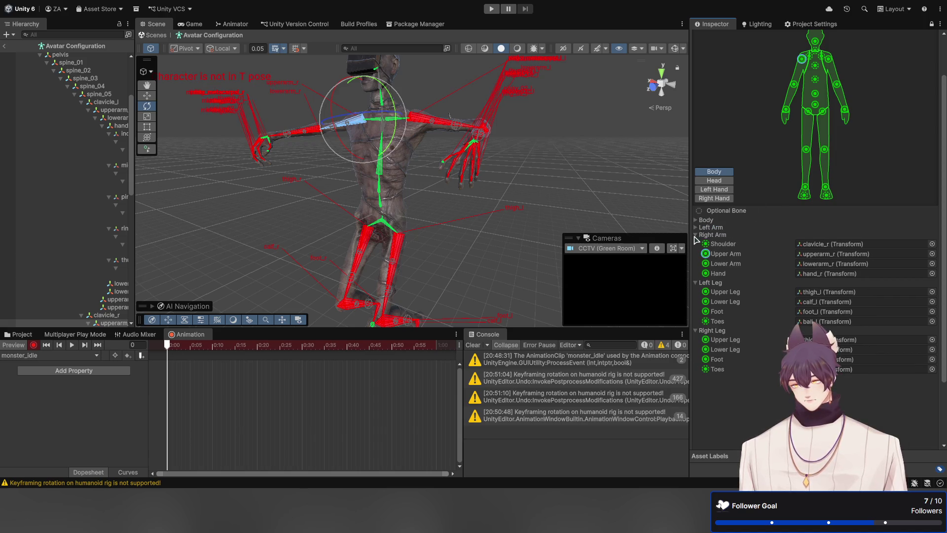
{"action": "left_click", "coordinate": [696, 235]}
{"action": "left_click", "coordinate": [696, 242]}
{"action": "left_click", "coordinate": [696, 250]}
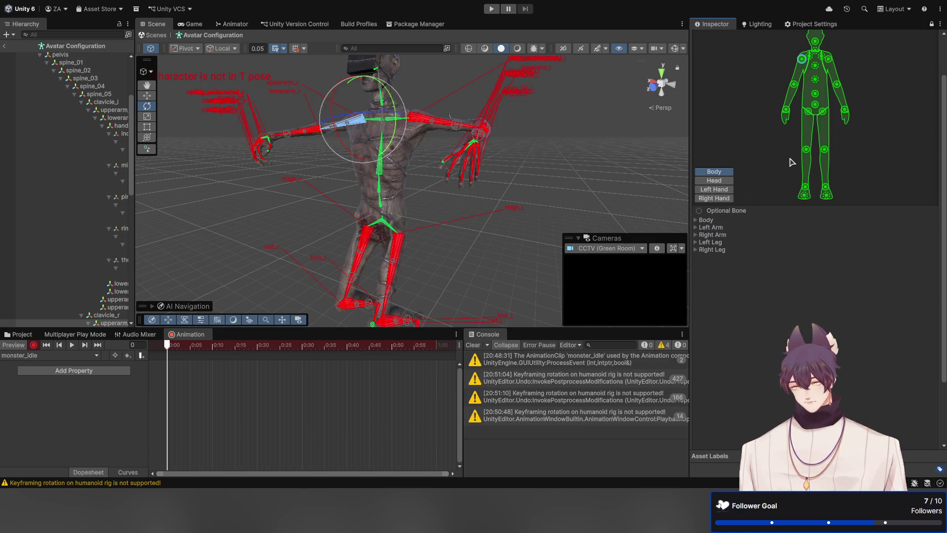
Step: Set the right lower arm's Rotation Z to 0
{"action": "left_click", "coordinate": [795, 87]}
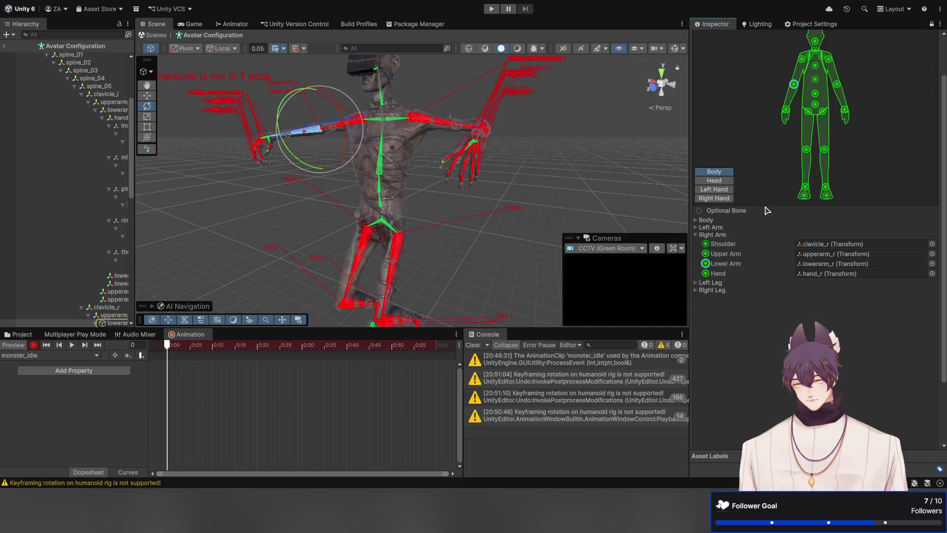
{"action": "scroll", "coordinate": [752, 327], "scroll_direction": "down", "scroll_amount": 3}
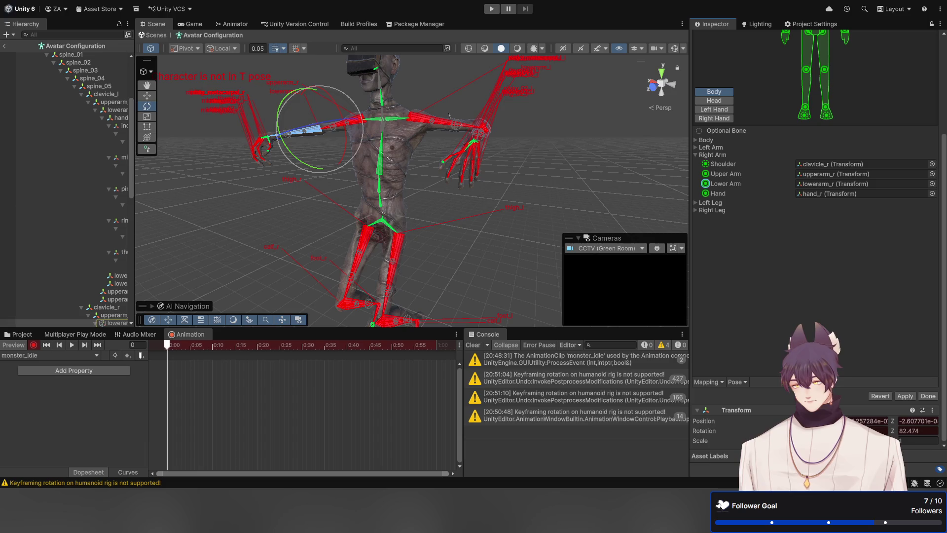
{"action": "left_click", "coordinate": [917, 430]}
{"action": "type", "text": "0"}
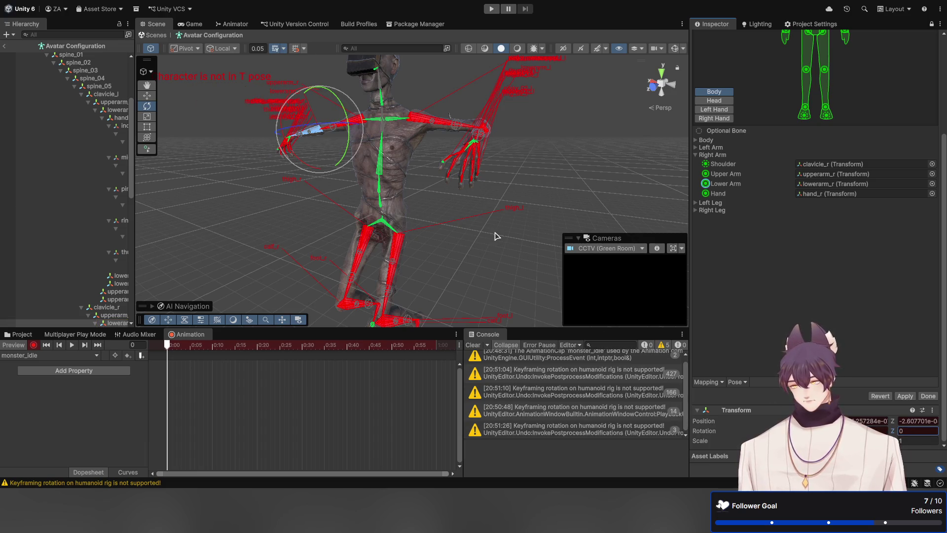
Step: Dock the floating Tools overlay in the top-left of the Scene view
{"action": "scroll", "coordinate": [486, 148], "scroll_direction": "up", "scroll_amount": 3}
{"action": "mouse_move", "coordinate": [387, 142]}
{"action": "left_mouse_down"}
{"action": "mouse_move", "coordinate": [444, 148]}
{"action": "mouse_move", "coordinate": [447, 138]}
{"action": "mouse_move", "coordinate": [430, 126]}
{"action": "left_mouse_up"}
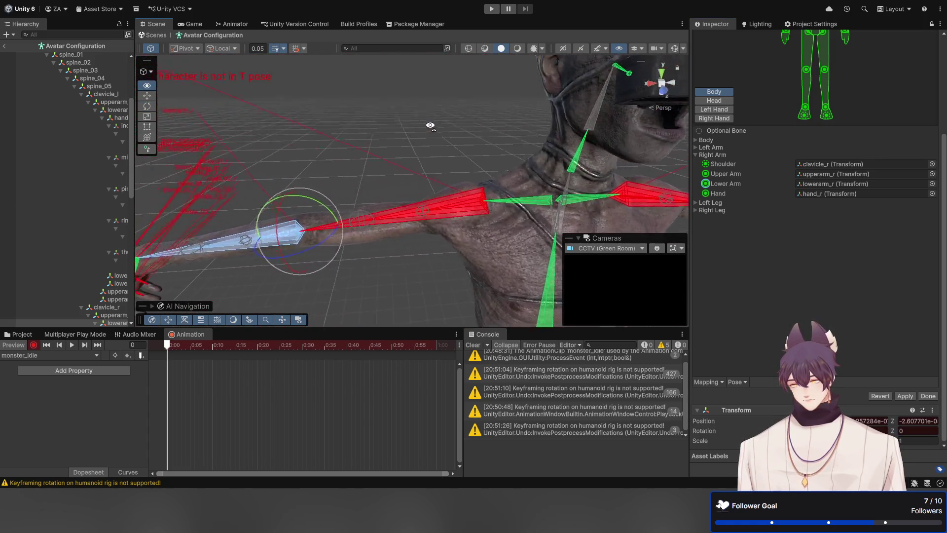
{"action": "scroll", "coordinate": [430, 125], "scroll_direction": "down", "scroll_amount": 5}
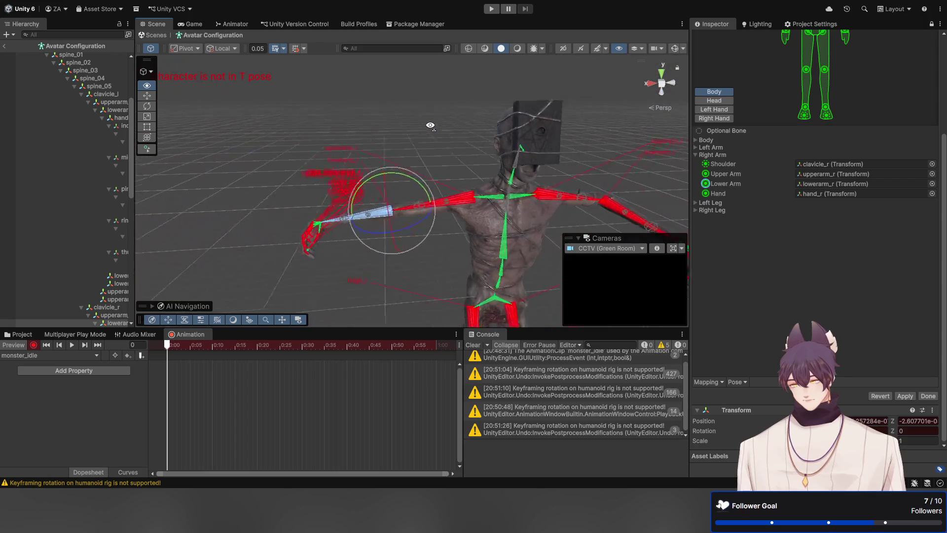
{"action": "mouse_move", "coordinate": [147, 60]}
{"action": "left_mouse_down"}
{"action": "mouse_move", "coordinate": [152, 123]}
{"action": "mouse_move", "coordinate": [159, 91]}
{"action": "mouse_move", "coordinate": [149, 97]}
{"action": "mouse_move", "coordinate": [266, 119]}
{"action": "mouse_move", "coordinate": [249, 120]}
{"action": "left_mouse_up"}
{"action": "left_click_drag", "start_coordinate": [345, 117], "coordinate": [181, 88]}
Step: Enter 0 for the right lower arm's rotation again, then undo that change with Ctrl+Z
{"action": "left_click", "coordinate": [193, 82]}
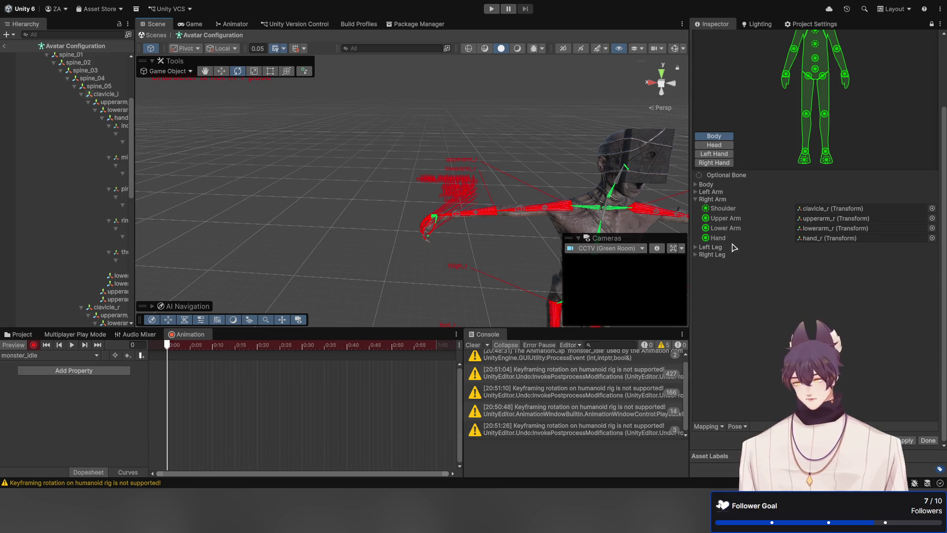
{"action": "left_click", "coordinate": [696, 199]}
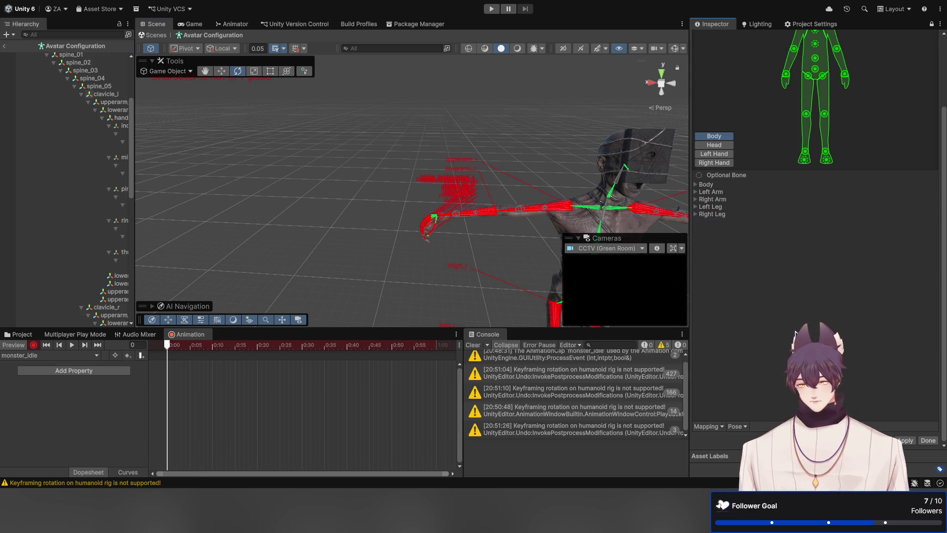
{"action": "mouse_move", "coordinate": [629, 157]}
{"action": "left_mouse_down"}
{"action": "mouse_move", "coordinate": [592, 163]}
{"action": "mouse_move", "coordinate": [561, 147]}
{"action": "left_mouse_up"}
{"action": "left_click", "coordinate": [513, 171]}
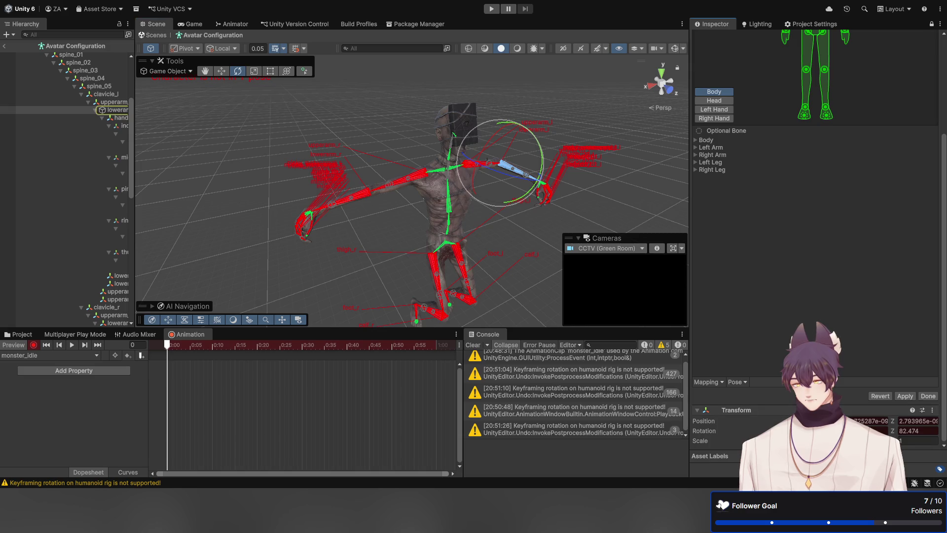
{"action": "type", "text": "0"}
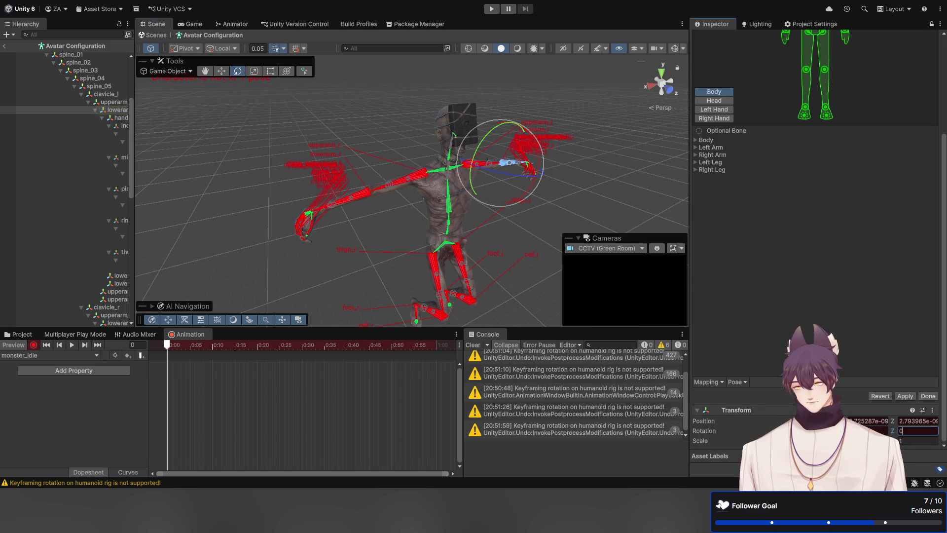
{"action": "key", "text": "Return"}
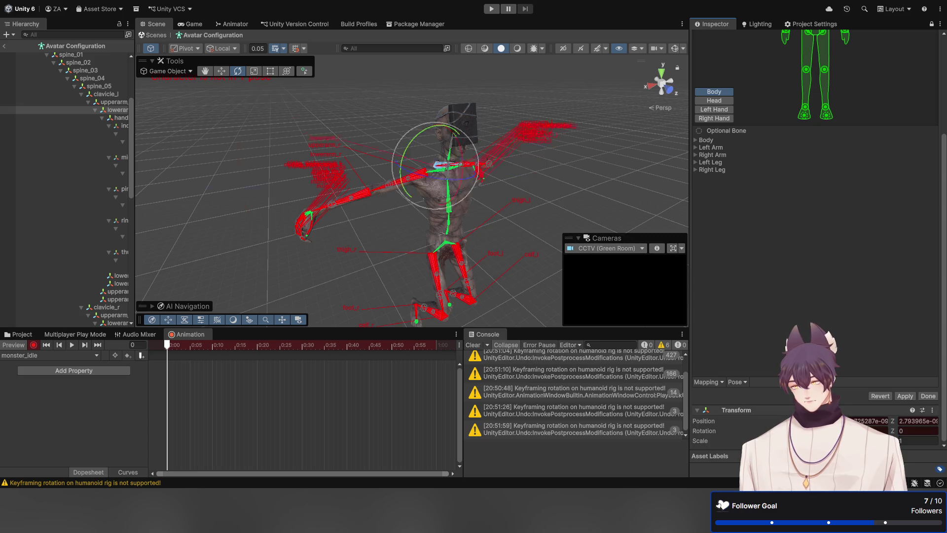
{"action": "key", "text": "ctrl+z"}
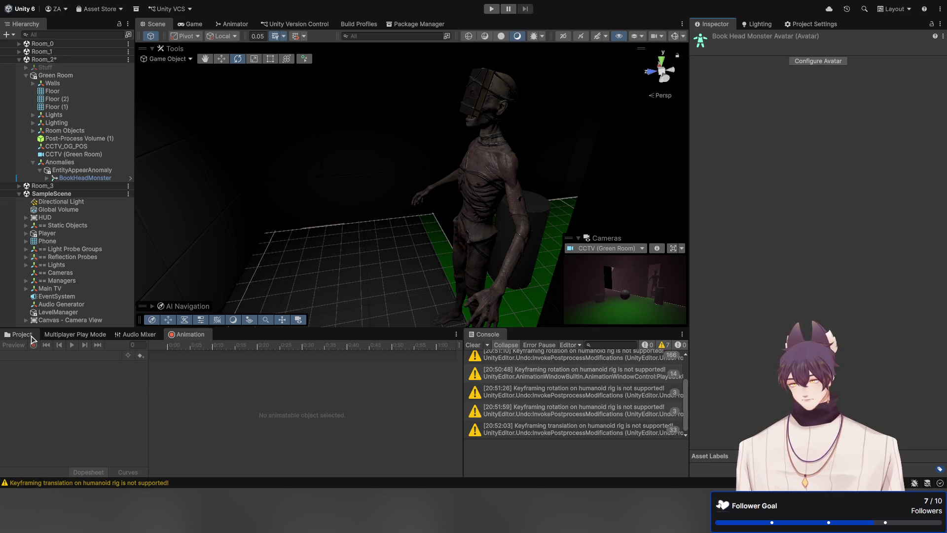
Step: Delete the duplicate BookHeadMonster(Clone) animator controller from the project assets
{"action": "left_click", "coordinate": [22, 334]}
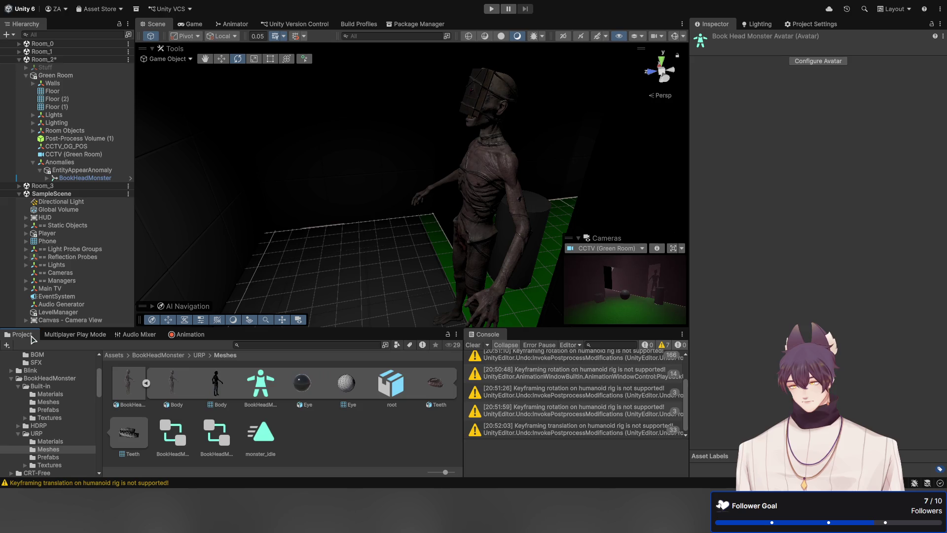
{"action": "left_click", "coordinate": [260, 436]}
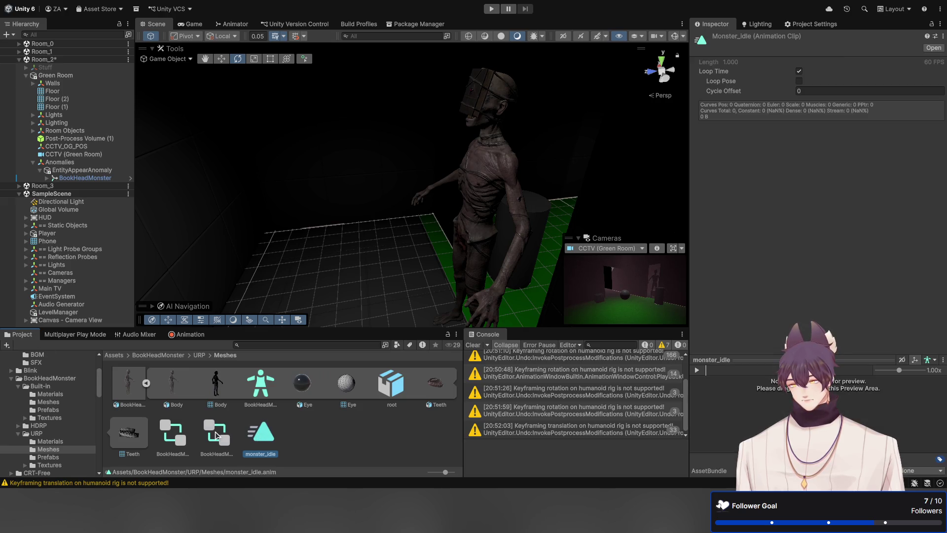
{"action": "left_click", "coordinate": [178, 438]}
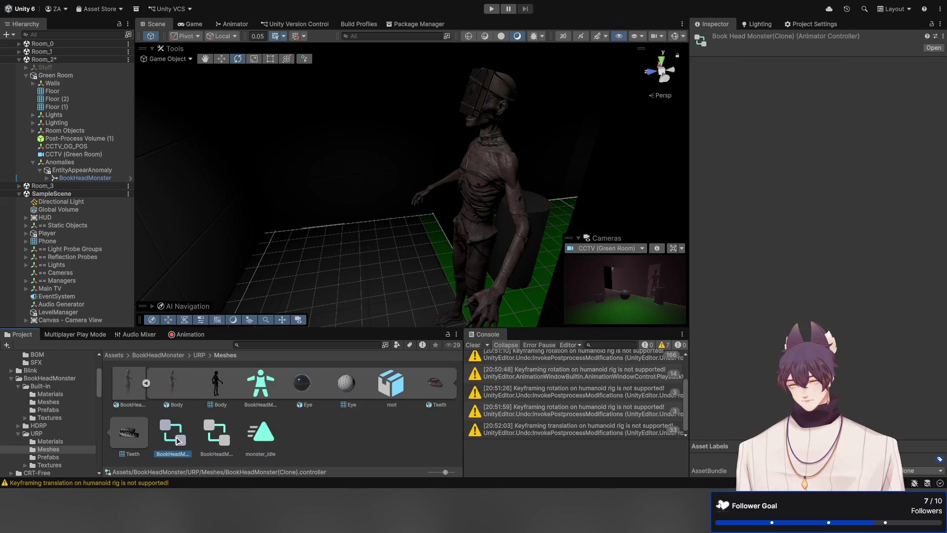
{"action": "left_click", "coordinate": [219, 441]}
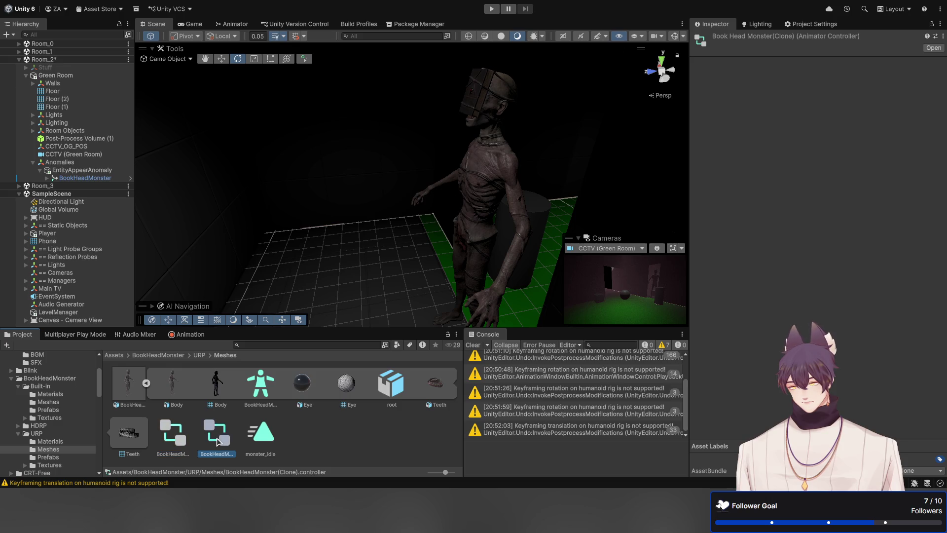
{"action": "left_click", "coordinate": [180, 440]}
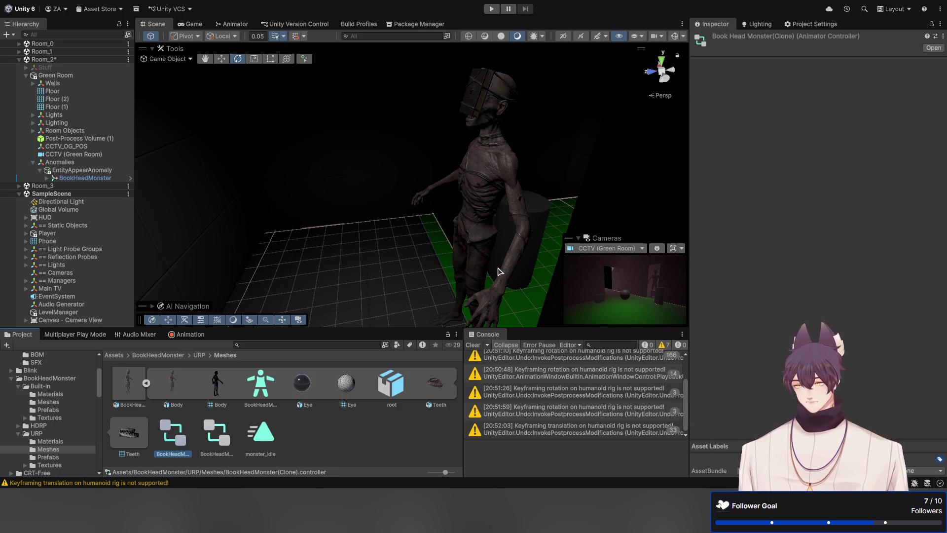
{"action": "key", "text": "Delete"}
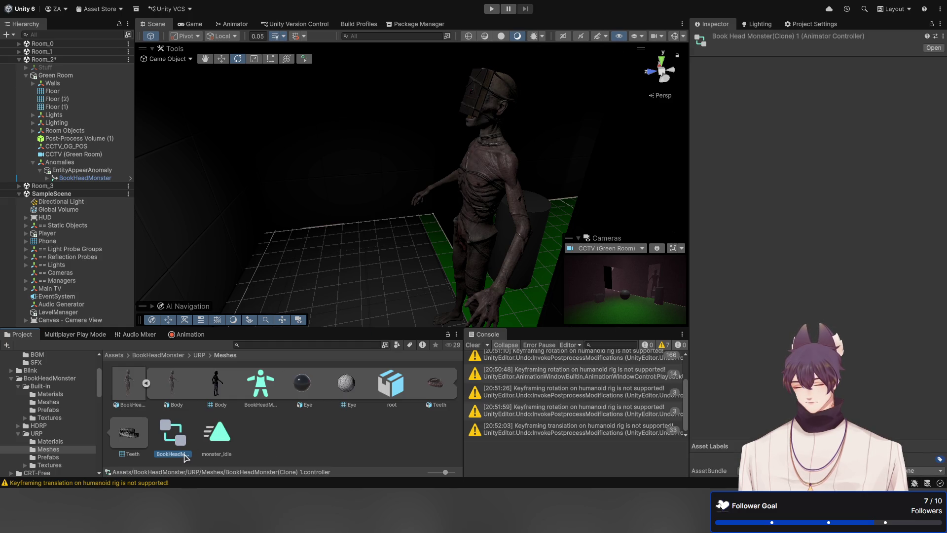
Step: Rename 'BookHeadMonster(Clone) 1' to 'BookHeadMonster(Clone)' and assign it to BookHeadMonster's Animator Controller
{"action": "left_click", "coordinate": [184, 455]}
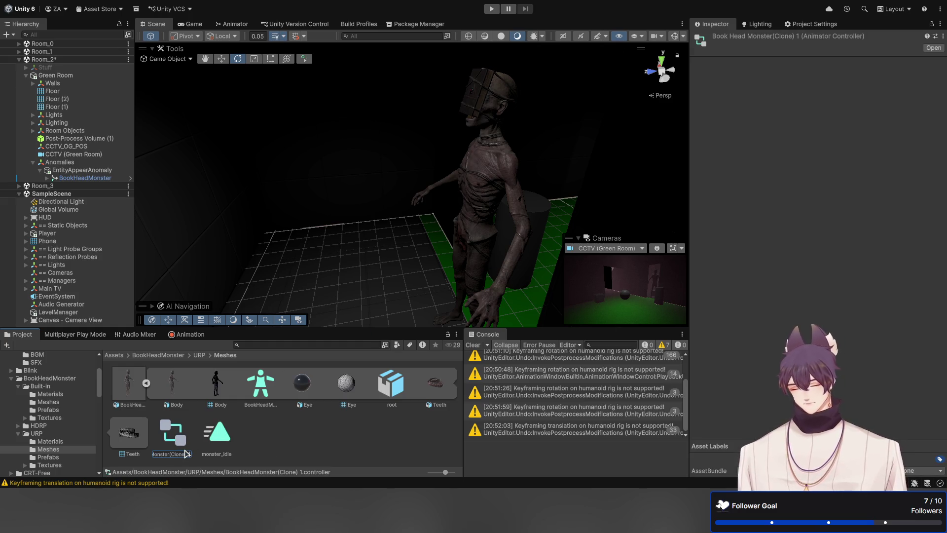
{"action": "key", "text": "Return"}
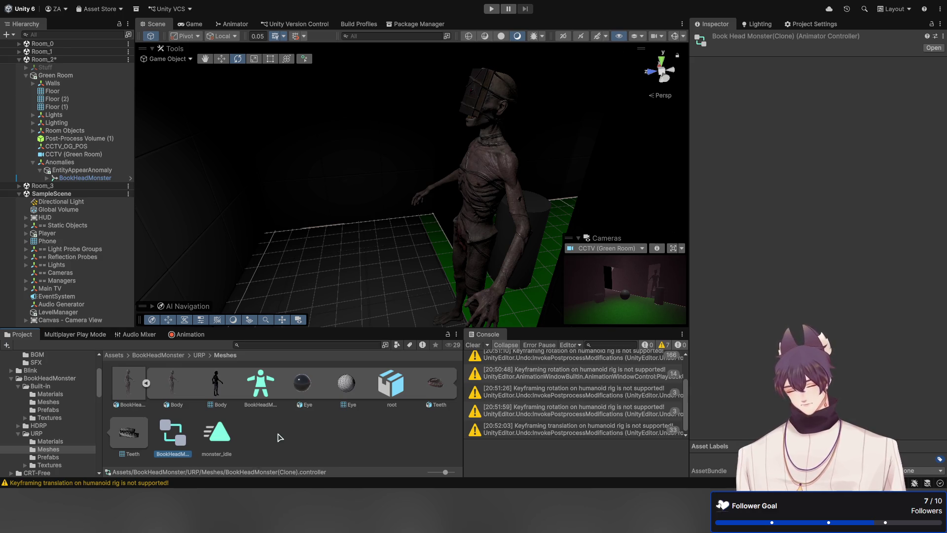
{"action": "left_click", "coordinate": [79, 178]}
{"action": "mouse_move", "coordinate": [566, 222]}
{"action": "left_mouse_down"}
{"action": "mouse_move", "coordinate": [941, 151]}
{"action": "mouse_move", "coordinate": [868, 148]}
{"action": "left_mouse_up"}
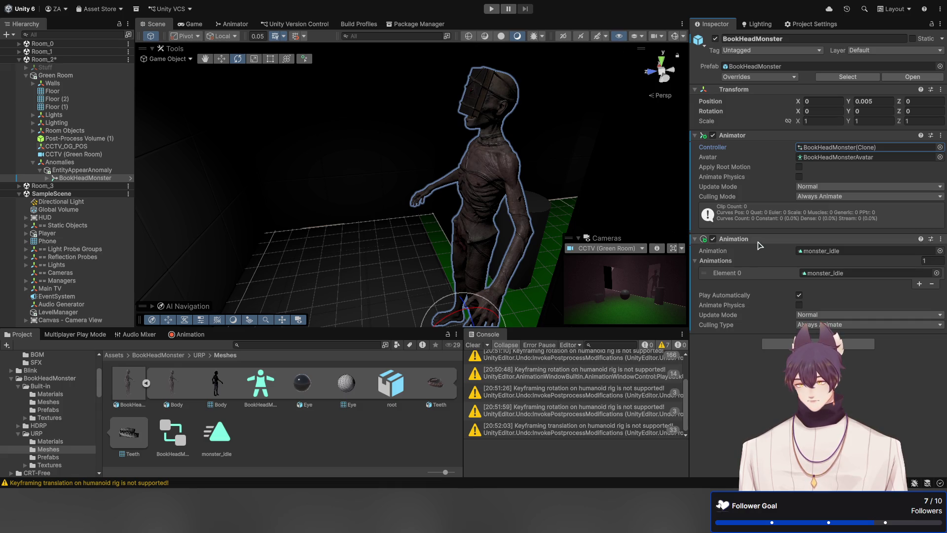
Step: Open monster_idle from the Animator for editing, turn on Record, and select BookHeadMonster
{"action": "left_click", "coordinate": [831, 156]}
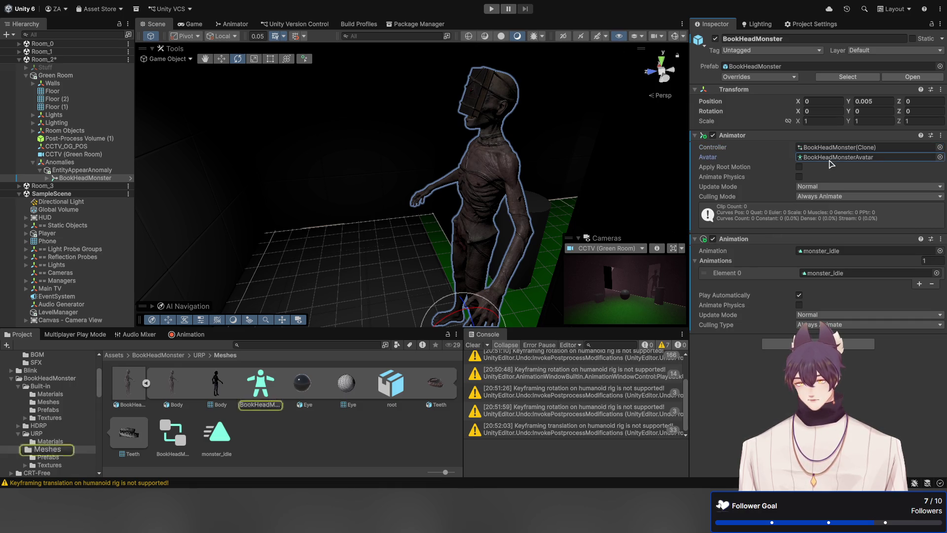
{"action": "left_click", "coordinate": [831, 275]}
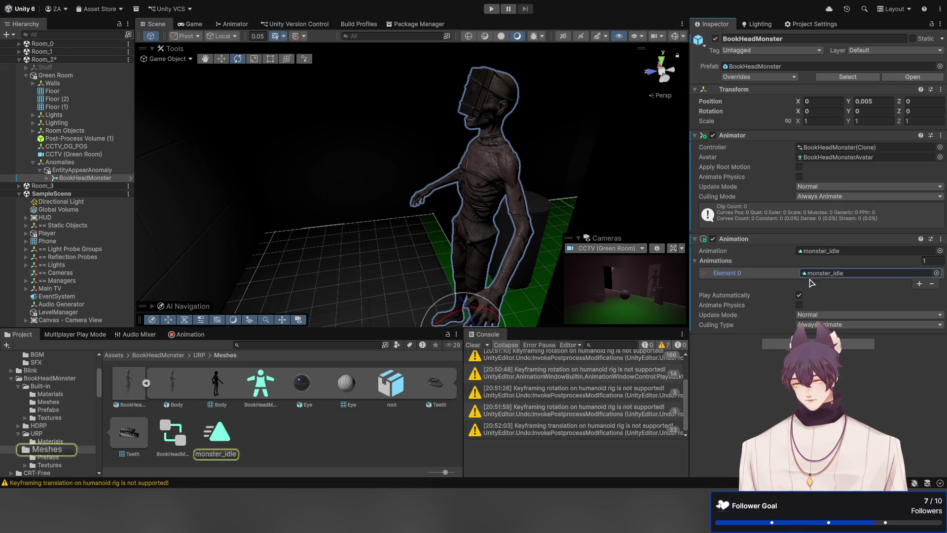
{"action": "double_click", "coordinate": [216, 451]}
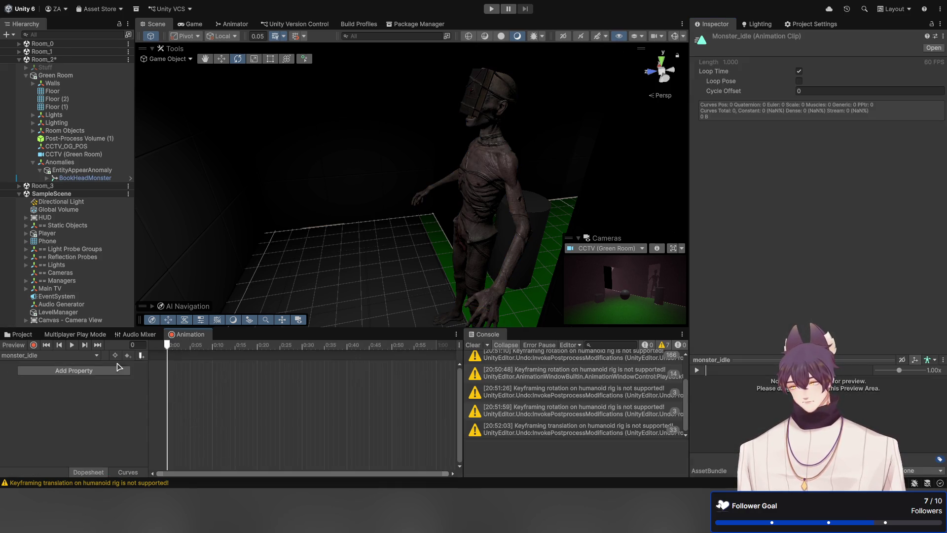
{"action": "left_click", "coordinate": [33, 345]}
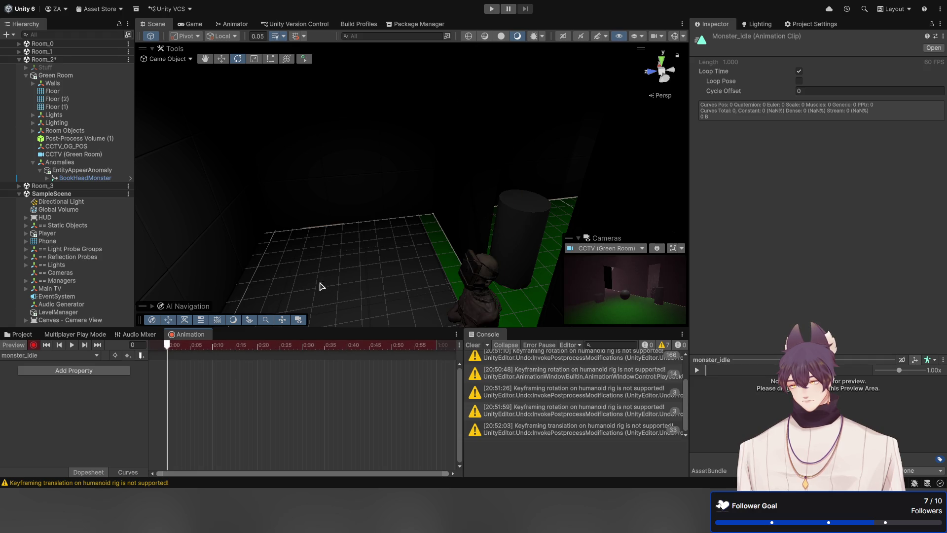
{"action": "left_click_drag", "start_coordinate": [393, 245], "coordinate": [436, 266]}
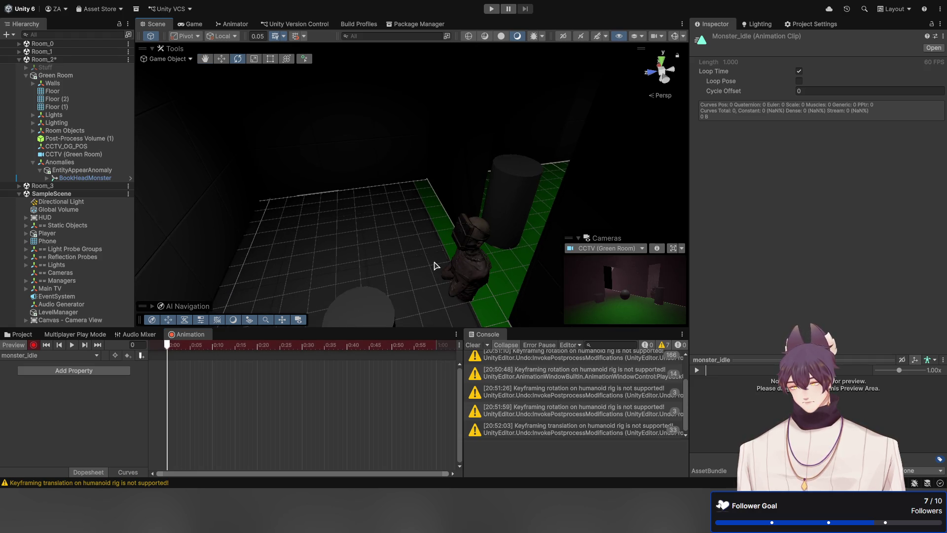
{"action": "left_click", "coordinate": [468, 270]}
Step: Key BookHeadMonster's position with the Move tool, setting its Position Y to 0
{"action": "key", "text": "w"}
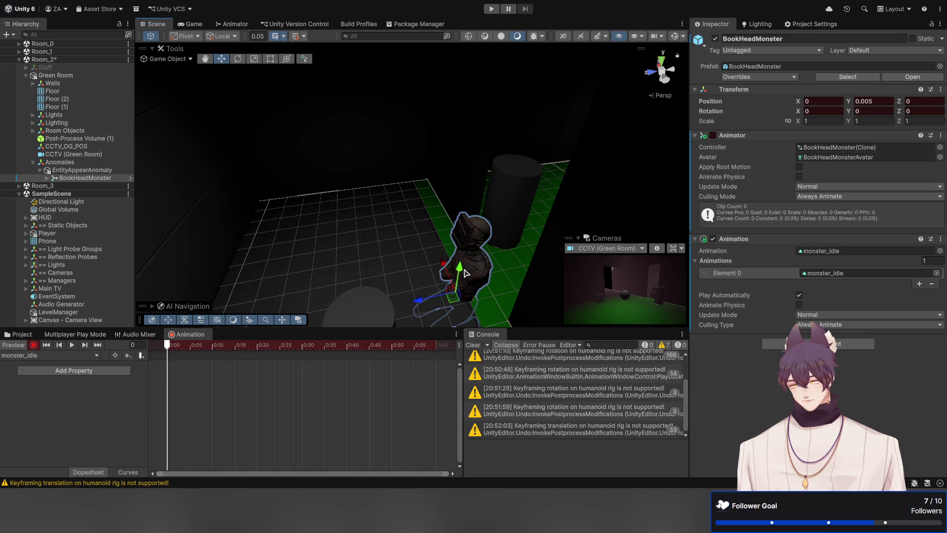
{"action": "mouse_move", "coordinate": [461, 269]}
{"action": "left_mouse_down"}
{"action": "mouse_move", "coordinate": [450, 218]}
{"action": "mouse_move", "coordinate": [468, 187]}
{"action": "mouse_move", "coordinate": [474, 246]}
{"action": "mouse_move", "coordinate": [472, 225]}
{"action": "left_mouse_up"}
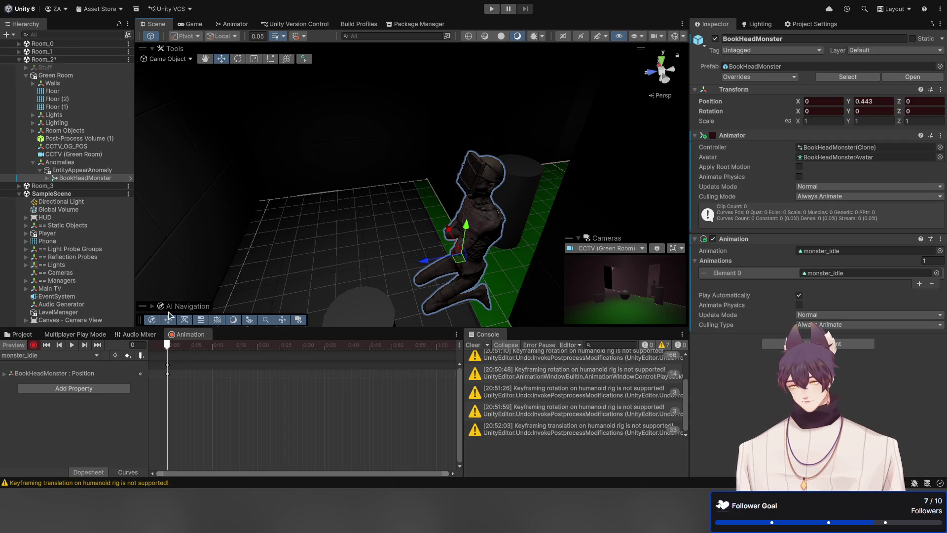
{"action": "left_click", "coordinate": [489, 236]}
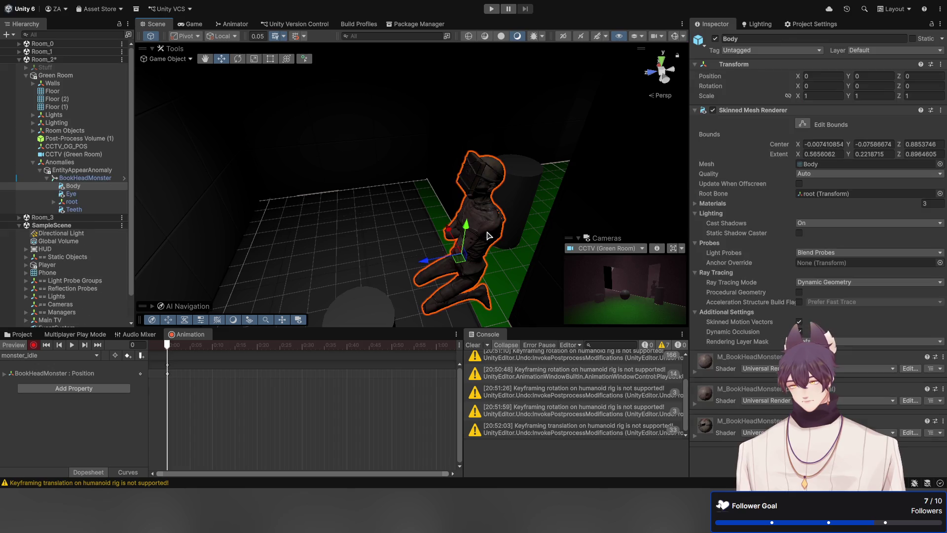
{"action": "left_click", "coordinate": [85, 202]}
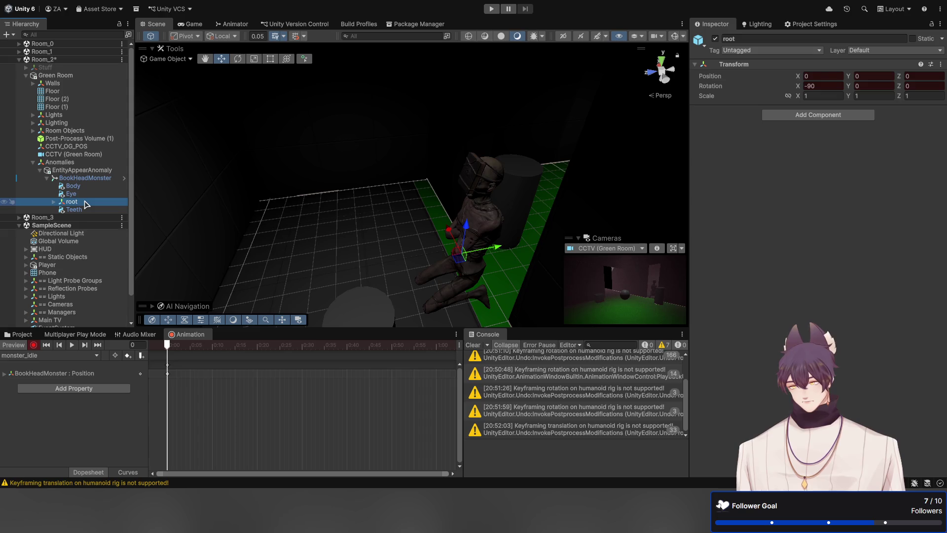
{"action": "key", "text": "Up"}
{"action": "key", "text": "Up"}
{"action": "key", "text": "Up"}
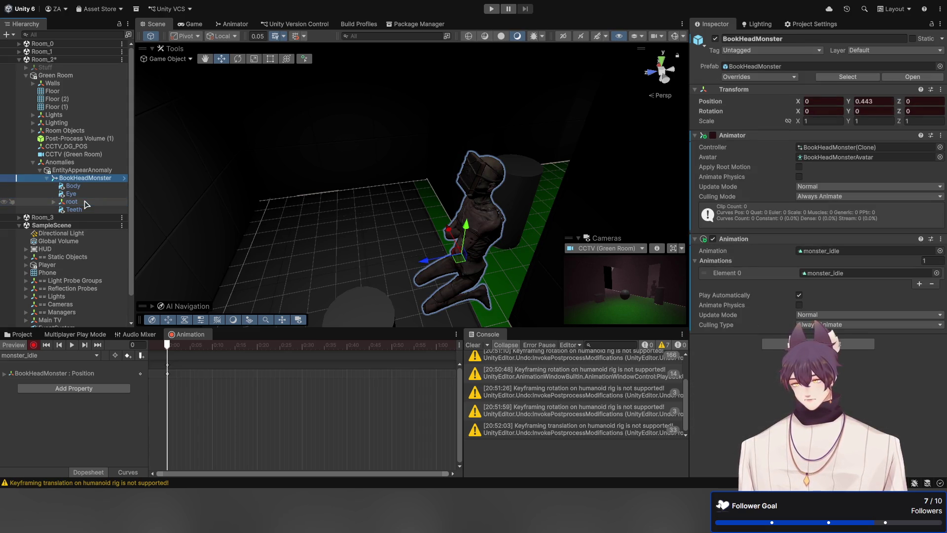
{"action": "left_click", "coordinate": [876, 101]}
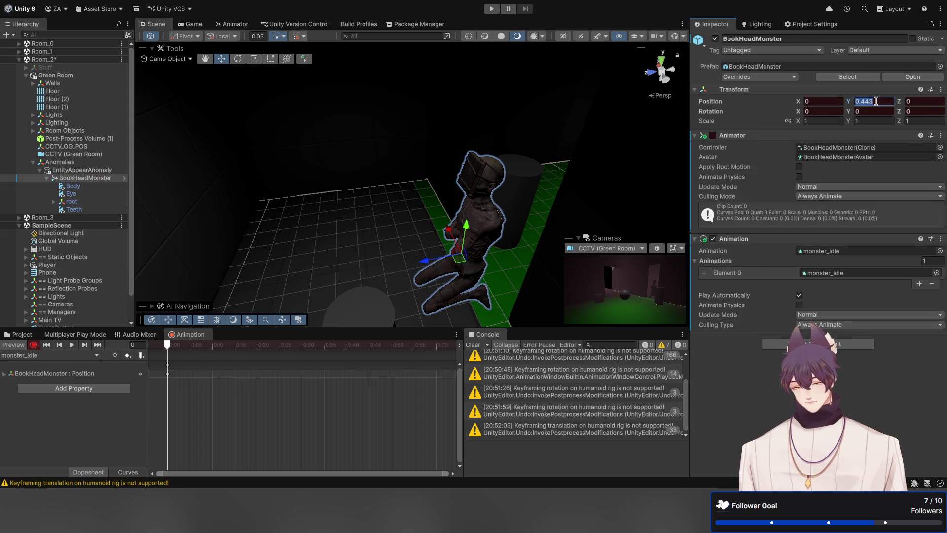
{"action": "type", "text": "0"}
Step: Select the root bone and drag it upward to Y 0.539, lifting the monster
{"action": "left_click", "coordinate": [93, 188]}
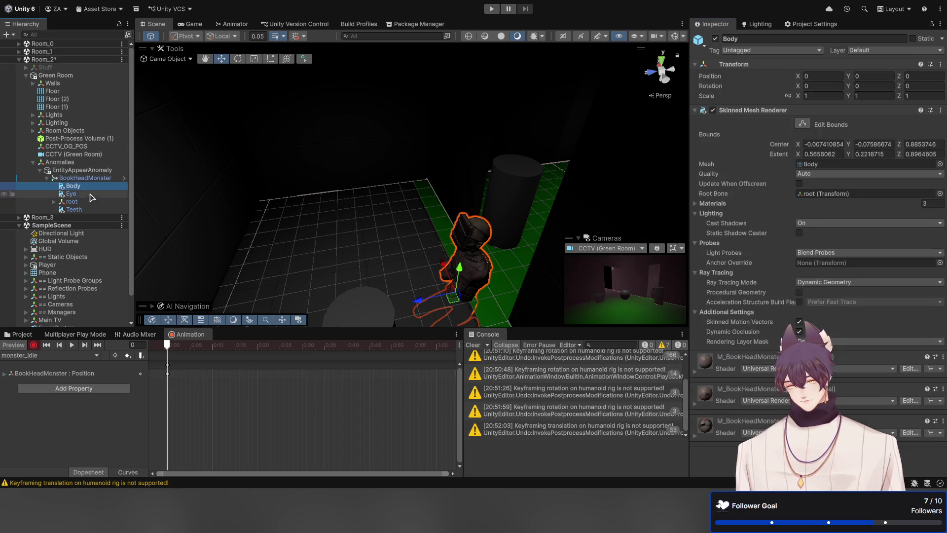
{"action": "left_click", "coordinate": [92, 202]}
{"action": "key", "text": "Right"}
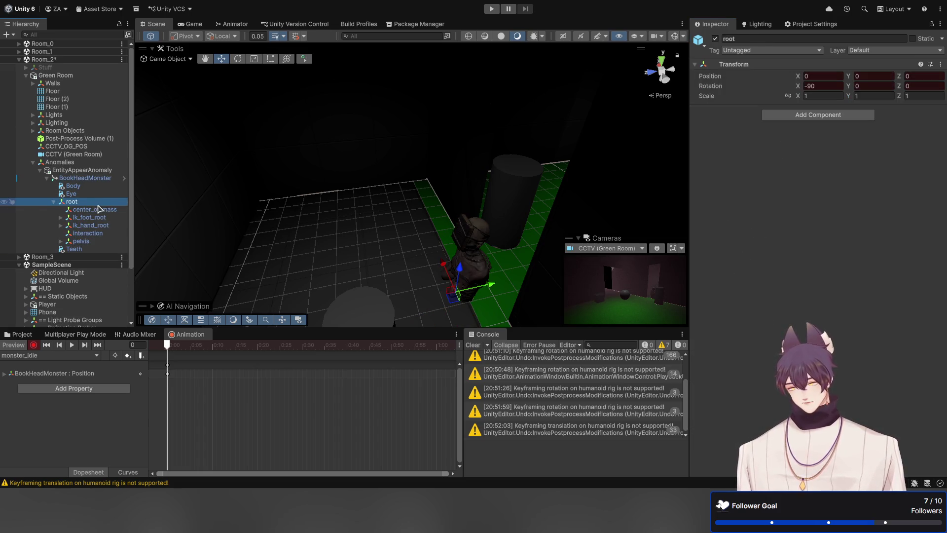
{"action": "left_click", "coordinate": [99, 209]}
{"action": "left_click", "coordinate": [99, 202]}
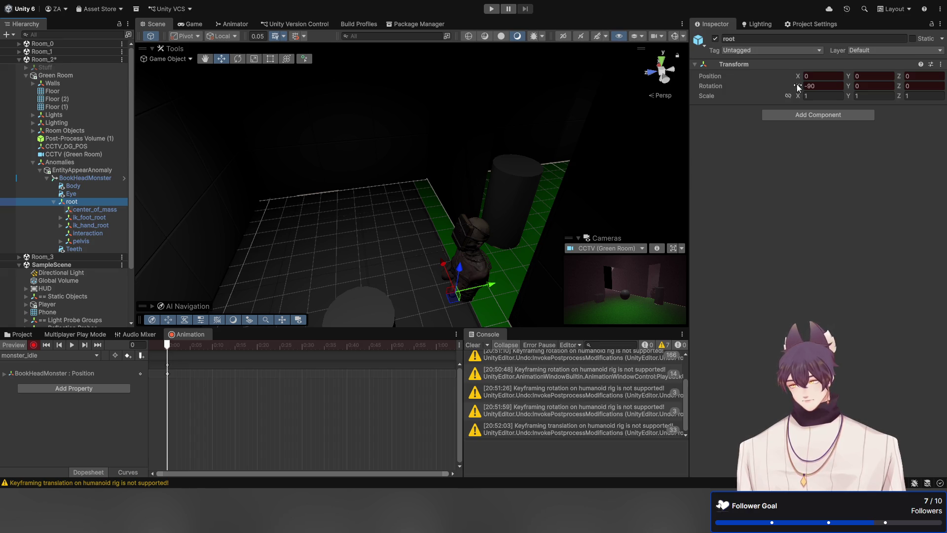
{"action": "left_click", "coordinate": [806, 77]}
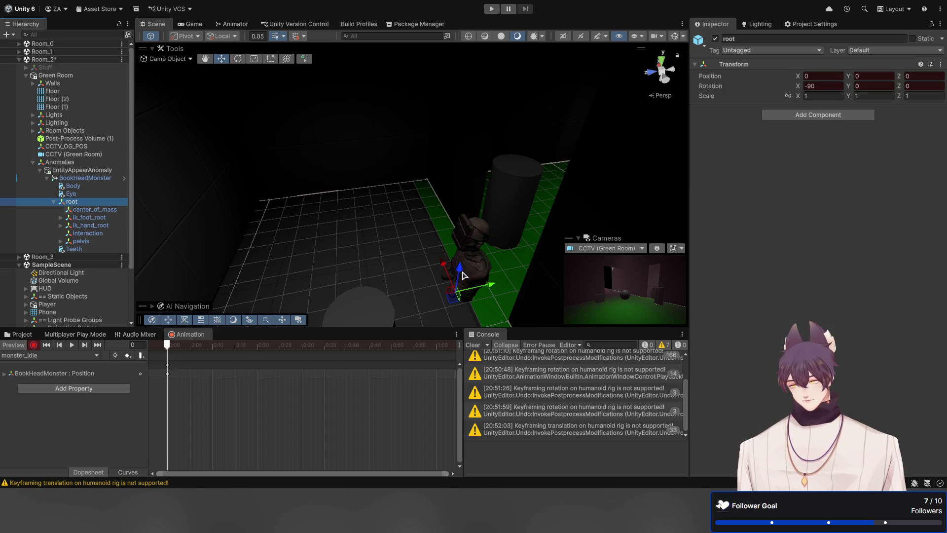
{"action": "mouse_move", "coordinate": [463, 274]}
{"action": "left_mouse_down"}
{"action": "mouse_move", "coordinate": [460, 236]}
{"action": "mouse_move", "coordinate": [473, 200]}
{"action": "mouse_move", "coordinate": [471, 220]}
{"action": "left_mouse_up"}
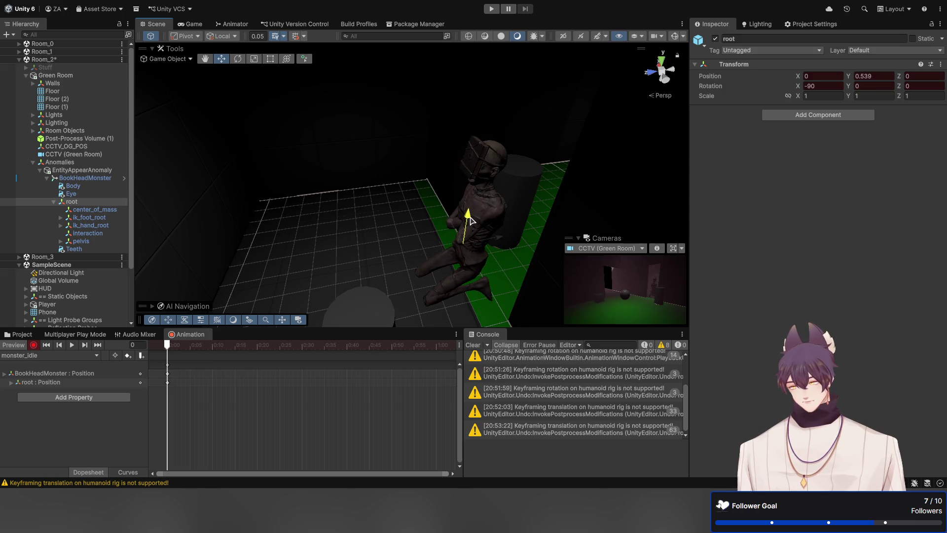
Step: Lower the center_of_mass bone and raise the root bone to lift the kneeling monster
{"action": "left_click", "coordinate": [85, 211]}
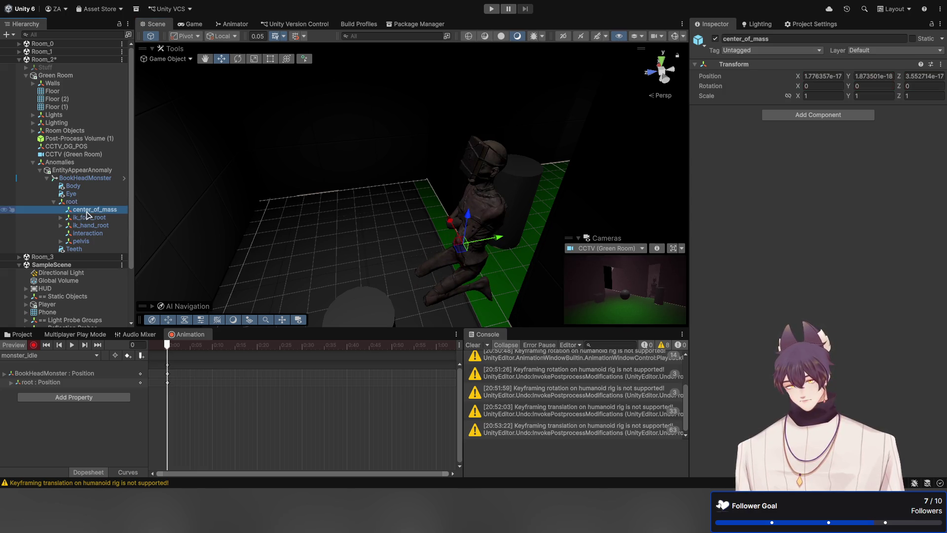
{"action": "left_click_drag", "start_coordinate": [495, 248], "coordinate": [490, 286]}
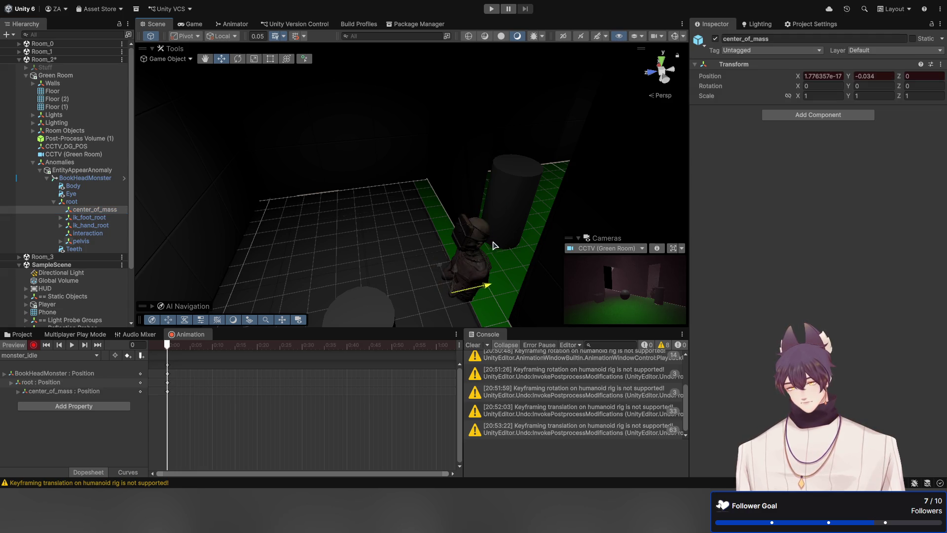
{"action": "left_click", "coordinate": [89, 203]}
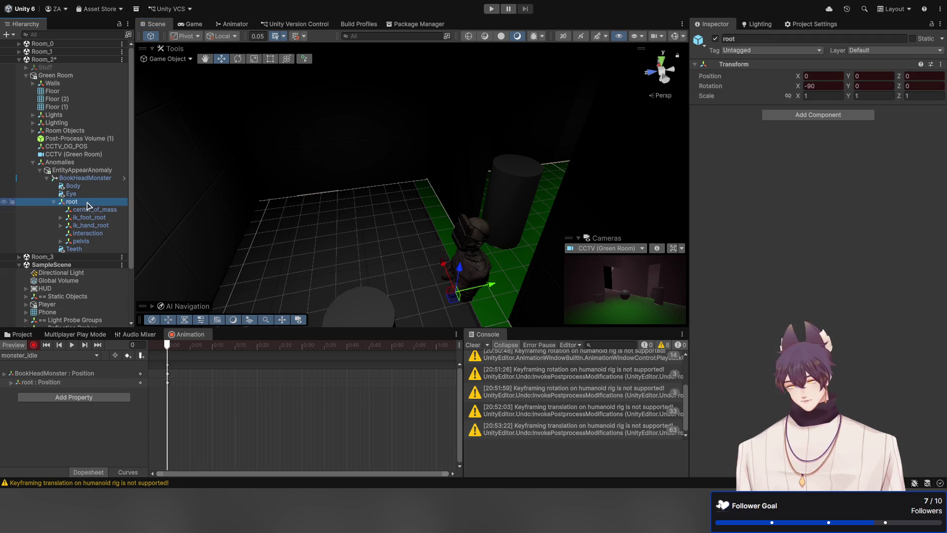
{"action": "left_click_drag", "start_coordinate": [458, 269], "coordinate": [472, 190]}
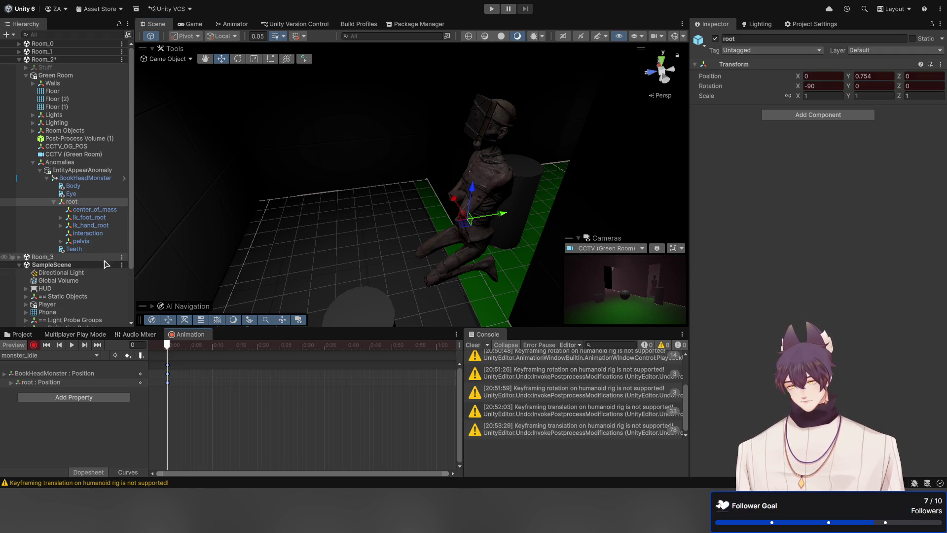
Step: Select thigh_r under pelvis and bend it with the Rotate tool, keying its rotation
{"action": "left_click", "coordinate": [109, 218]}
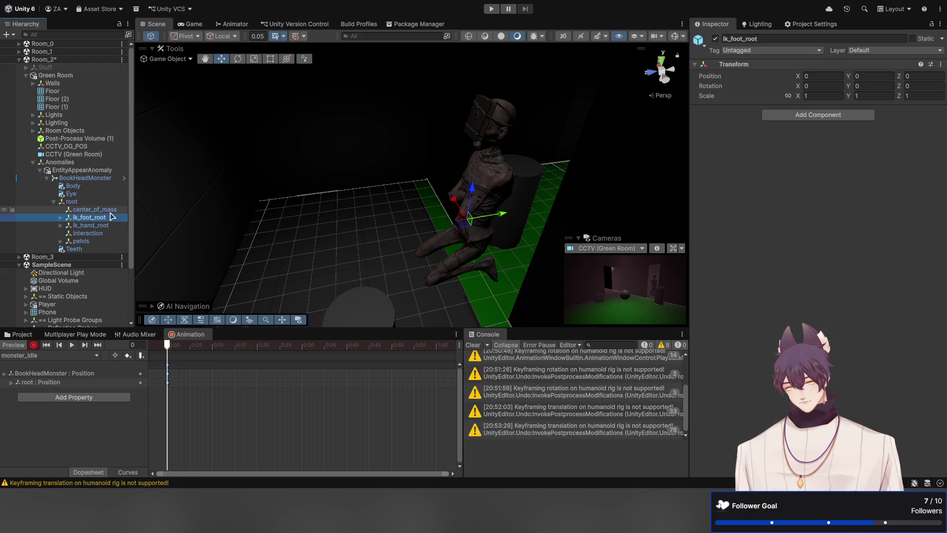
{"action": "left_click", "coordinate": [105, 241]}
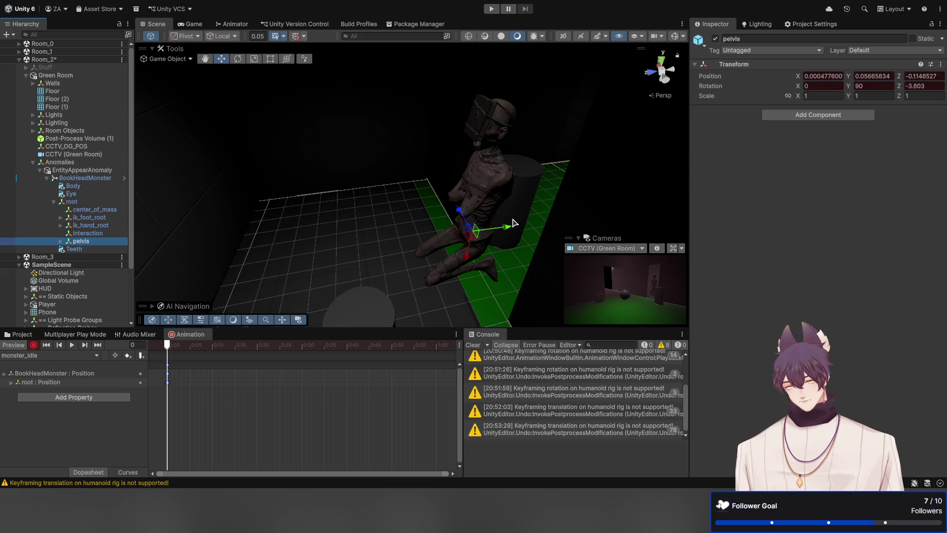
{"action": "key", "text": "Right"}
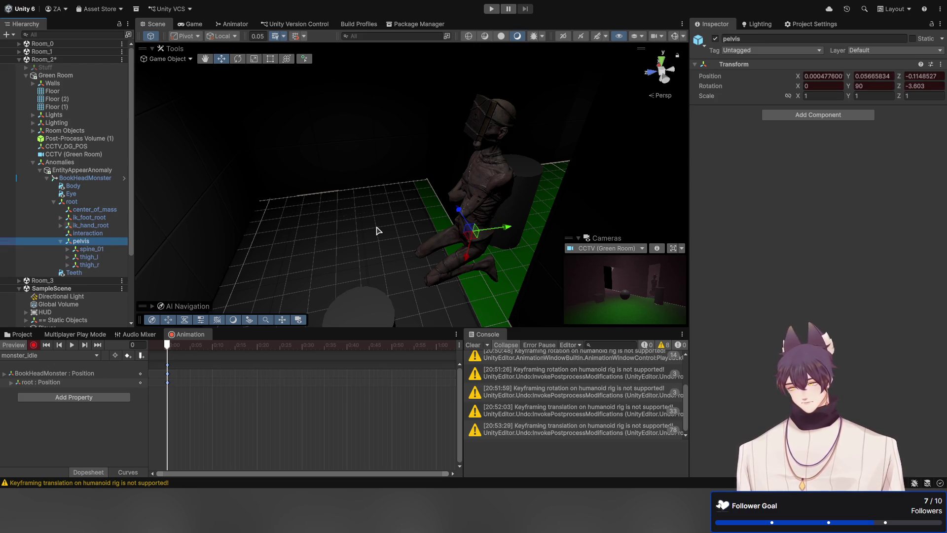
{"action": "key", "text": "Down"}
{"action": "key", "text": "Down"}
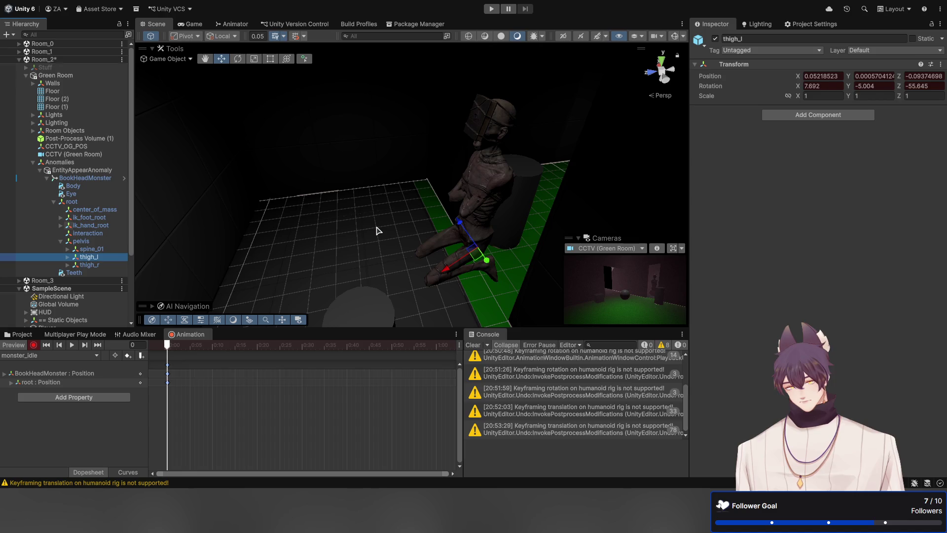
{"action": "key", "text": "Down"}
{"action": "key", "text": "Right"}
{"action": "key", "text": "Up"}
{"action": "key", "text": "Down"}
{"action": "key", "text": "Left"}
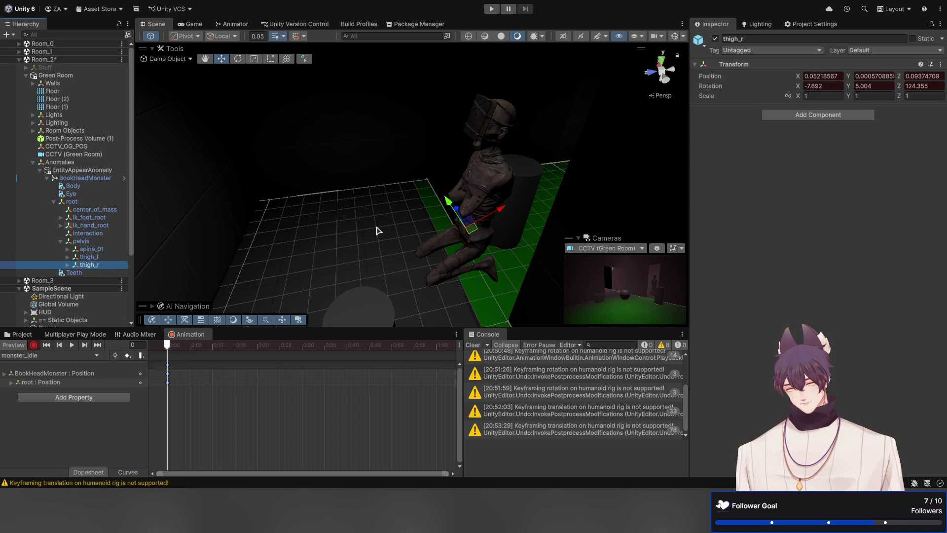
{"action": "key", "text": "e"}
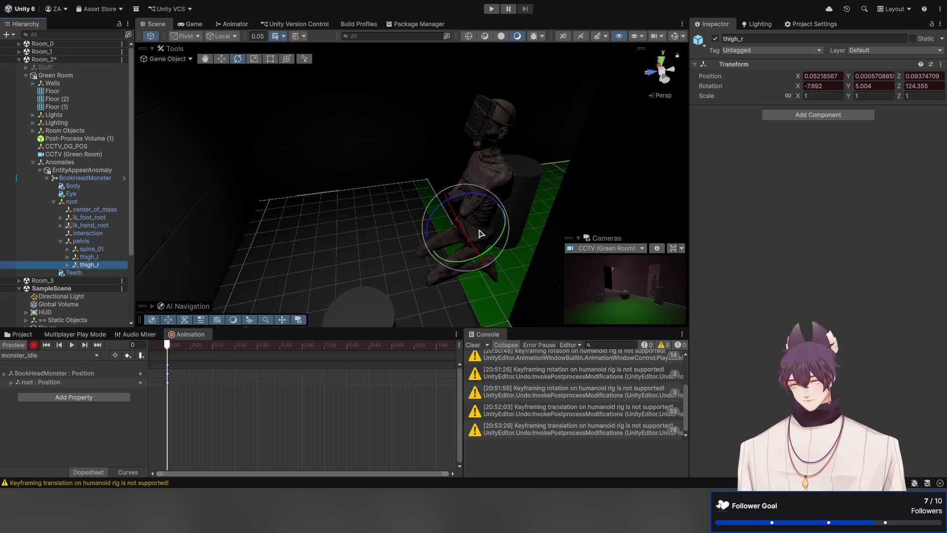
{"action": "mouse_move", "coordinate": [435, 219]}
{"action": "left_mouse_down"}
{"action": "mouse_move", "coordinate": [408, 241]}
{"action": "mouse_move", "coordinate": [420, 238]}
{"action": "mouse_move", "coordinate": [370, 169]}
{"action": "mouse_move", "coordinate": [395, 169]}
{"action": "mouse_move", "coordinate": [380, 80]}
{"action": "mouse_move", "coordinate": [391, 91]}
{"action": "mouse_move", "coordinate": [387, 176]}
{"action": "mouse_move", "coordinate": [357, 214]}
{"action": "mouse_move", "coordinate": [375, 205]}
{"action": "mouse_move", "coordinate": [374, 181]}
{"action": "mouse_move", "coordinate": [360, 169]}
{"action": "mouse_move", "coordinate": [377, 161]}
{"action": "mouse_move", "coordinate": [388, 130]}
{"action": "mouse_move", "coordinate": [448, 135]}
{"action": "mouse_move", "coordinate": [392, 131]}
{"action": "mouse_move", "coordinate": [392, 171]}
{"action": "mouse_move", "coordinate": [410, 165]}
{"action": "mouse_move", "coordinate": [398, 182]}
{"action": "left_mouse_up"}
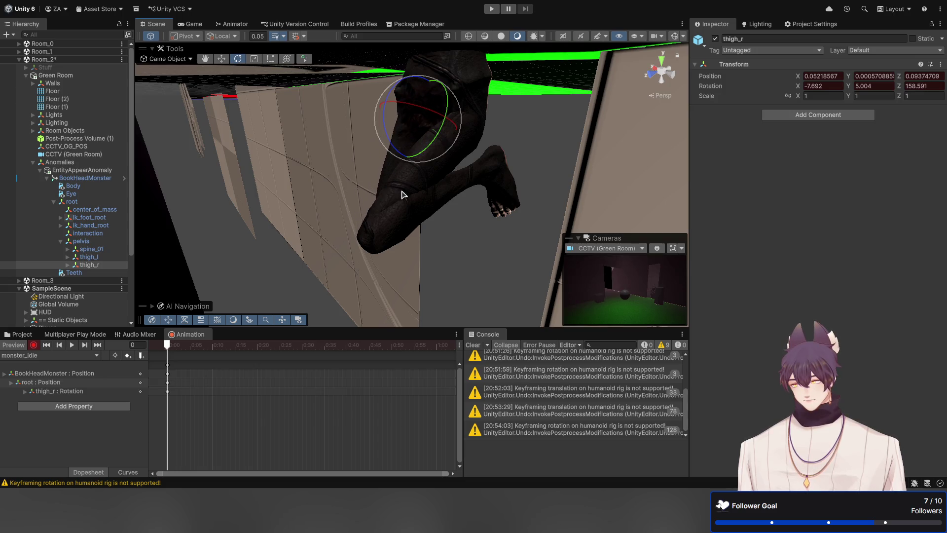
Step: With recording on, swing thigh_l up into the crouch using the Rotate tool
{"action": "left_click", "coordinate": [402, 194]}
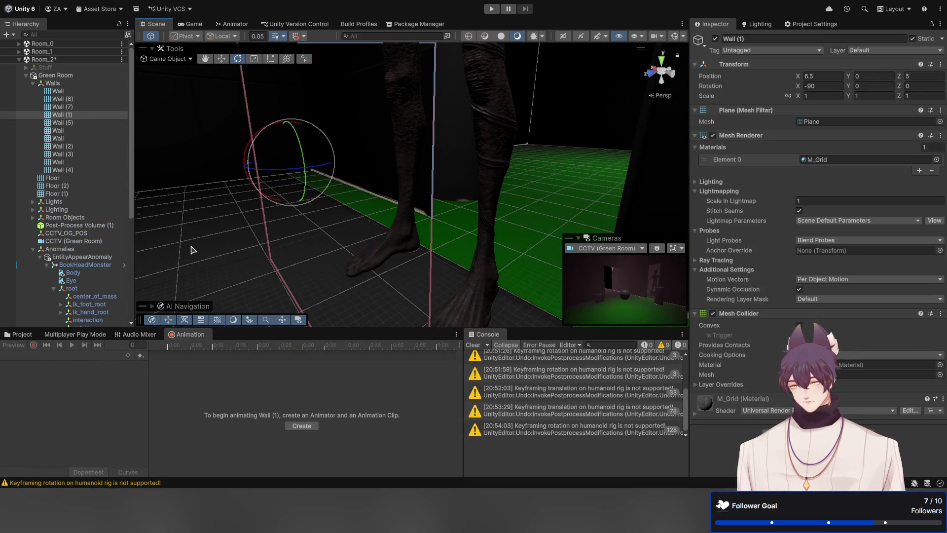
{"action": "left_click", "coordinate": [98, 290]}
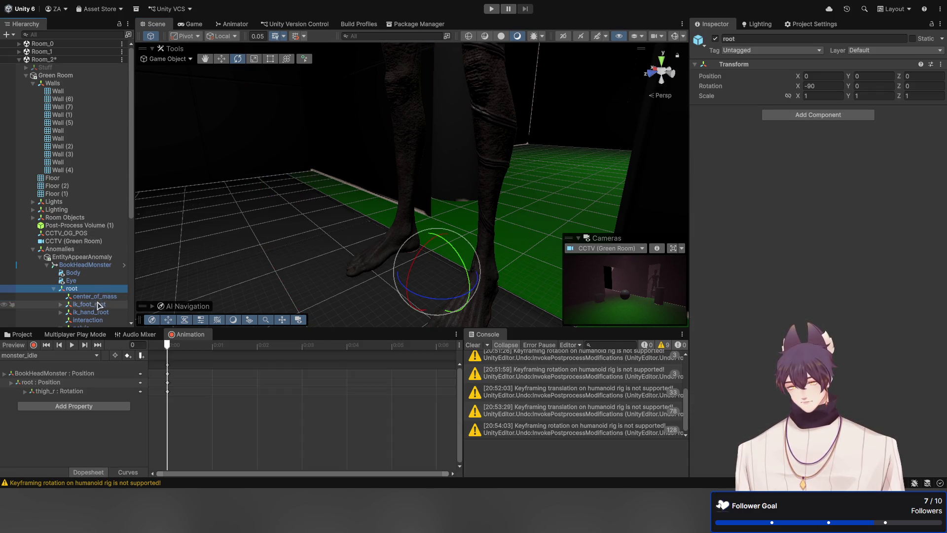
{"action": "left_click", "coordinate": [33, 345]}
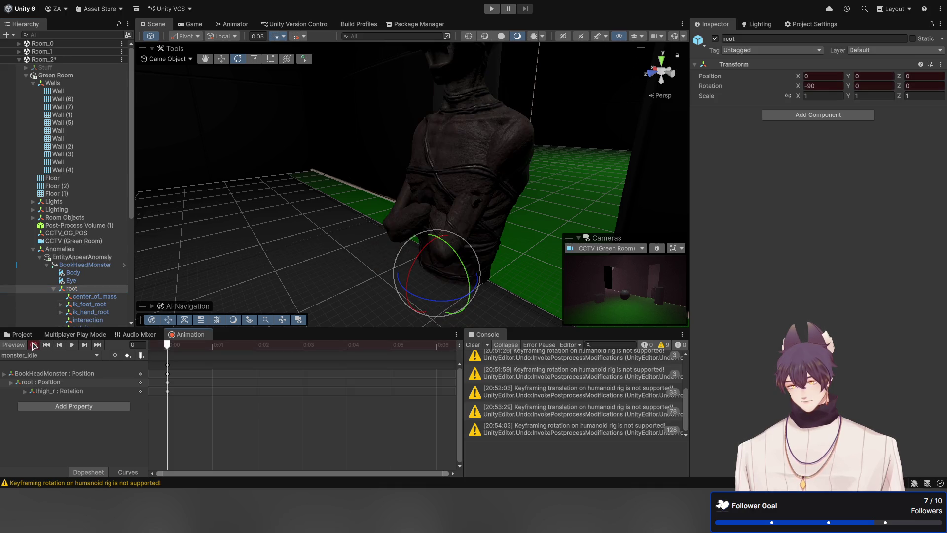
{"action": "scroll", "coordinate": [98, 266], "scroll_direction": "down", "scroll_amount": 5}
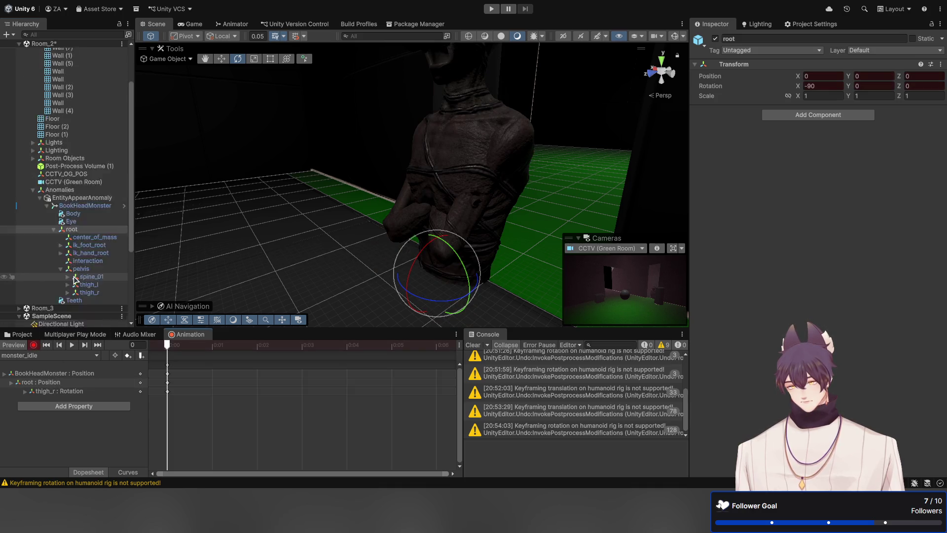
{"action": "left_click", "coordinate": [106, 264]}
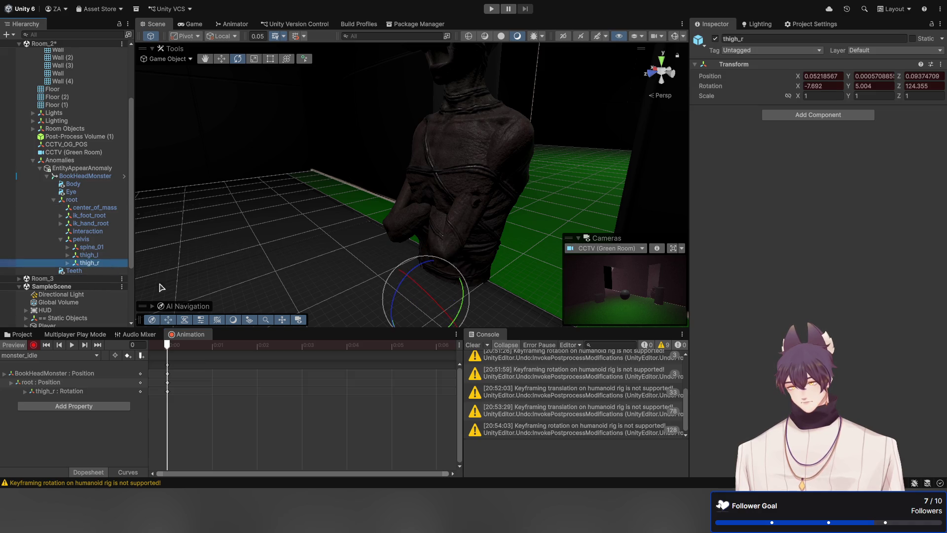
{"action": "mouse_move", "coordinate": [362, 269]}
{"action": "left_mouse_down"}
{"action": "mouse_move", "coordinate": [325, 132]}
{"action": "mouse_move", "coordinate": [354, 156]}
{"action": "mouse_move", "coordinate": [342, 207]}
{"action": "left_mouse_up"}
{"action": "key", "text": "e"}
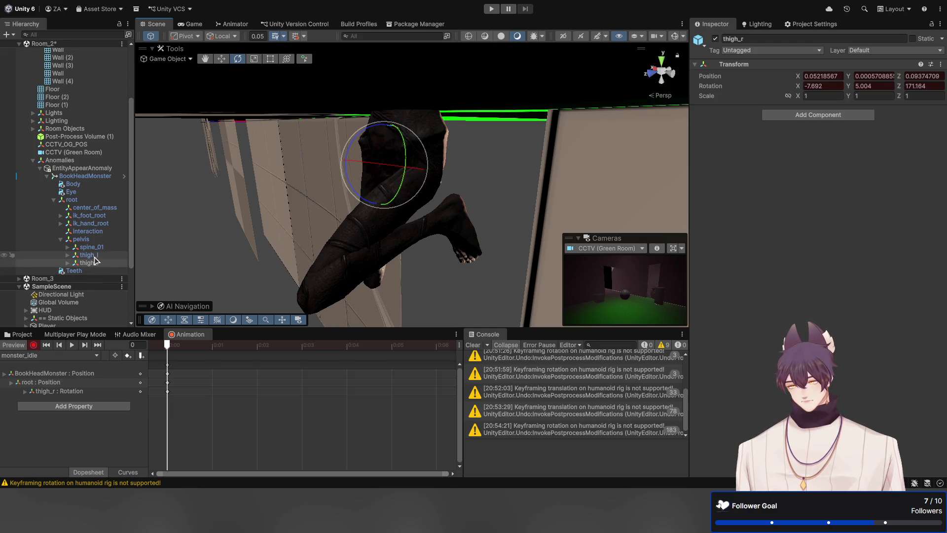
{"action": "left_click", "coordinate": [88, 255]}
{"action": "left_click_drag", "start_coordinate": [401, 160], "coordinate": [391, 226]}
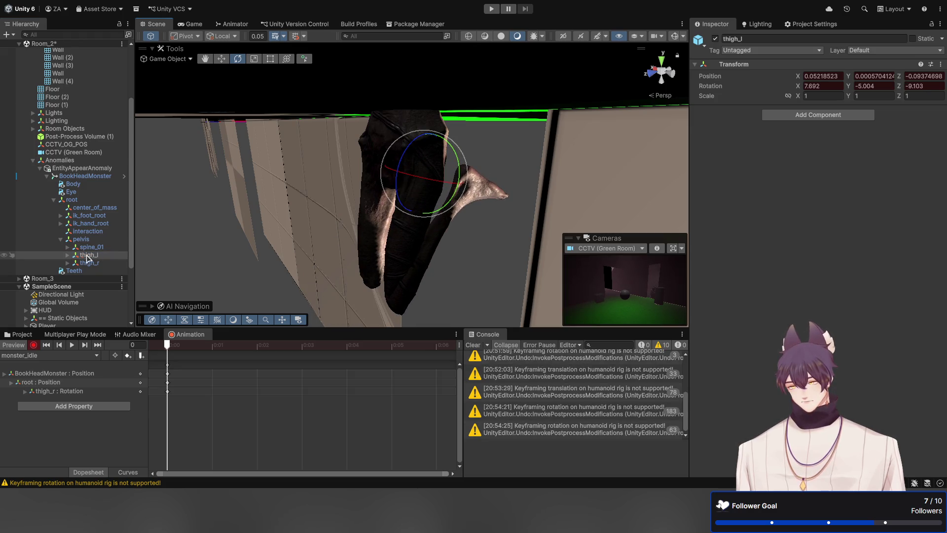
Step: Fold calf_l and calf_r back under the thighs, to about Z 17.069
{"action": "left_click", "coordinate": [67, 255]}
{"action": "left_click", "coordinate": [68, 286]}
{"action": "left_click", "coordinate": [93, 262]}
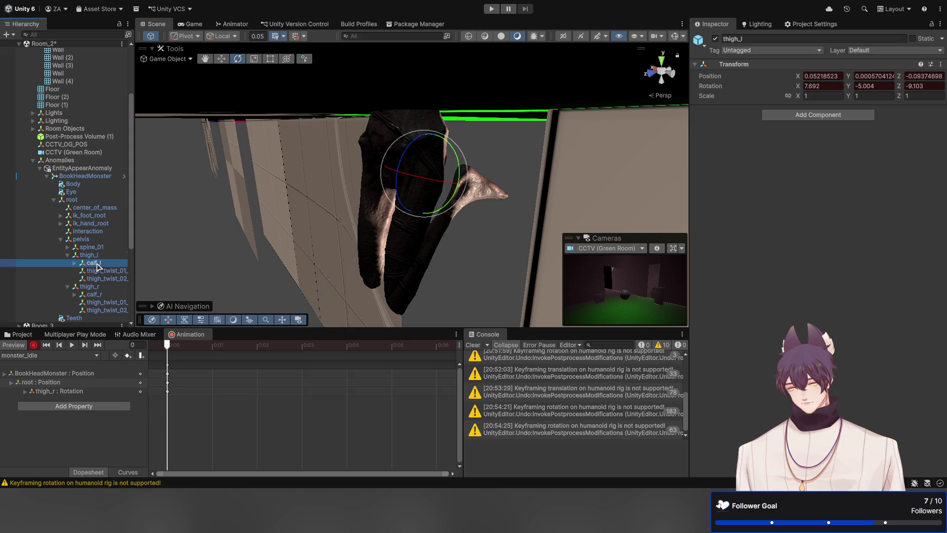
{"action": "left_click", "coordinate": [94, 294], "text": "ctrl"}
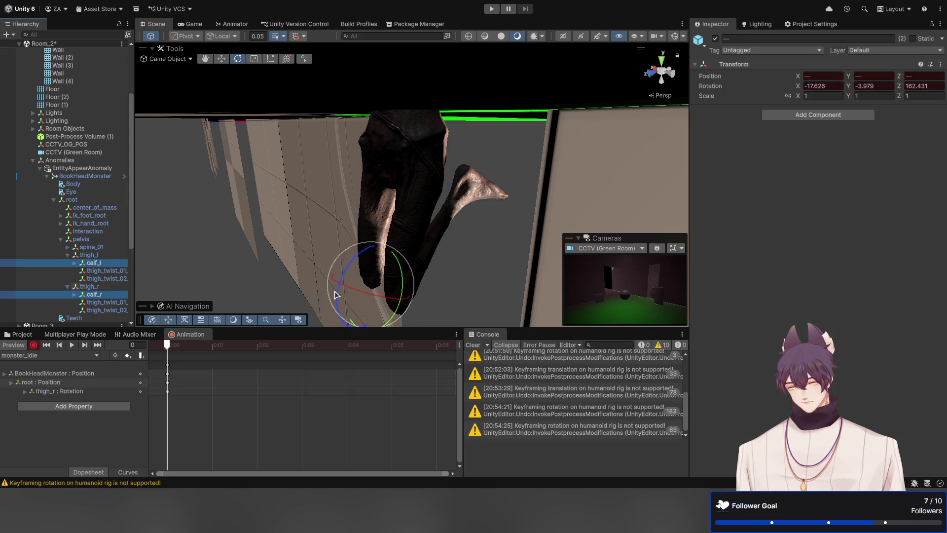
{"action": "mouse_move", "coordinate": [339, 305]}
{"action": "left_mouse_down"}
{"action": "mouse_move", "coordinate": [375, 237]}
{"action": "mouse_move", "coordinate": [508, 177]}
{"action": "left_mouse_up"}
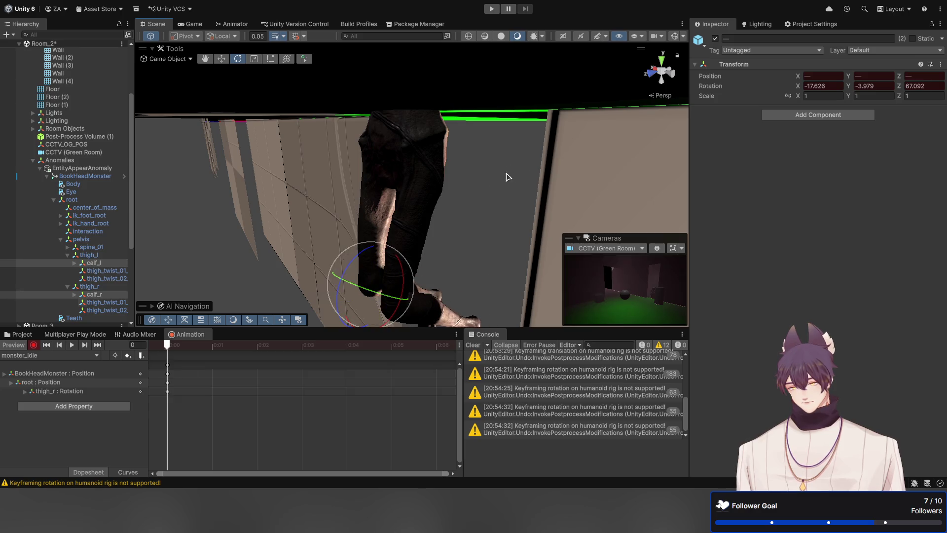
{"action": "mouse_move", "coordinate": [379, 233]}
{"action": "left_mouse_down"}
{"action": "mouse_move", "coordinate": [413, 222]}
{"action": "mouse_move", "coordinate": [312, 191]}
{"action": "mouse_move", "coordinate": [423, 106]}
{"action": "mouse_move", "coordinate": [395, 163]}
{"action": "left_mouse_up"}
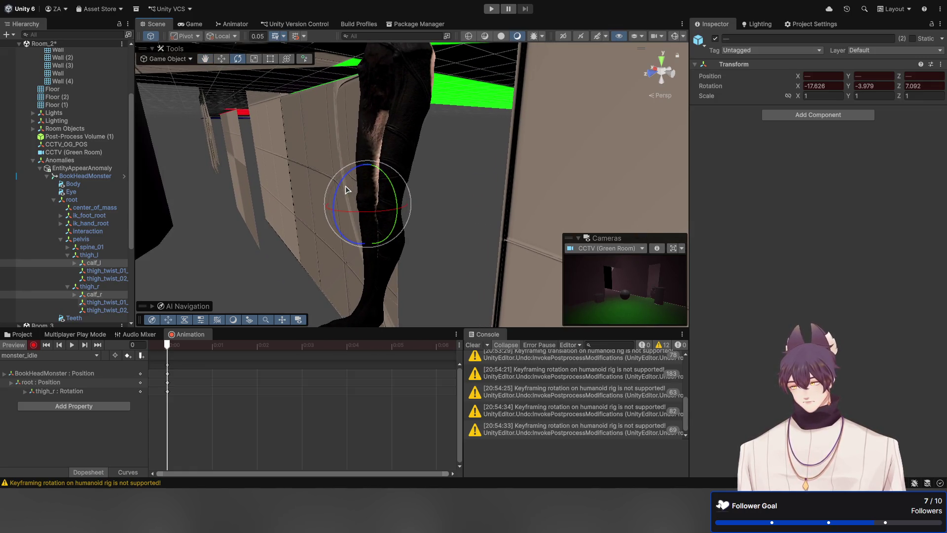
{"action": "left_click_drag", "start_coordinate": [343, 188], "coordinate": [341, 200]}
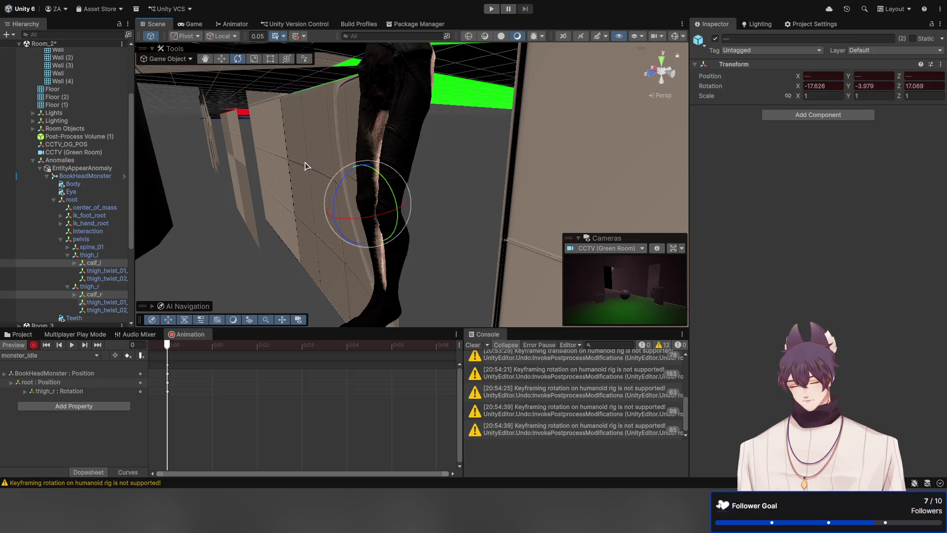
{"action": "mouse_move", "coordinate": [305, 166]}
{"action": "left_mouse_down"}
{"action": "mouse_move", "coordinate": [372, 195]}
{"action": "mouse_move", "coordinate": [334, 188]}
{"action": "mouse_move", "coordinate": [441, 225]}
{"action": "mouse_move", "coordinate": [450, 280]}
{"action": "mouse_move", "coordinate": [443, 249]}
{"action": "left_mouse_up"}
{"action": "mouse_move", "coordinate": [359, 235]}
{"action": "left_mouse_down"}
{"action": "mouse_move", "coordinate": [370, 228]}
{"action": "mouse_move", "coordinate": [360, 186]}
{"action": "left_mouse_up"}
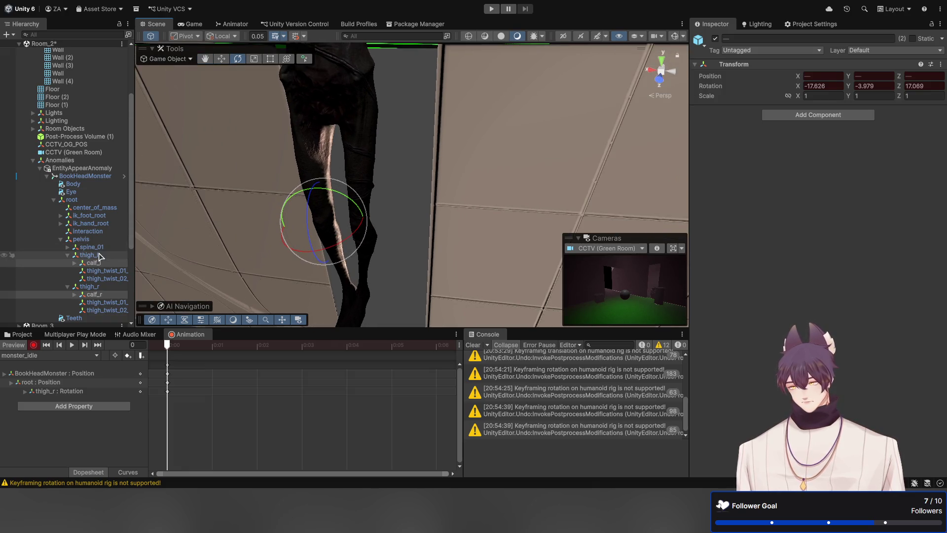
Step: Fine-tune the thigh_l and thigh_r rotations and scrub between frames 0 and 1 to check the pose
{"action": "left_click", "coordinate": [98, 256]}
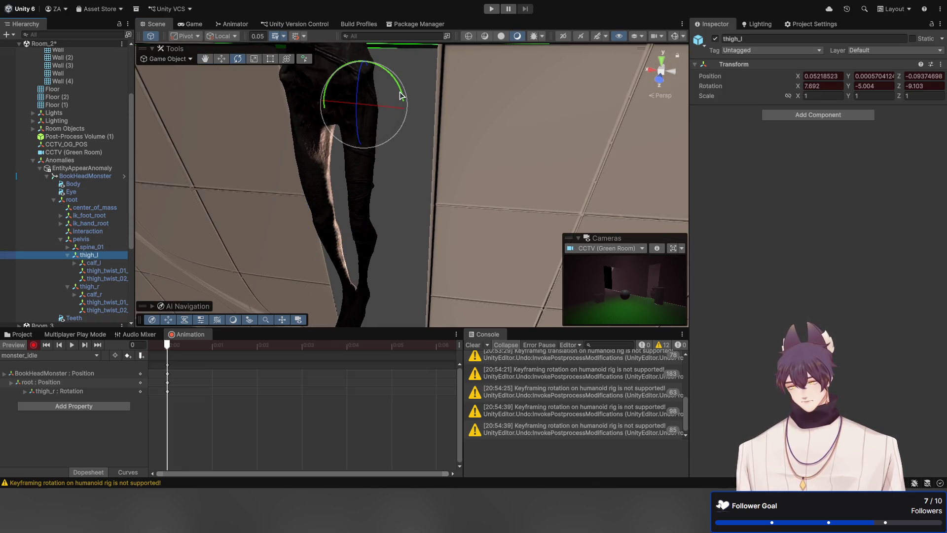
{"action": "left_click_drag", "start_coordinate": [393, 101], "coordinate": [399, 84]}
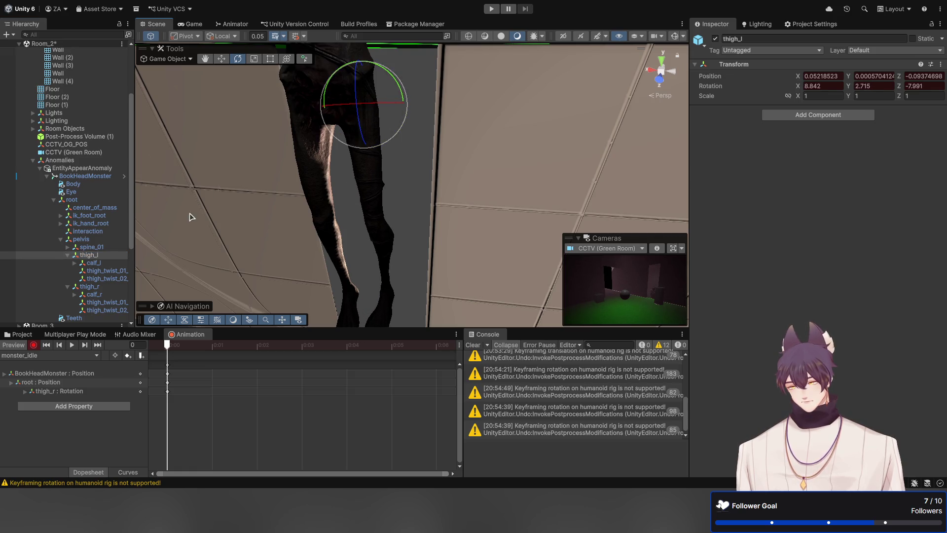
{"action": "left_click", "coordinate": [88, 286]}
{"action": "mouse_move", "coordinate": [339, 94]}
{"action": "left_mouse_down"}
{"action": "mouse_move", "coordinate": [425, 185]}
{"action": "mouse_move", "coordinate": [327, 211]}
{"action": "mouse_move", "coordinate": [363, 214]}
{"action": "mouse_move", "coordinate": [291, 215]}
{"action": "mouse_move", "coordinate": [357, 248]}
{"action": "mouse_move", "coordinate": [352, 157]}
{"action": "mouse_move", "coordinate": [332, 194]}
{"action": "mouse_move", "coordinate": [321, 163]}
{"action": "mouse_move", "coordinate": [307, 228]}
{"action": "mouse_move", "coordinate": [319, 260]}
{"action": "mouse_move", "coordinate": [320, 249]}
{"action": "left_mouse_up"}
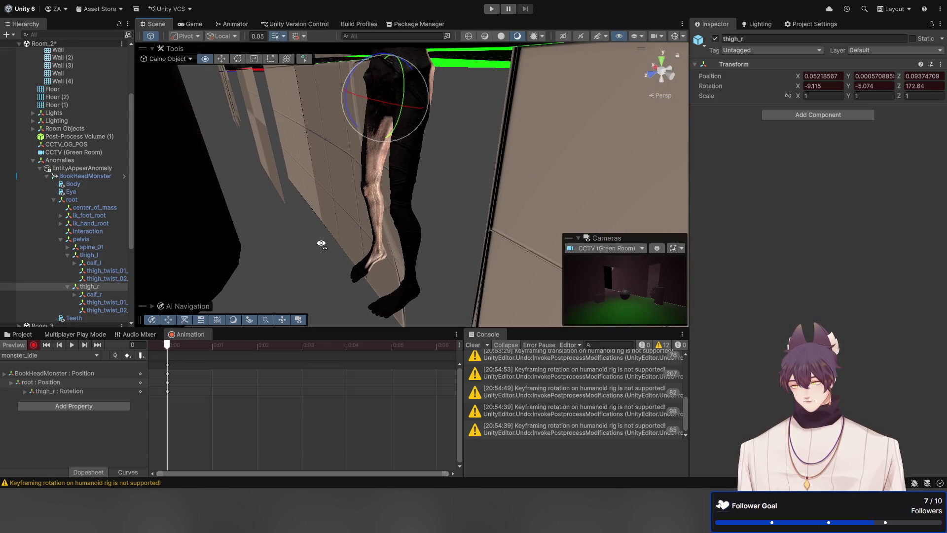
{"action": "left_click", "coordinate": [96, 310]}
{"action": "left_click", "coordinate": [95, 302]}
{"action": "left_click", "coordinate": [97, 293]}
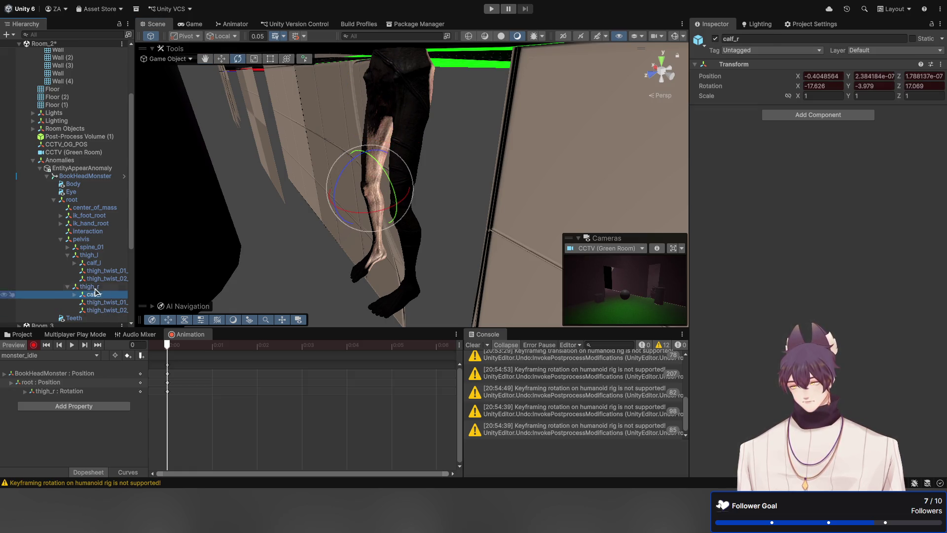
{"action": "left_click", "coordinate": [95, 288]}
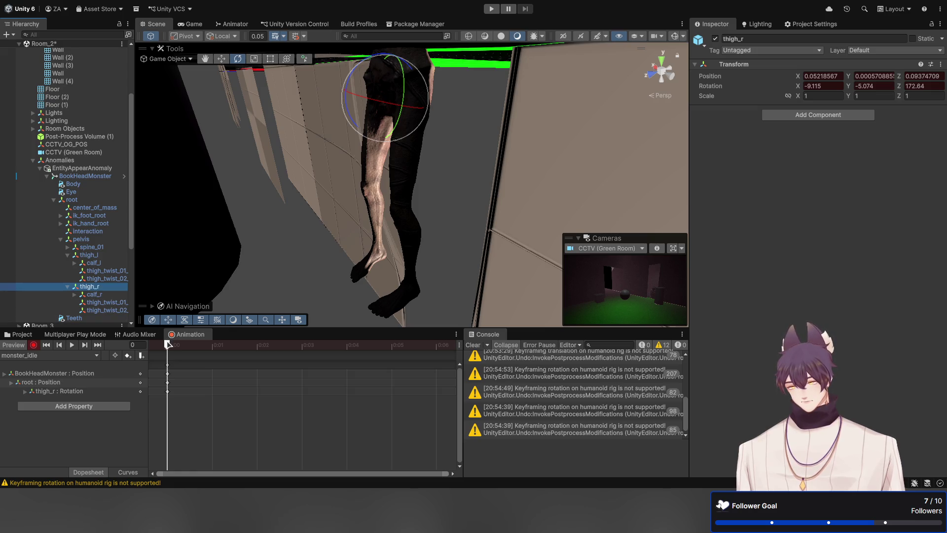
{"action": "left_click", "coordinate": [171, 348]}
{"action": "left_click_drag", "start_coordinate": [194, 348], "coordinate": [178, 350]}
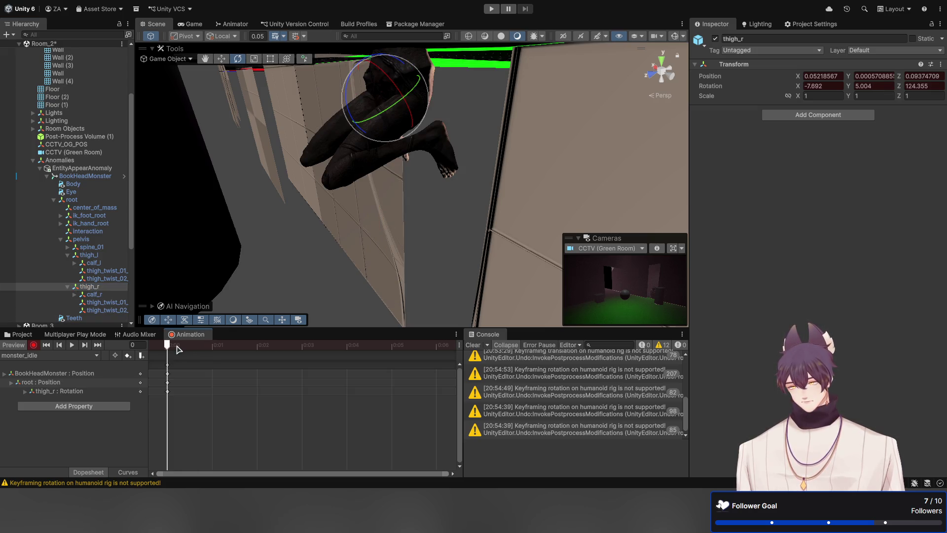
Step: Rotate both calves further with the rotation handles oriented to world axes
{"action": "left_click", "coordinate": [380, 198]}
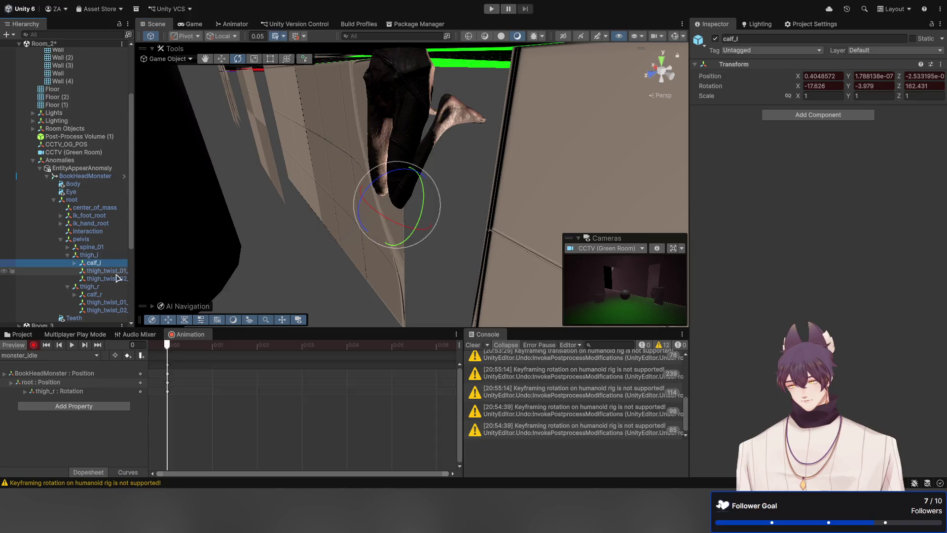
{"action": "left_click", "coordinate": [375, 207], "text": "ctrl"}
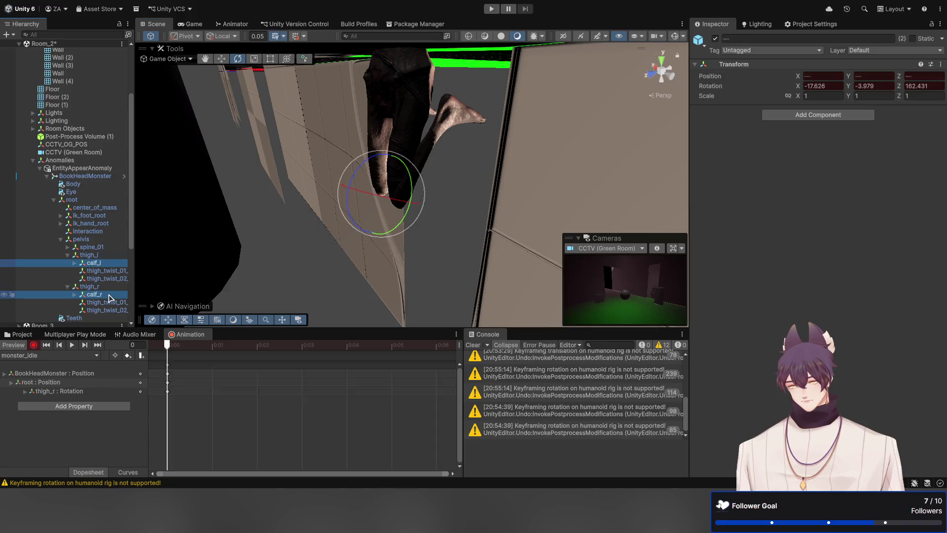
{"action": "left_click", "coordinate": [222, 36]}
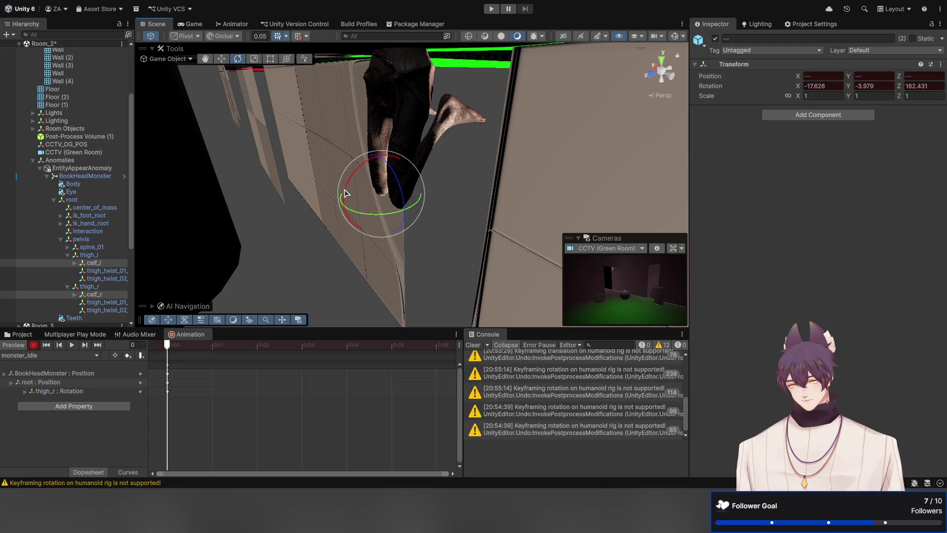
{"action": "mouse_move", "coordinate": [347, 193]}
{"action": "left_mouse_down"}
{"action": "mouse_move", "coordinate": [357, 178]}
{"action": "mouse_move", "coordinate": [351, 168]}
{"action": "mouse_move", "coordinate": [344, 192]}
{"action": "mouse_move", "coordinate": [472, 132]}
{"action": "mouse_move", "coordinate": [463, 136]}
{"action": "left_mouse_up"}
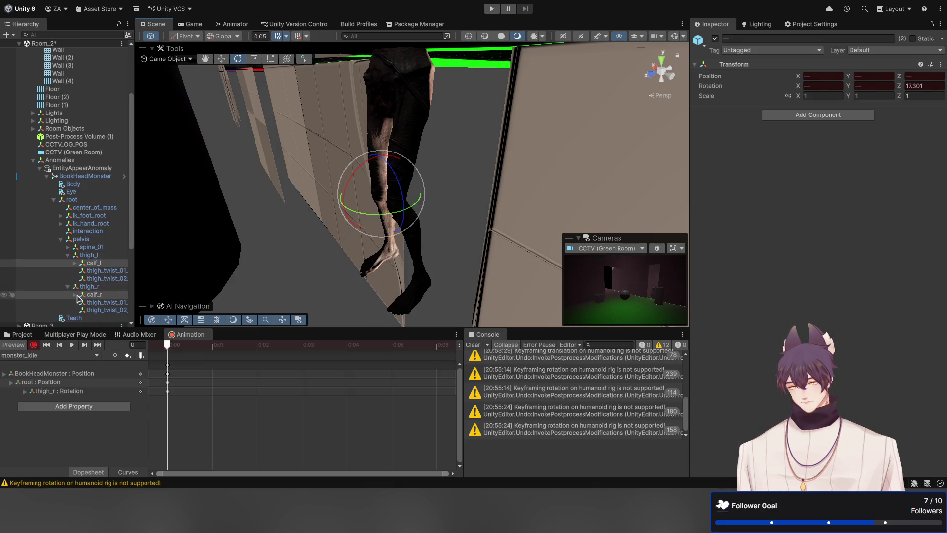
Step: Angle foot_l and foot_r to rotation 0.787, -3.202, -5.614 for the crouch
{"action": "left_click", "coordinate": [91, 294]}
{"action": "left_click", "coordinate": [75, 263]}
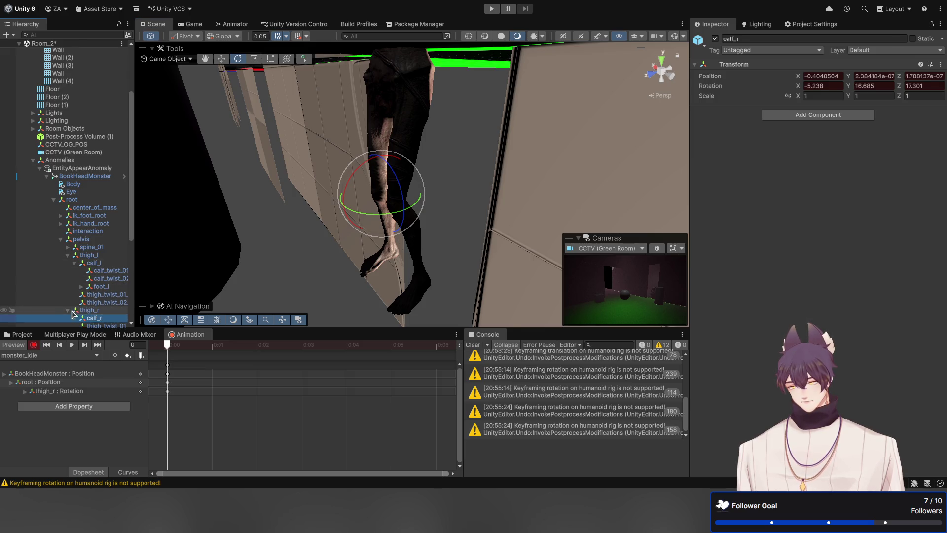
{"action": "key", "text": "Right"}
{"action": "scroll", "coordinate": [92, 256], "scroll_direction": "down", "scroll_amount": 3}
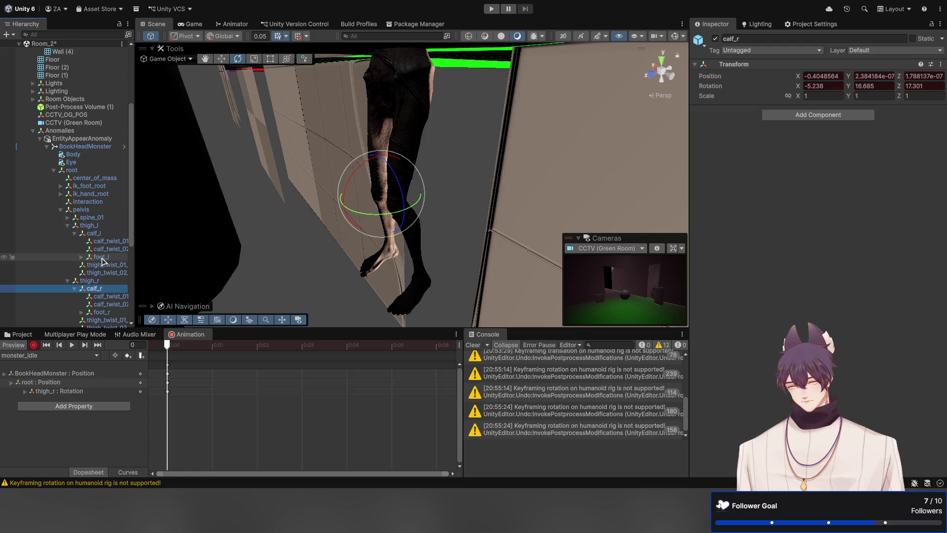
{"action": "left_click", "coordinate": [101, 258]}
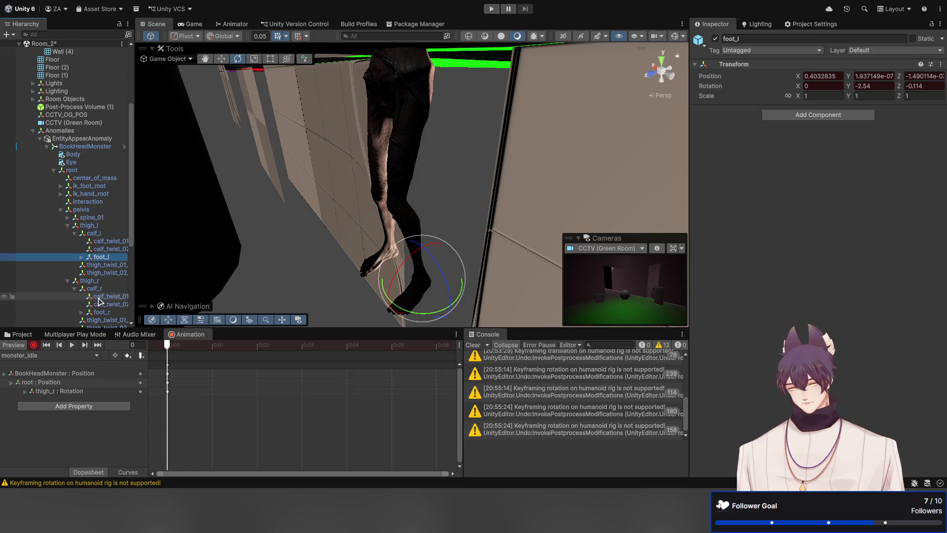
{"action": "left_click", "coordinate": [98, 312], "text": "ctrl"}
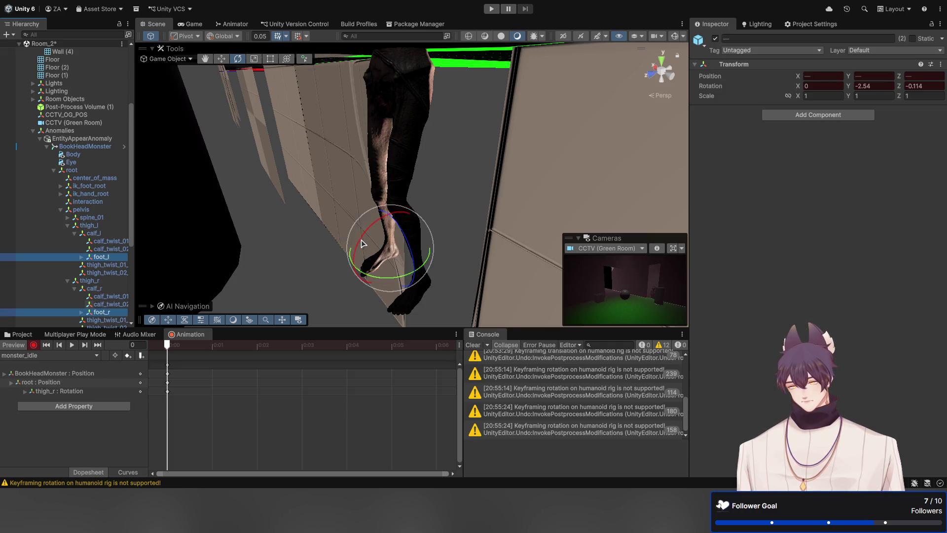
{"action": "left_click_drag", "start_coordinate": [361, 243], "coordinate": [367, 236]}
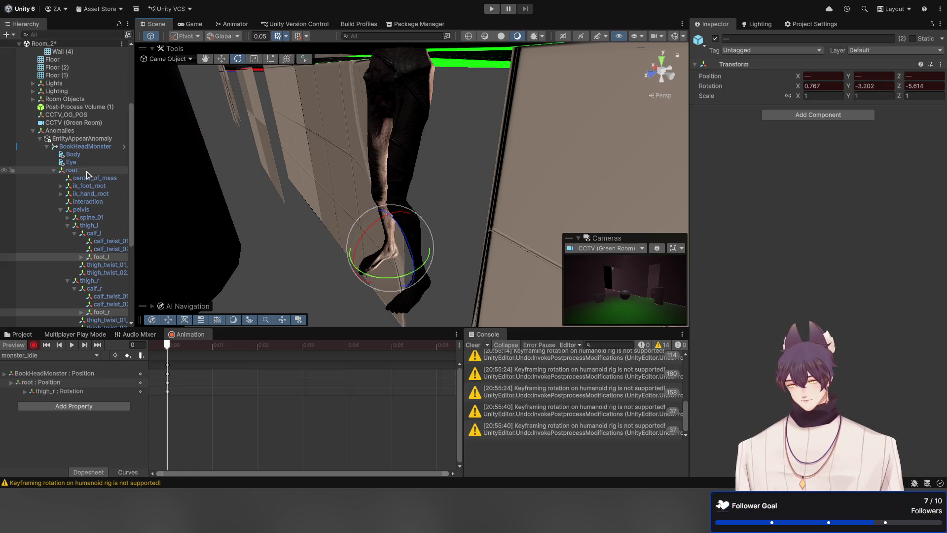
Step: Raise the monster's root bone upward
{"action": "left_click", "coordinate": [72, 170]}
{"action": "mouse_move", "coordinate": [408, 220]}
{"action": "left_mouse_down"}
{"action": "mouse_move", "coordinate": [427, 183]}
{"action": "mouse_move", "coordinate": [431, 140]}
{"action": "mouse_move", "coordinate": [429, 235]}
{"action": "mouse_move", "coordinate": [416, 167]}
{"action": "mouse_move", "coordinate": [381, 303]}
{"action": "left_mouse_up"}
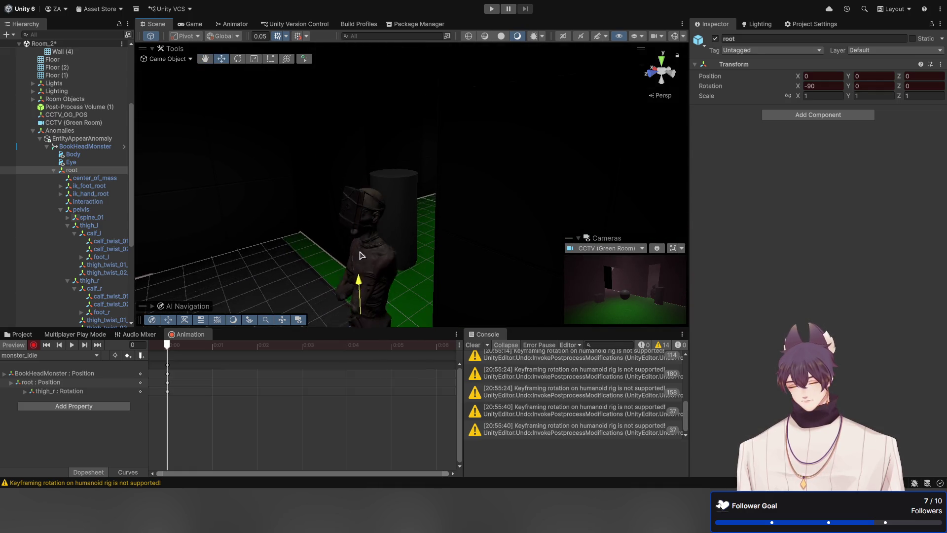
{"action": "mouse_move", "coordinate": [361, 255]}
{"action": "left_mouse_down"}
{"action": "mouse_move", "coordinate": [362, 124]}
{"action": "mouse_move", "coordinate": [355, 193]}
{"action": "mouse_move", "coordinate": [341, 210]}
{"action": "left_mouse_up"}
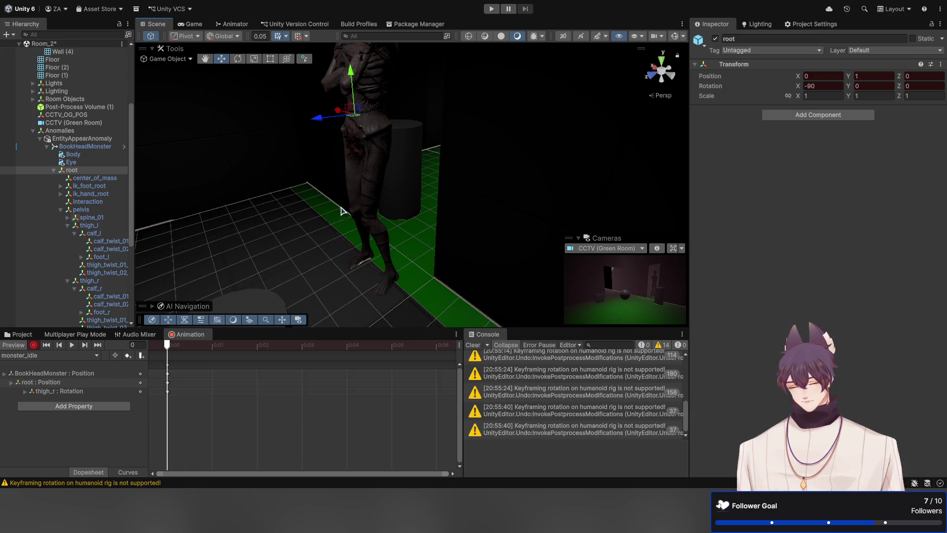
Step: Tilt foot_l and foot_r together with the Rotate tool
{"action": "left_click", "coordinate": [101, 256]}
{"action": "left_click", "coordinate": [102, 311], "text": "ctrl"}
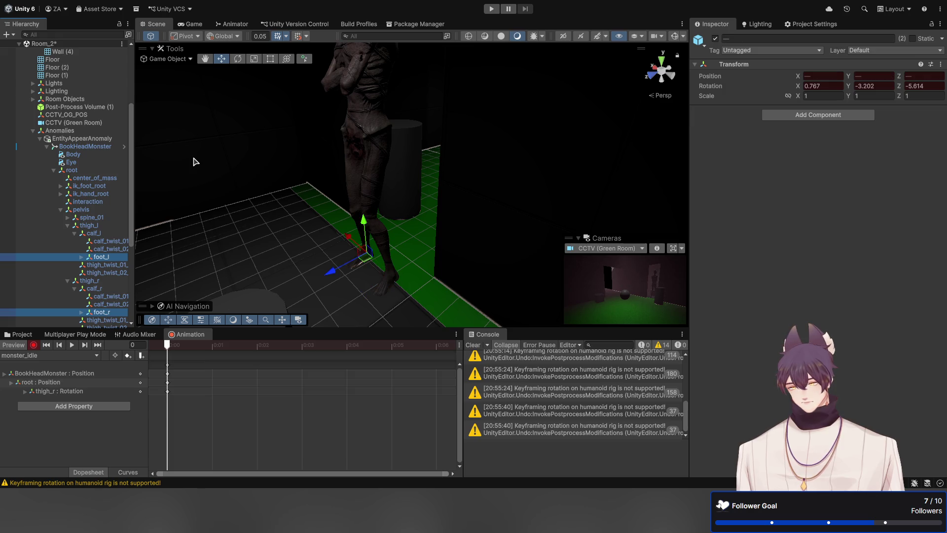
{"action": "key", "text": "e"}
{"action": "left_click_drag", "start_coordinate": [336, 248], "coordinate": [354, 238]}
Step: Nudge the root bone down slightly to position Y 0.985
{"action": "left_click", "coordinate": [98, 172]}
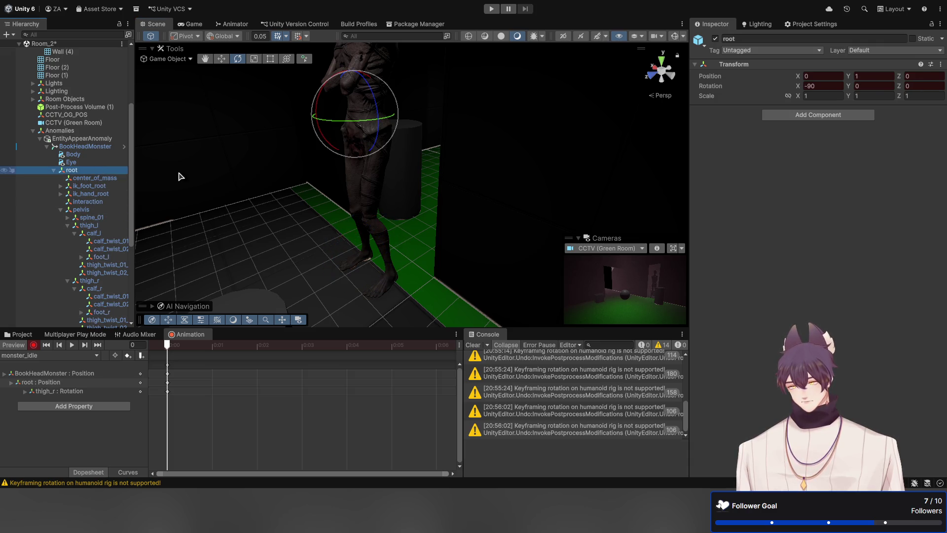
{"action": "key", "text": "w"}
{"action": "left_click_drag", "start_coordinate": [354, 75], "coordinate": [354, 77]}
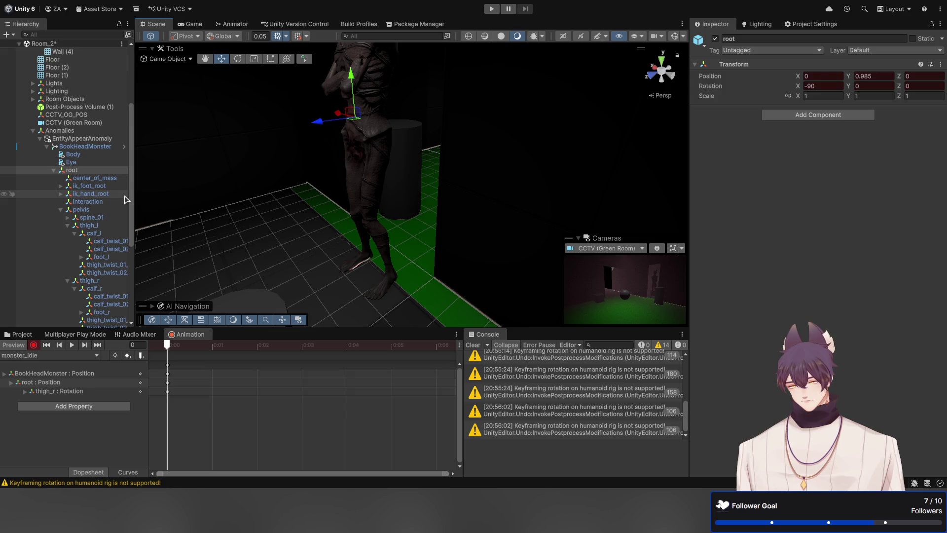
{"action": "left_click_drag", "start_coordinate": [298, 178], "coordinate": [434, 180]}
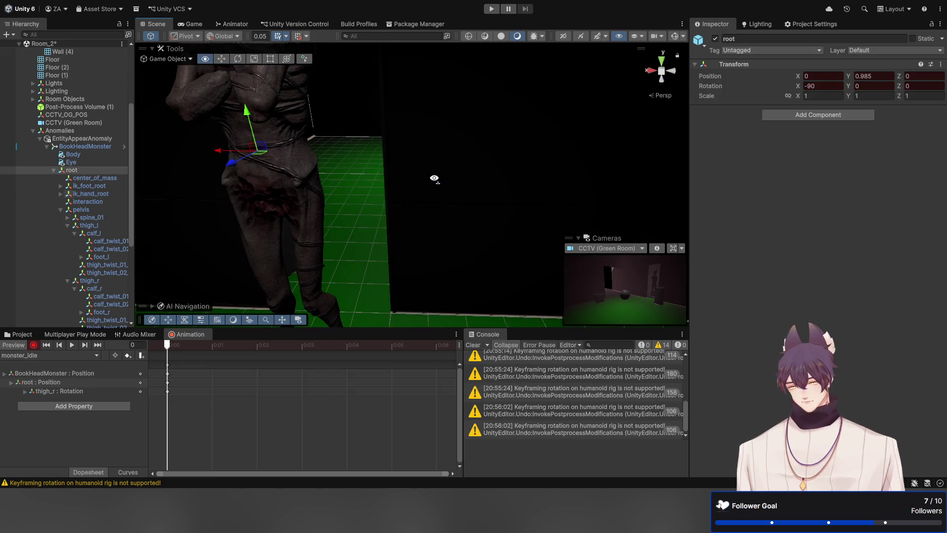
Step: Rotate spine_01 to Z 17.247, leaning the upper body forward
{"action": "left_click", "coordinate": [107, 209]}
{"action": "left_click", "coordinate": [99, 217]}
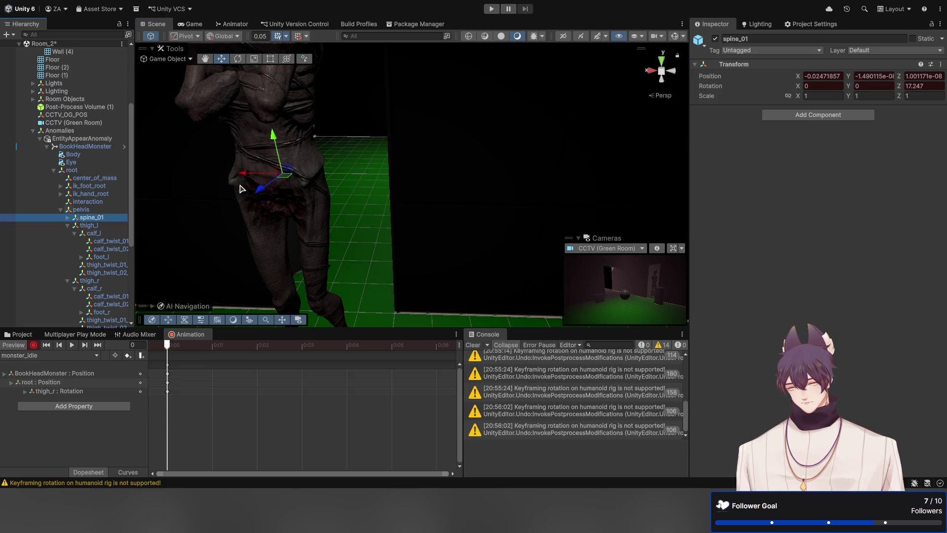
{"action": "key", "text": "e"}
{"action": "left_click_drag", "start_coordinate": [312, 148], "coordinate": [305, 154]}
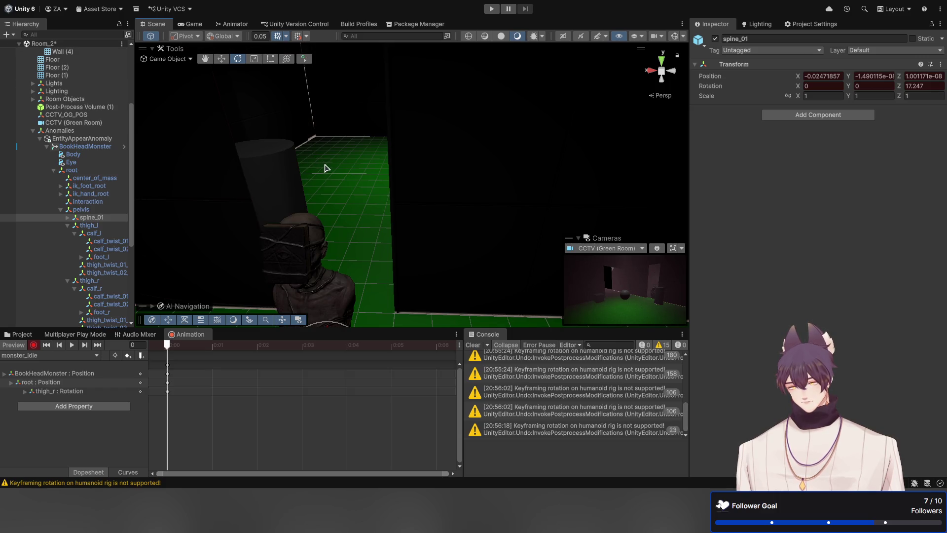
Step: Set the Animation window's current frame to 1
{"action": "scroll", "coordinate": [326, 170], "scroll_direction": "up", "scroll_amount": 10}
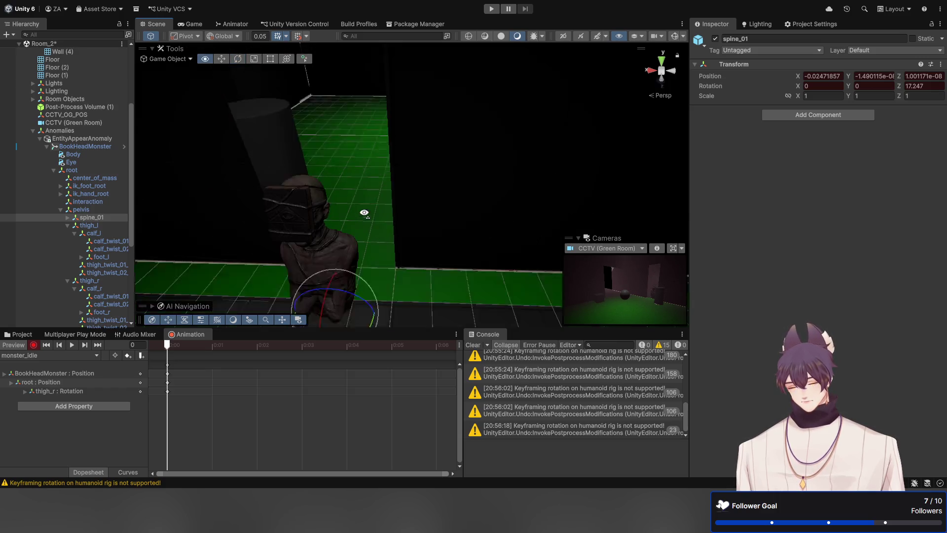
{"action": "scroll", "coordinate": [282, 270], "scroll_direction": "down", "scroll_amount": 10}
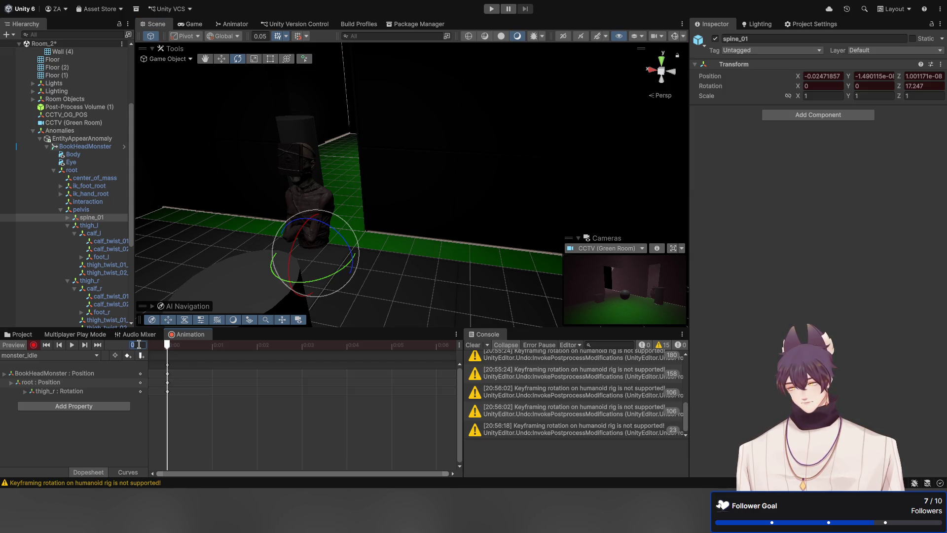
{"action": "type", "text": "1"}
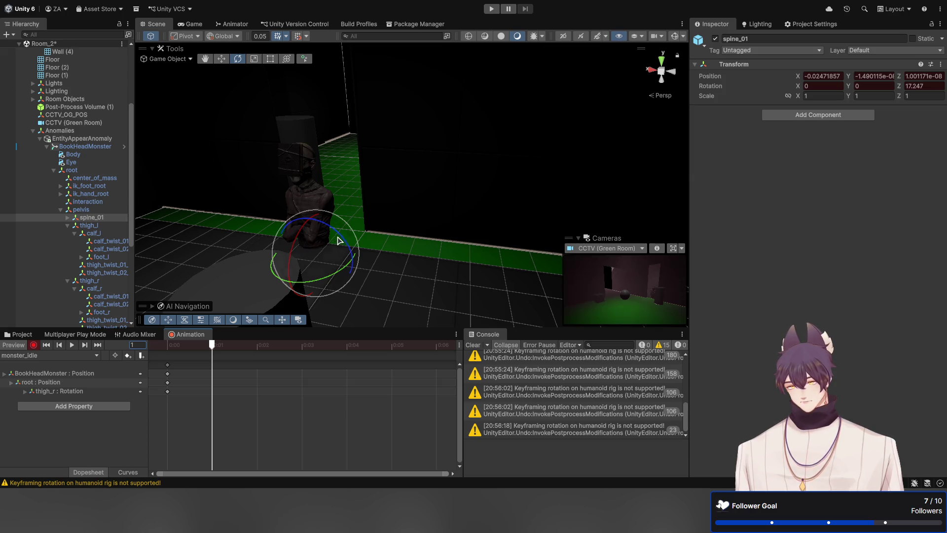
Step: Twist spine_01 at frame 1, add a keyframe, and compare against frame 0
{"action": "left_click_drag", "start_coordinate": [342, 240], "coordinate": [353, 256]}
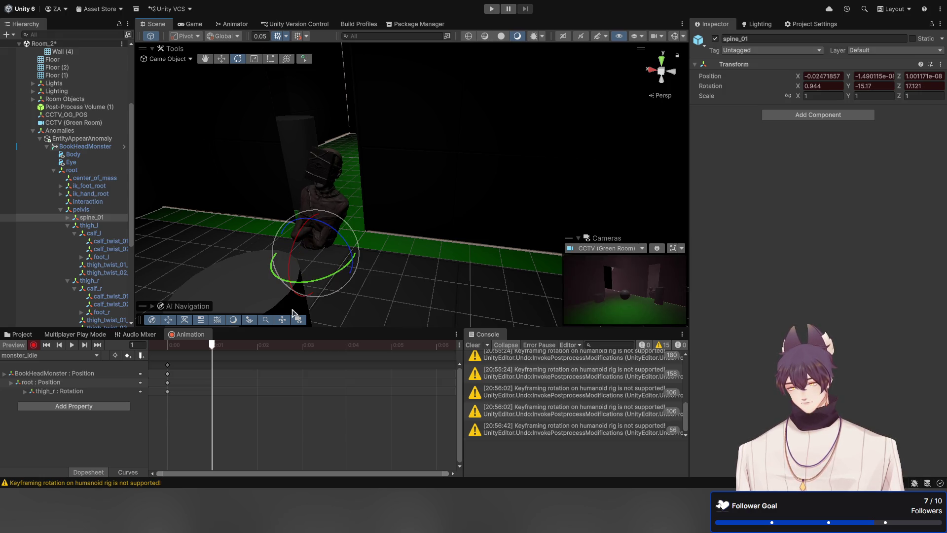
{"action": "left_click", "coordinate": [128, 355]}
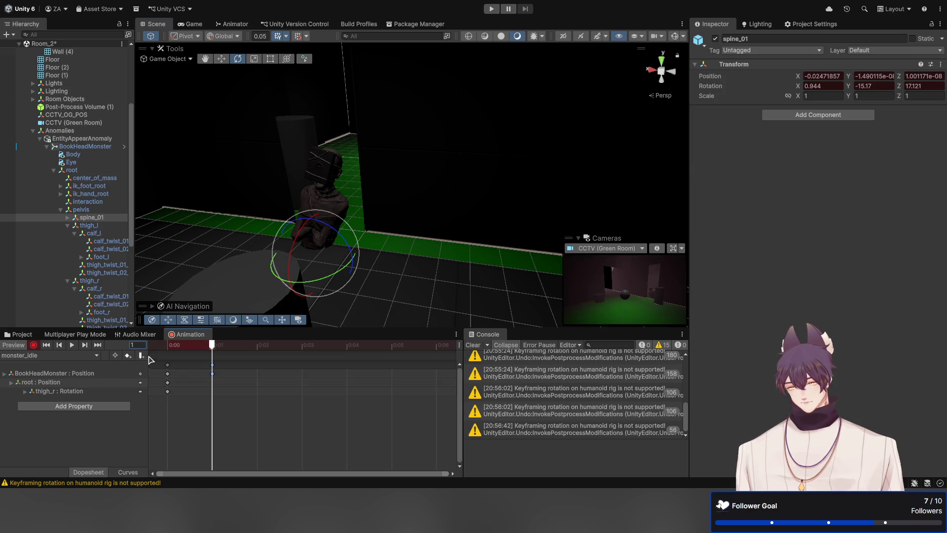
{"action": "left_click", "coordinate": [178, 347]}
{"action": "left_click", "coordinate": [202, 346]}
{"action": "left_click", "coordinate": [178, 347]}
{"action": "left_click", "coordinate": [201, 346]}
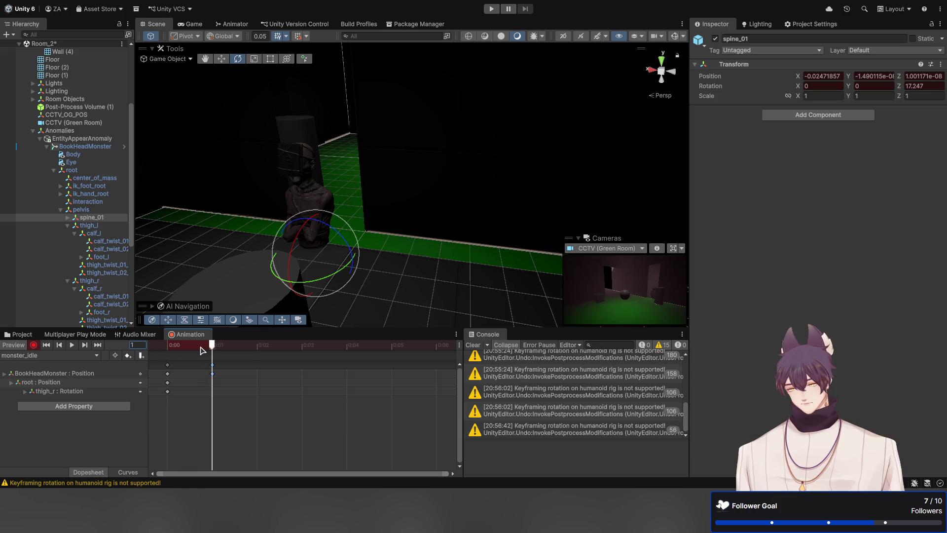
{"action": "left_click", "coordinate": [190, 348]}
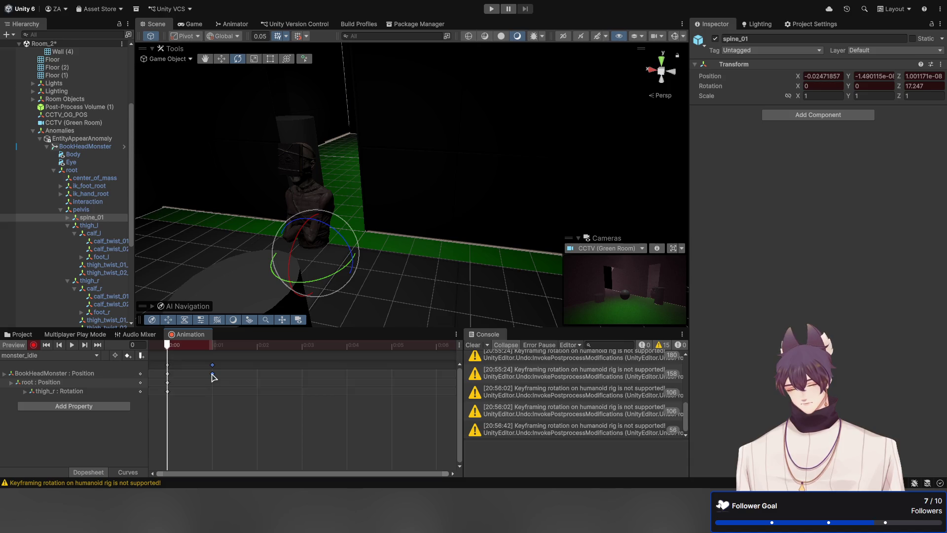
Step: Twist spine_01 further to 1.288, -20.925, 17.009 at frame 1 and stop recording
{"action": "left_click", "coordinate": [96, 347]}
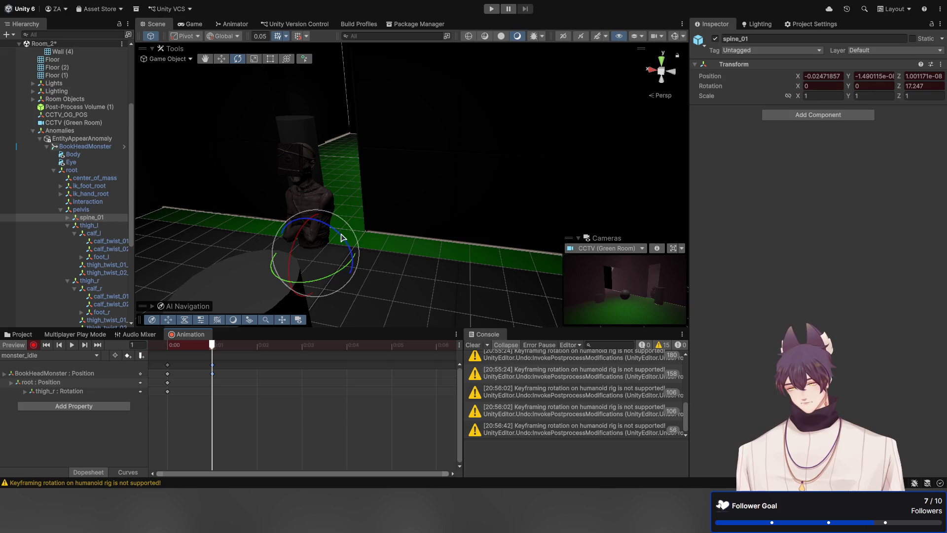
{"action": "left_click_drag", "start_coordinate": [345, 236], "coordinate": [356, 262]}
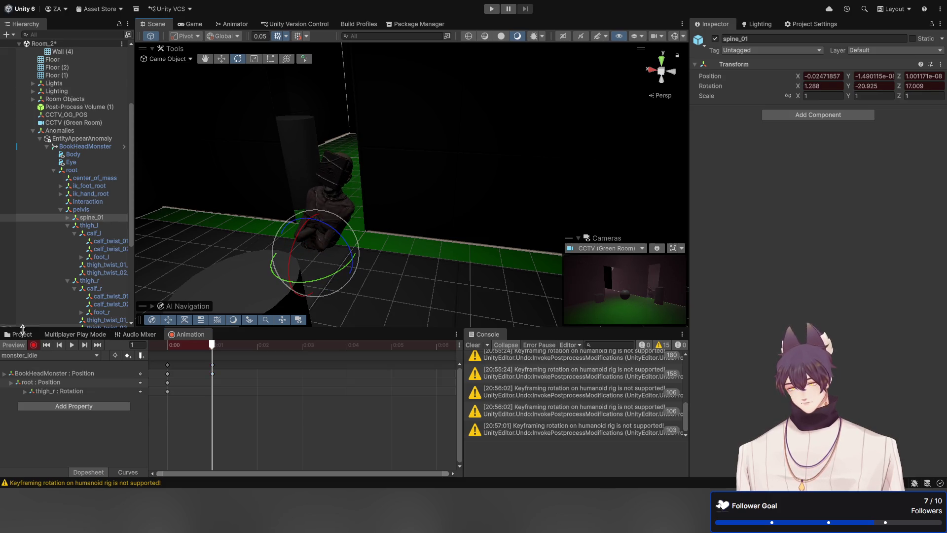
{"action": "left_click", "coordinate": [33, 345]}
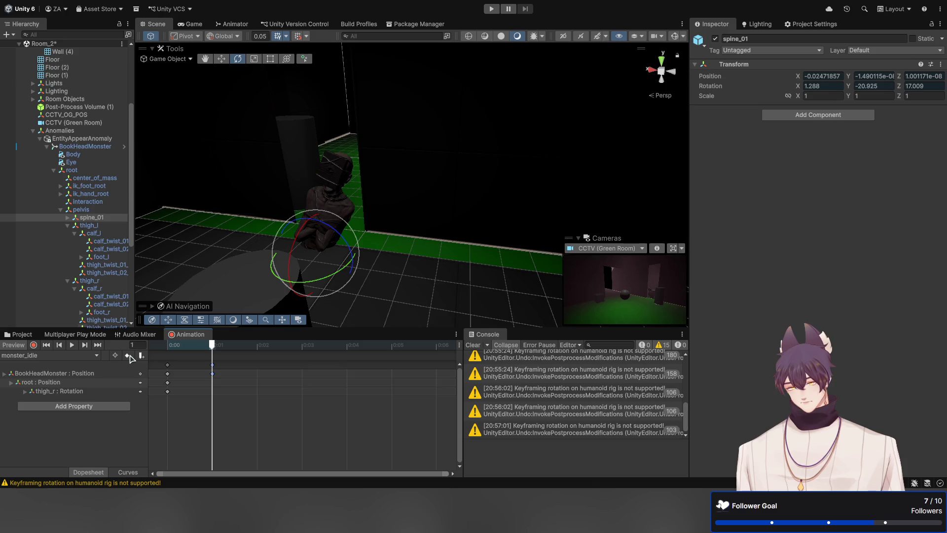
Step: Expand the BookHeadMonster Position and thigh_r Rotation curves and select the thigh_r Rotation.x value
{"action": "left_click", "coordinate": [5, 374]}
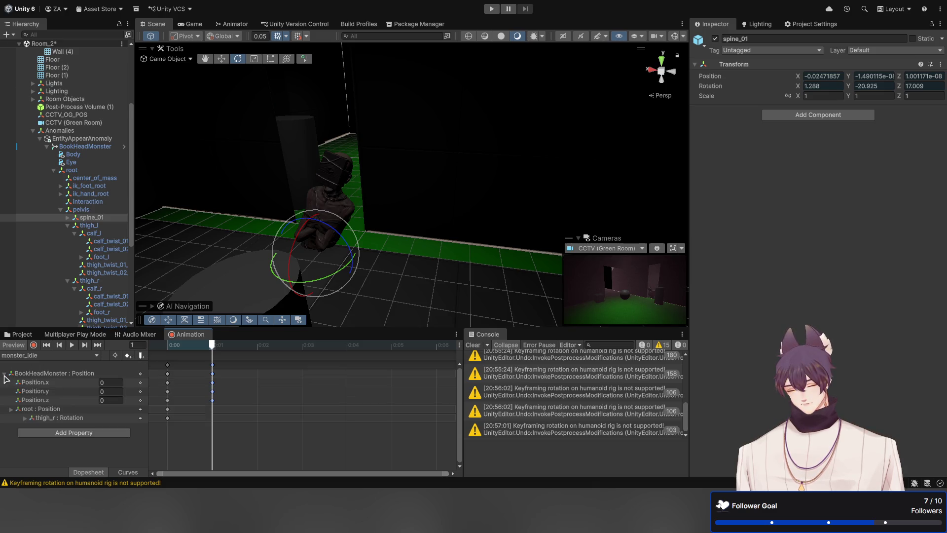
{"action": "left_click", "coordinate": [52, 374]}
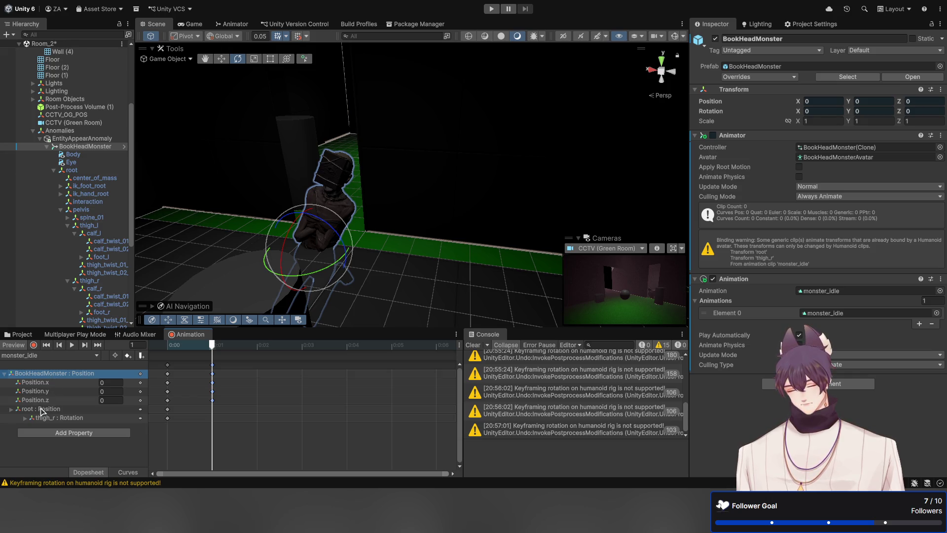
{"action": "left_click", "coordinate": [43, 418]}
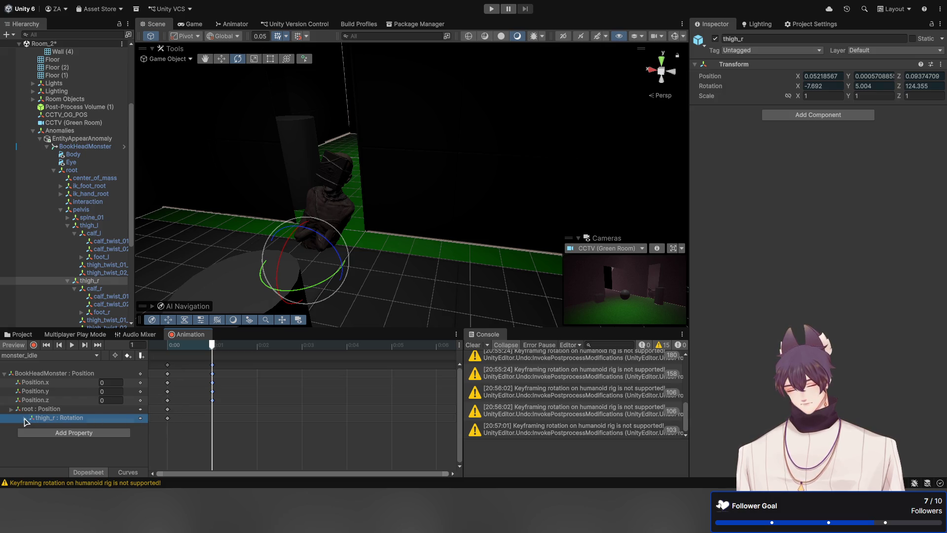
{"action": "left_click", "coordinate": [25, 418]}
{"action": "scroll", "coordinate": [29, 400], "scroll_direction": "down", "scroll_amount": 1}
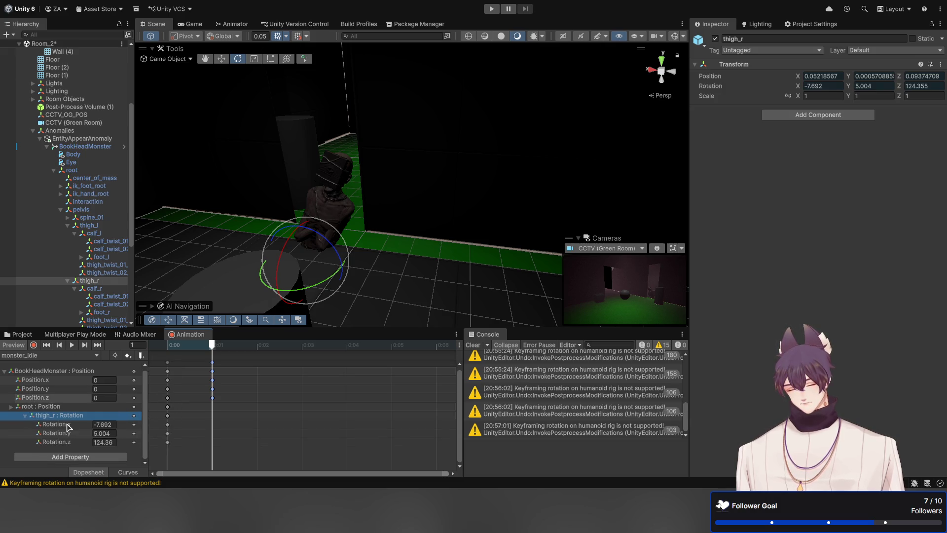
{"action": "left_click", "coordinate": [109, 425]}
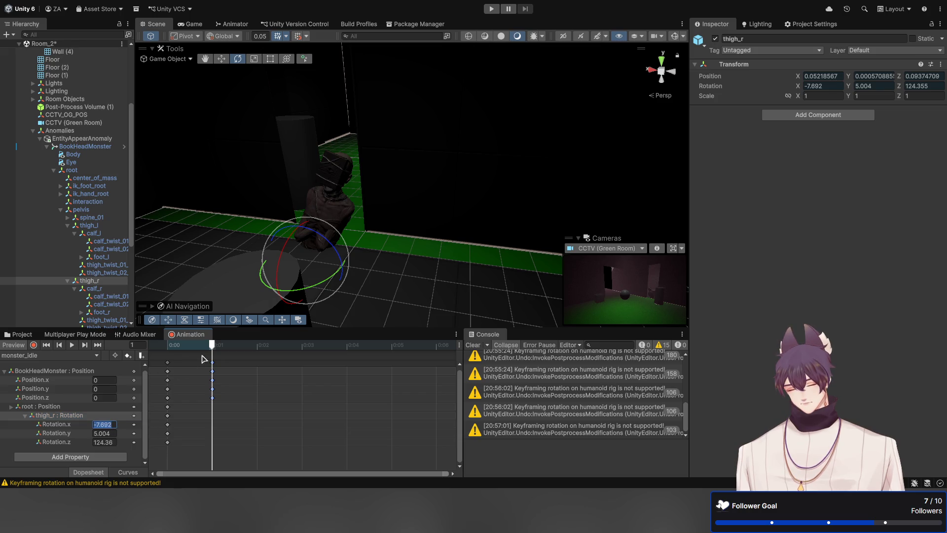
Step: At frame 1, drag BookHeadMonster's Position.y to 0.45 for the crouch
{"action": "left_click_drag", "start_coordinate": [213, 348], "coordinate": [177, 349]}
{"action": "mouse_move", "coordinate": [328, 266]}
{"action": "left_mouse_down"}
{"action": "mouse_move", "coordinate": [338, 276]}
{"action": "mouse_move", "coordinate": [327, 123]}
{"action": "mouse_move", "coordinate": [321, 283]}
{"action": "mouse_move", "coordinate": [298, 207]}
{"action": "mouse_move", "coordinate": [247, 206]}
{"action": "left_mouse_up"}
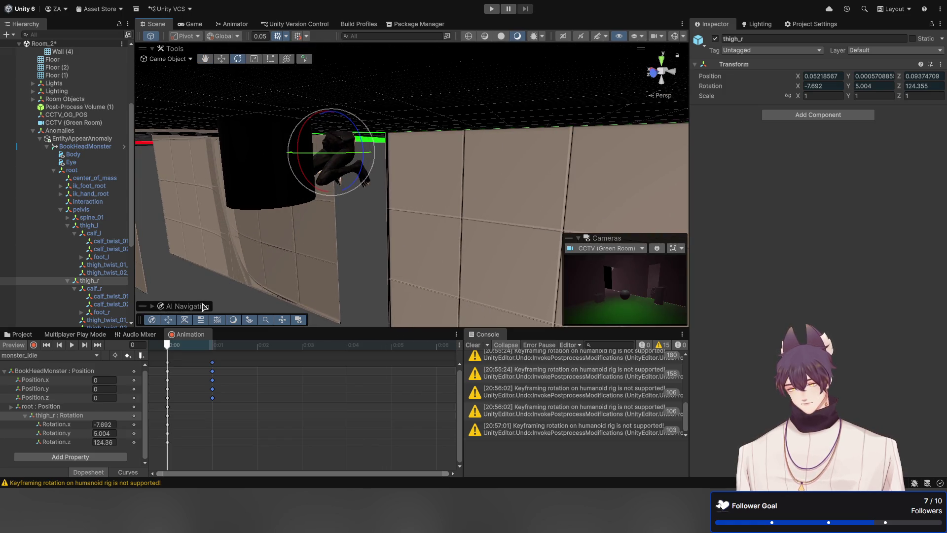
{"action": "left_click", "coordinate": [202, 347]}
{"action": "mouse_move", "coordinate": [345, 177]}
{"action": "left_mouse_down"}
{"action": "mouse_move", "coordinate": [329, 227]}
{"action": "mouse_move", "coordinate": [341, 243]}
{"action": "left_mouse_up"}
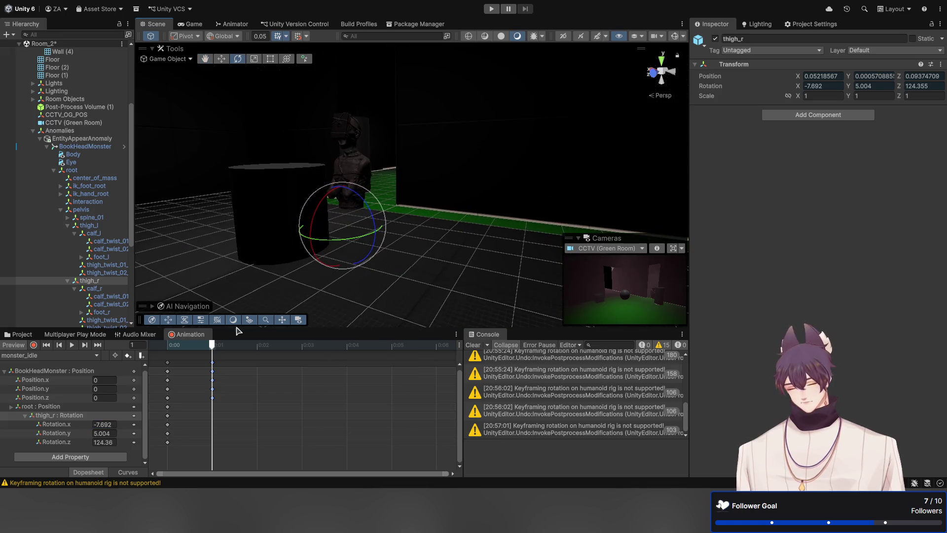
{"action": "mouse_move", "coordinate": [213, 349]}
{"action": "left_mouse_down"}
{"action": "mouse_move", "coordinate": [169, 348]}
{"action": "mouse_move", "coordinate": [215, 349]}
{"action": "mouse_move", "coordinate": [175, 351]}
{"action": "mouse_move", "coordinate": [203, 352]}
{"action": "left_mouse_up"}
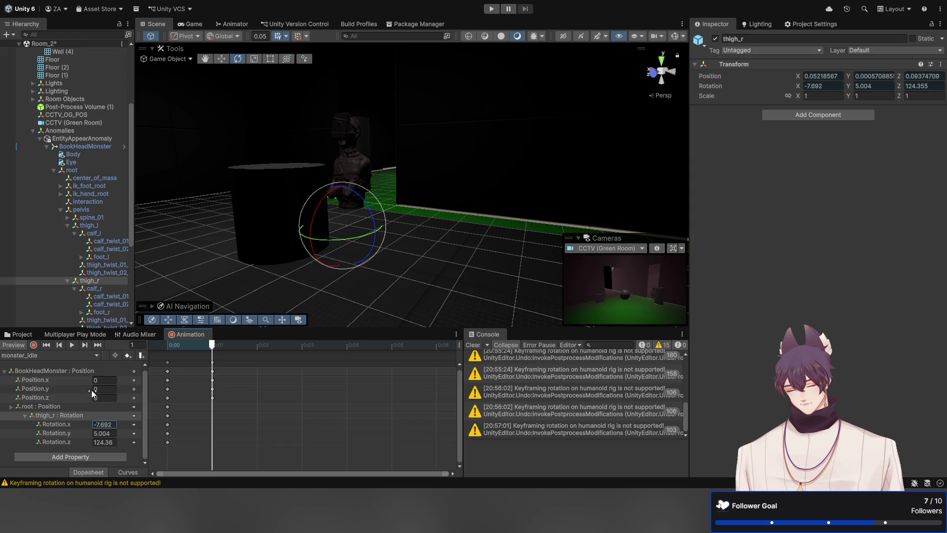
{"action": "mouse_move", "coordinate": [91, 389]}
{"action": "left_mouse_down"}
{"action": "mouse_move", "coordinate": [124, 388]}
{"action": "mouse_move", "coordinate": [102, 388]}
{"action": "left_mouse_up"}
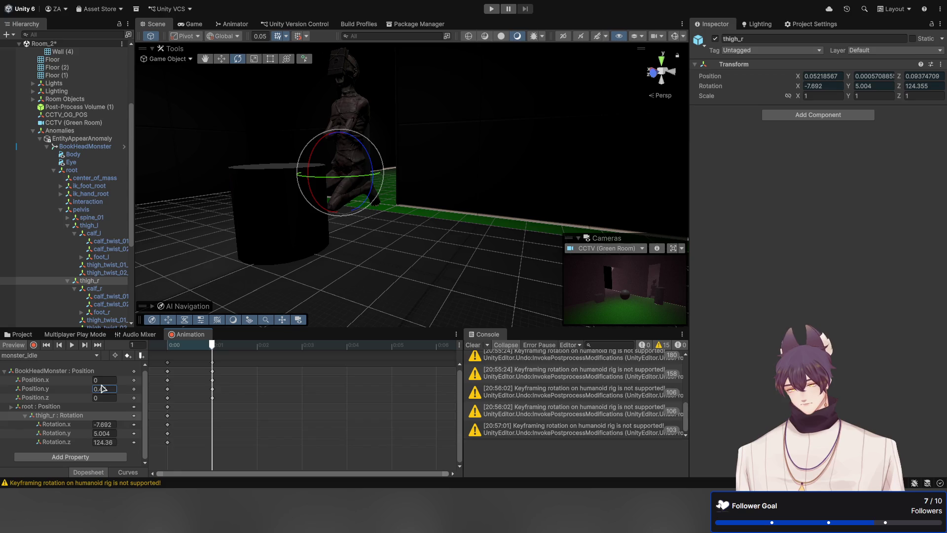
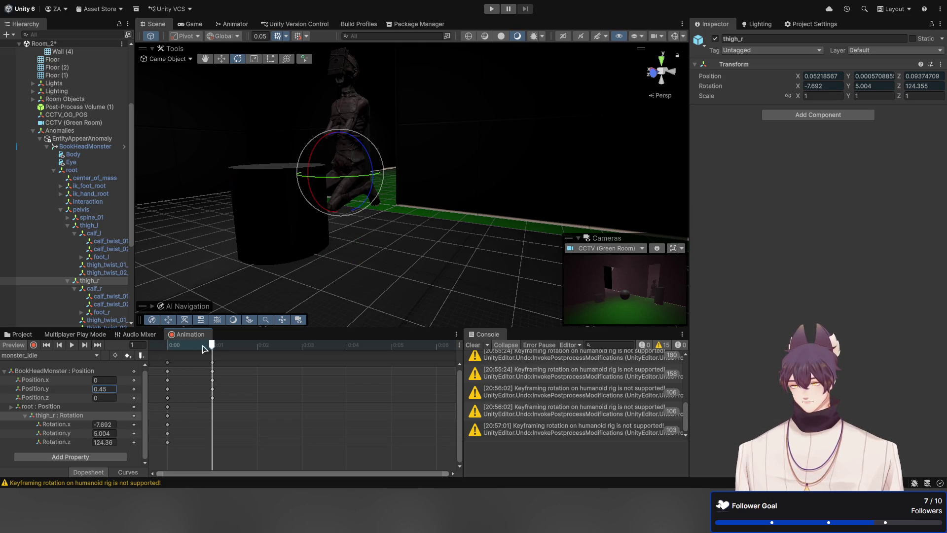
Step: Set BookHeadMonster's Position.y to 0.45 at frame 0 of the monster_idle clip
{"action": "left_click_drag", "start_coordinate": [215, 349], "coordinate": [180, 350]}
{"action": "mouse_move", "coordinate": [189, 350]}
{"action": "left_mouse_down"}
{"action": "mouse_move", "coordinate": [202, 350]}
{"action": "mouse_move", "coordinate": [178, 351]}
{"action": "left_mouse_up"}
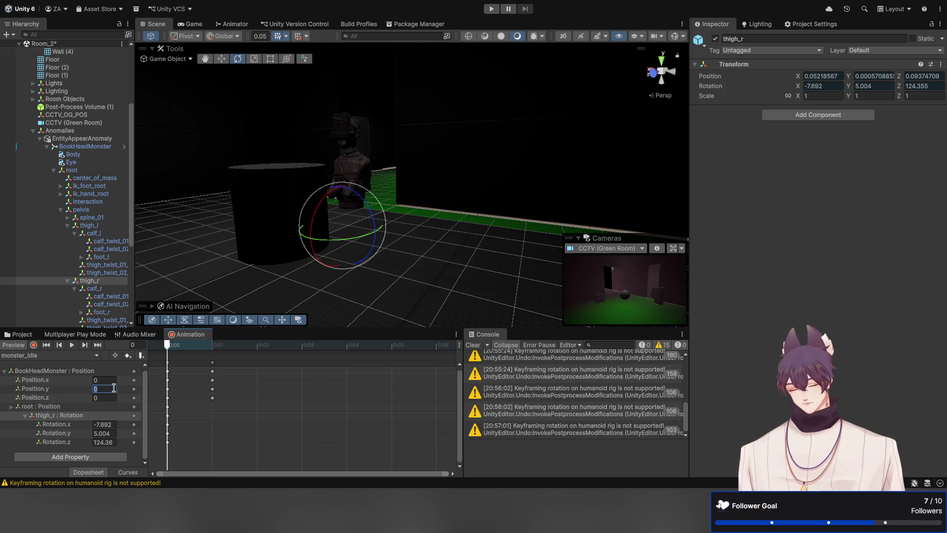
{"action": "type", "text": ".45"}
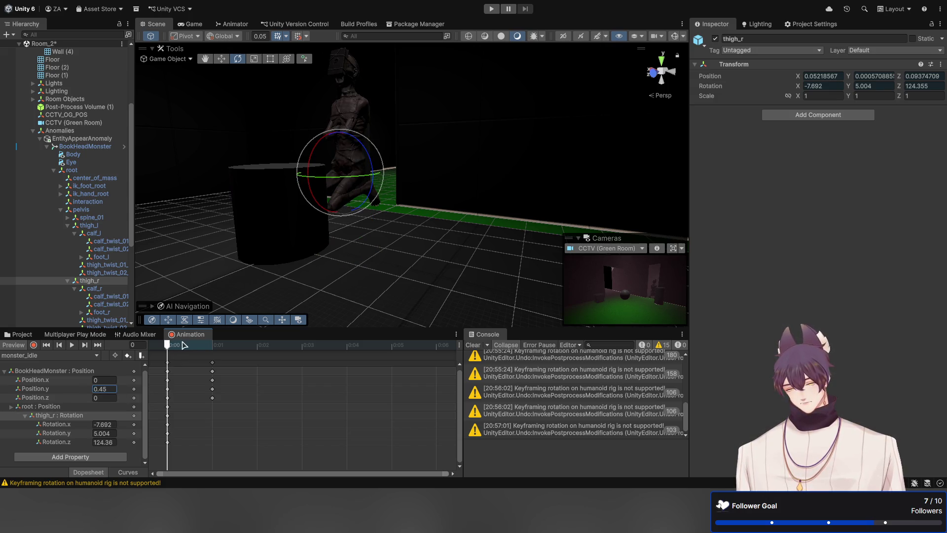
Step: At frame 1, rotate thigh_r to about -0.712, 9.141, 71.982 and keyframe it
{"action": "left_click", "coordinate": [207, 345]}
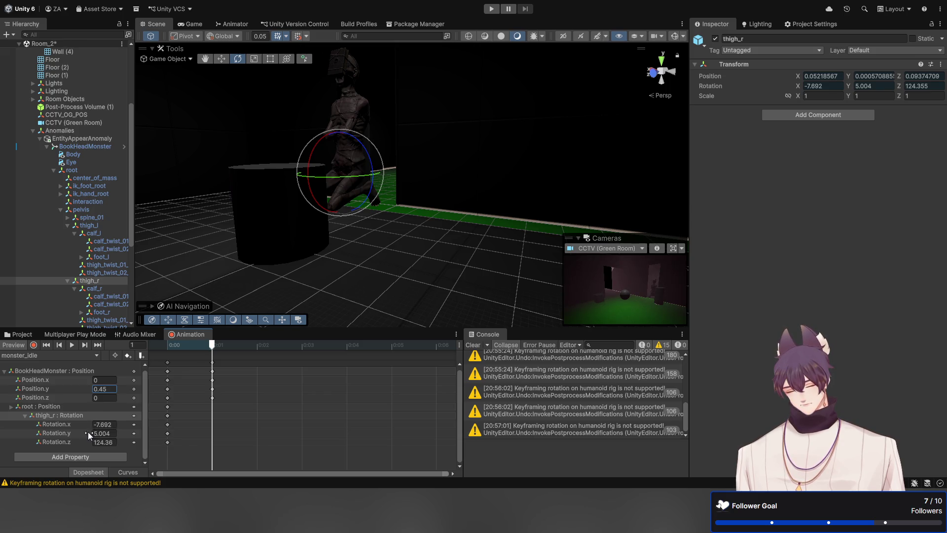
{"action": "left_click", "coordinate": [96, 432]}
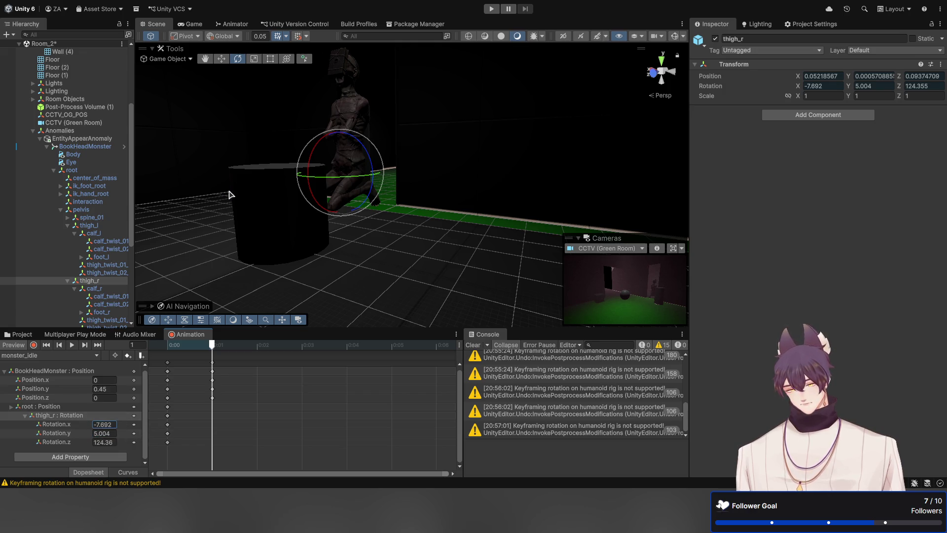
{"action": "left_click_drag", "start_coordinate": [231, 195], "coordinate": [448, 250]}
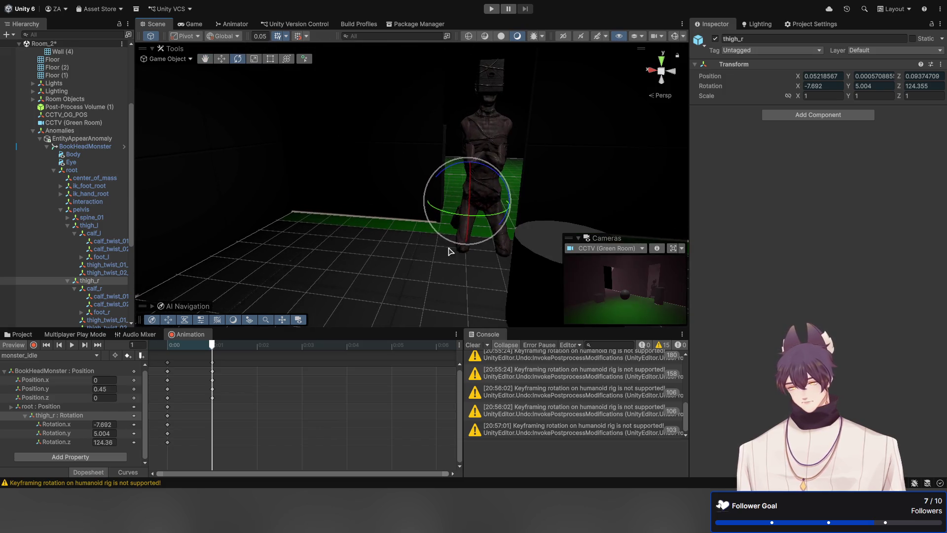
{"action": "key", "text": "e"}
{"action": "mouse_move", "coordinate": [296, 195]}
{"action": "left_mouse_down"}
{"action": "mouse_move", "coordinate": [335, 197]}
{"action": "mouse_move", "coordinate": [313, 209]}
{"action": "mouse_move", "coordinate": [365, 207]}
{"action": "mouse_move", "coordinate": [345, 205]}
{"action": "mouse_move", "coordinate": [349, 194]}
{"action": "mouse_move", "coordinate": [380, 201]}
{"action": "mouse_move", "coordinate": [384, 220]}
{"action": "mouse_move", "coordinate": [321, 273]}
{"action": "left_mouse_up"}
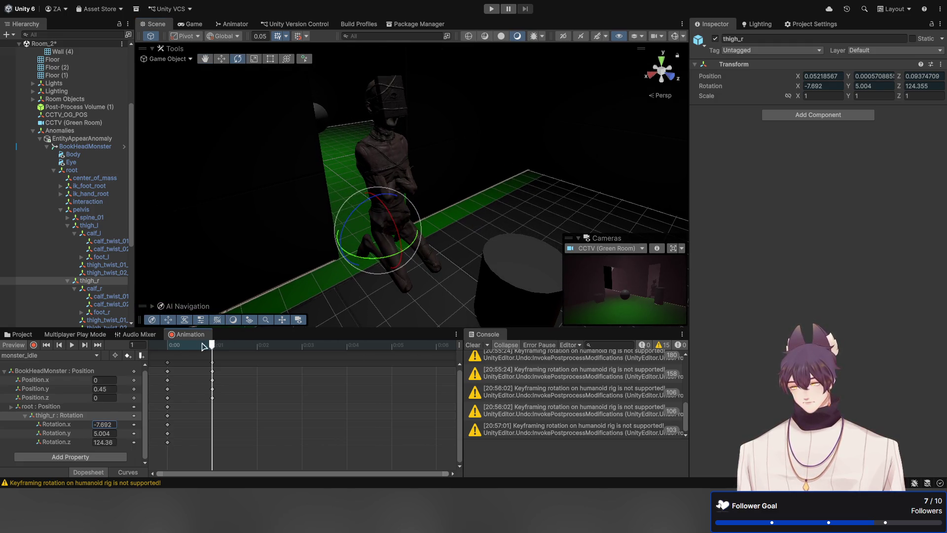
{"action": "mouse_move", "coordinate": [214, 344]}
{"action": "left_mouse_down"}
{"action": "mouse_move", "coordinate": [173, 348]}
{"action": "mouse_move", "coordinate": [195, 350]}
{"action": "left_mouse_up"}
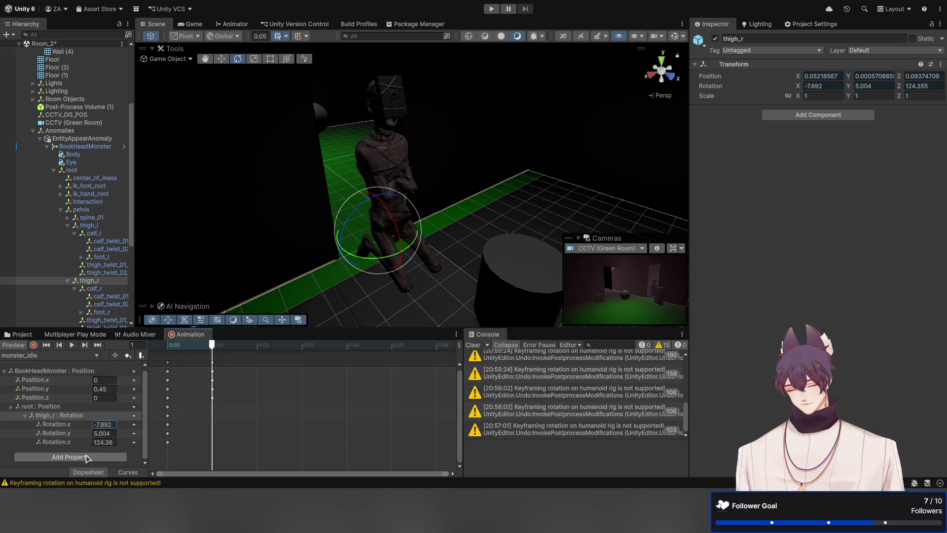
{"action": "left_click", "coordinate": [62, 408]}
{"action": "left_click", "coordinate": [60, 416]}
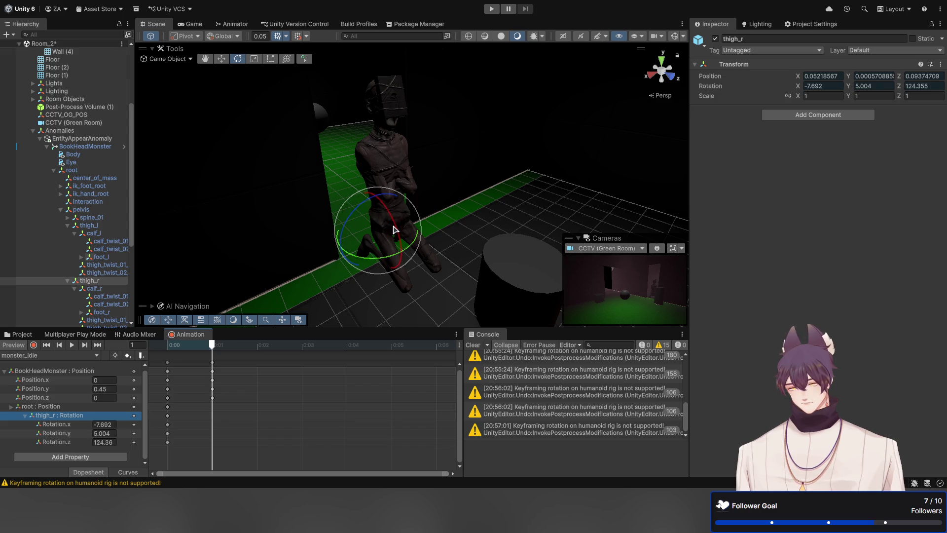
{"action": "left_click_drag", "start_coordinate": [395, 226], "coordinate": [390, 201]}
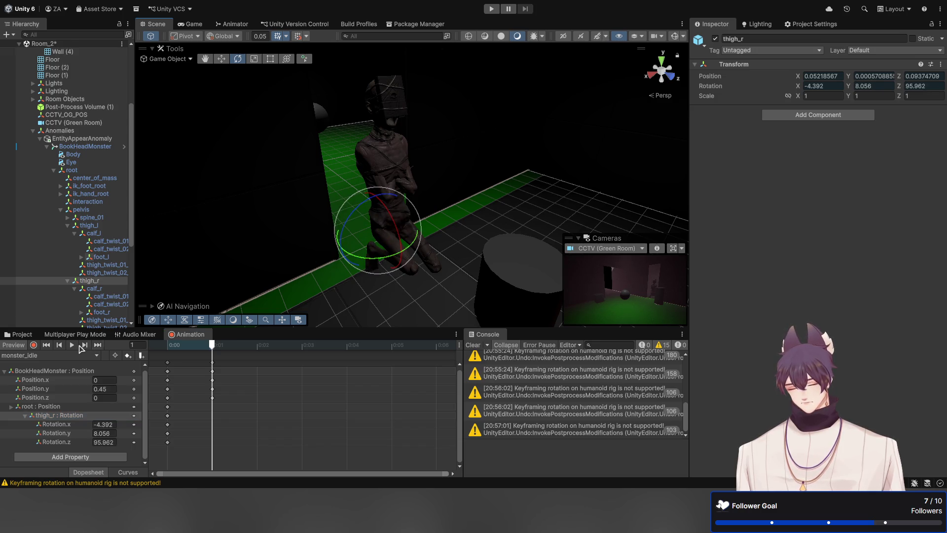
{"action": "left_click", "coordinate": [126, 356]}
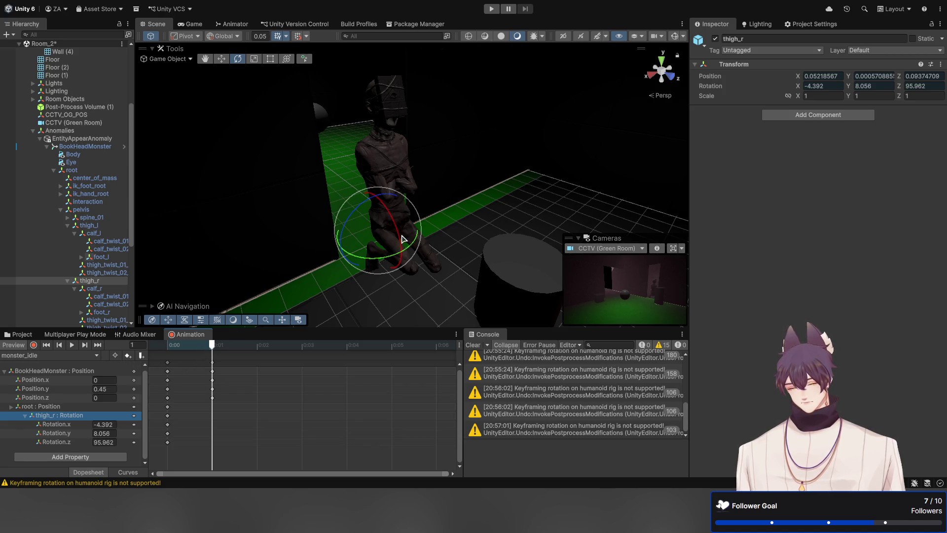
{"action": "mouse_move", "coordinate": [399, 240]}
{"action": "left_mouse_down"}
{"action": "mouse_move", "coordinate": [377, 203]}
{"action": "mouse_move", "coordinate": [380, 217]}
{"action": "left_mouse_up"}
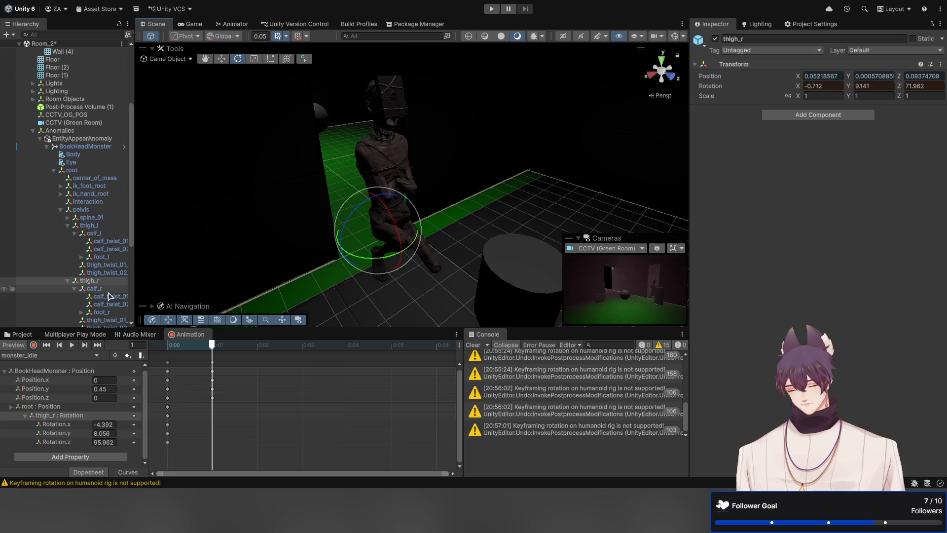
Step: Bend calf_r and foot_r, key the right-leg pose, then return to frame 0 with thigh_r selected
{"action": "left_click", "coordinate": [96, 288]}
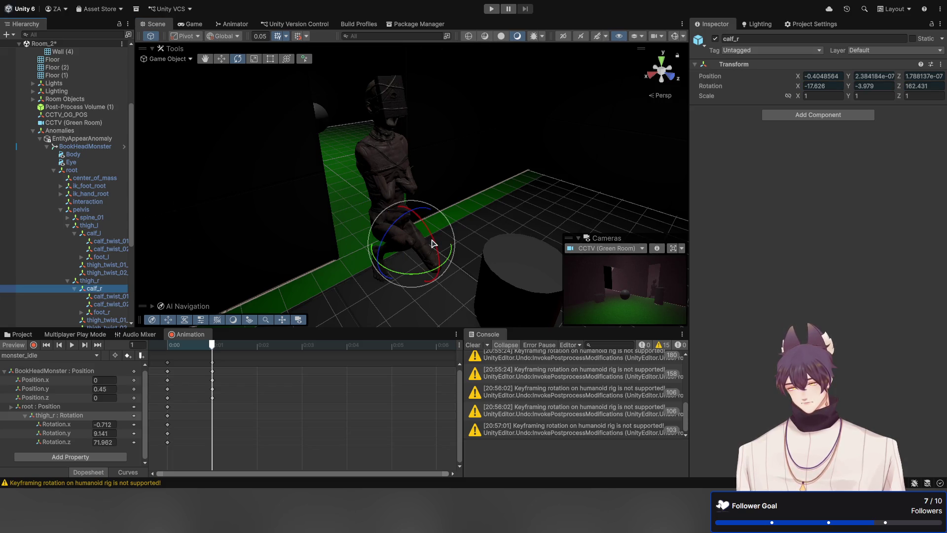
{"action": "left_click_drag", "start_coordinate": [432, 239], "coordinate": [432, 244]}
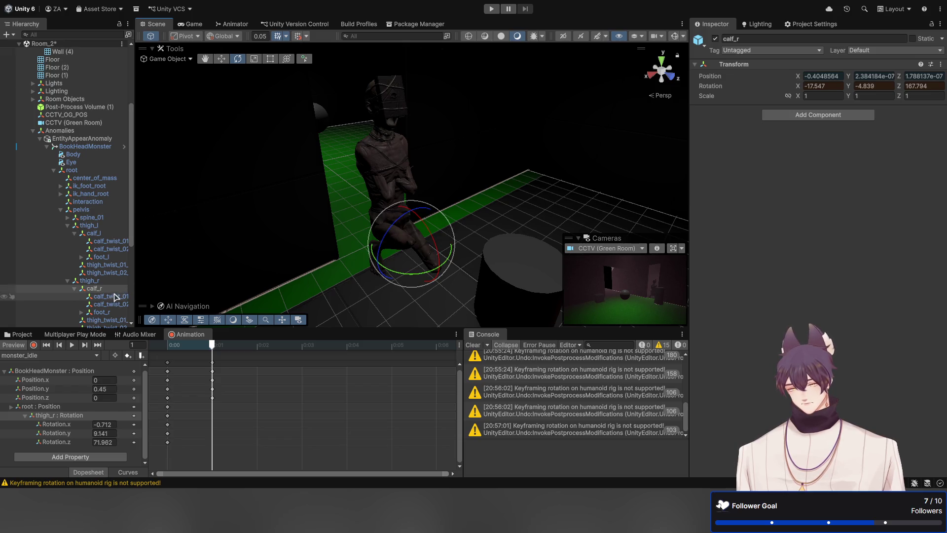
{"action": "left_click", "coordinate": [100, 312]}
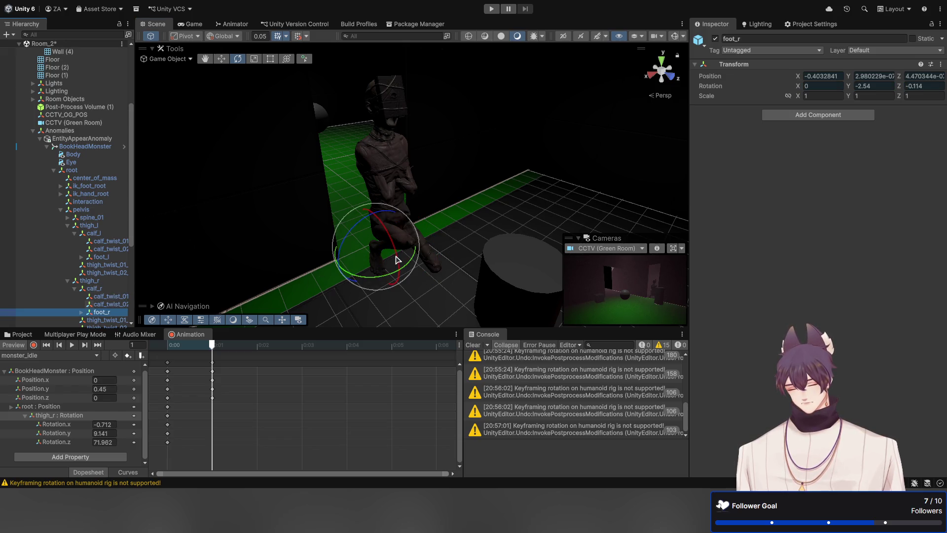
{"action": "mouse_move", "coordinate": [398, 259]}
{"action": "left_mouse_down"}
{"action": "mouse_move", "coordinate": [379, 176]}
{"action": "mouse_move", "coordinate": [375, 219]}
{"action": "mouse_move", "coordinate": [378, 207]}
{"action": "left_mouse_up"}
{"action": "left_click_drag", "start_coordinate": [349, 262], "coordinate": [328, 249]}
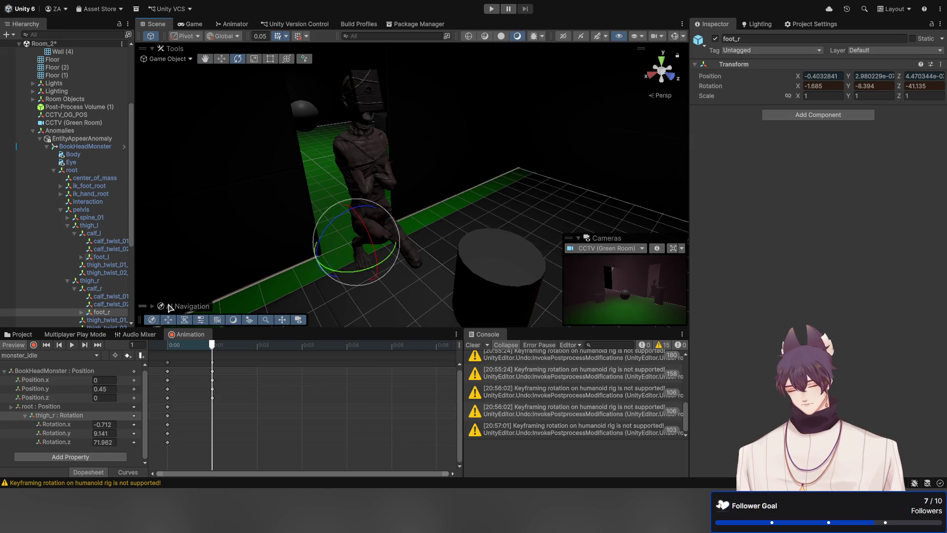
{"action": "left_click", "coordinate": [126, 357]}
{"action": "left_click_drag", "start_coordinate": [212, 344], "coordinate": [173, 353]}
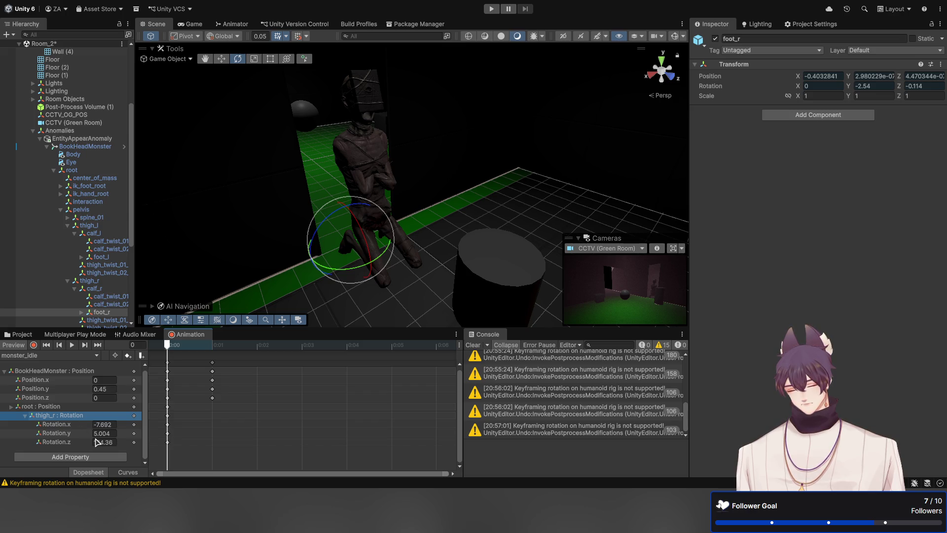
{"action": "left_click", "coordinate": [213, 444]}
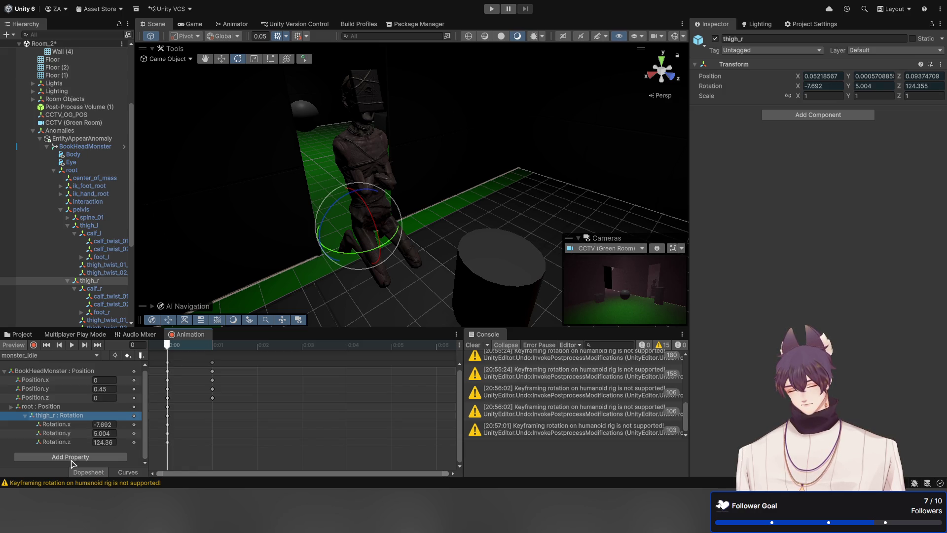
Step: Delete the thigh_r Rotation track and reset the root's Y rotation to 0
{"action": "key", "text": "Delete"}
{"action": "left_click", "coordinate": [26, 411]}
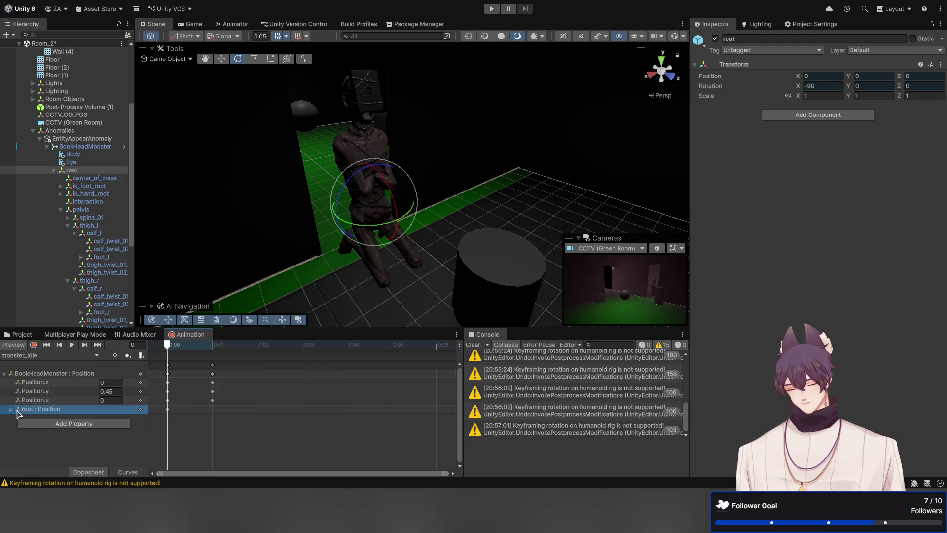
{"action": "left_click", "coordinate": [12, 410]}
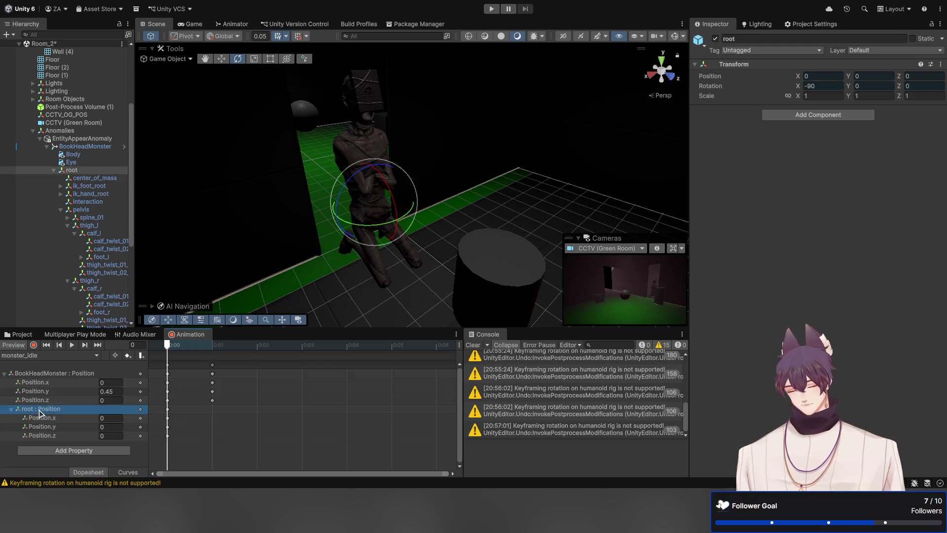
{"action": "left_click_drag", "start_coordinate": [348, 187], "coordinate": [348, 222]}
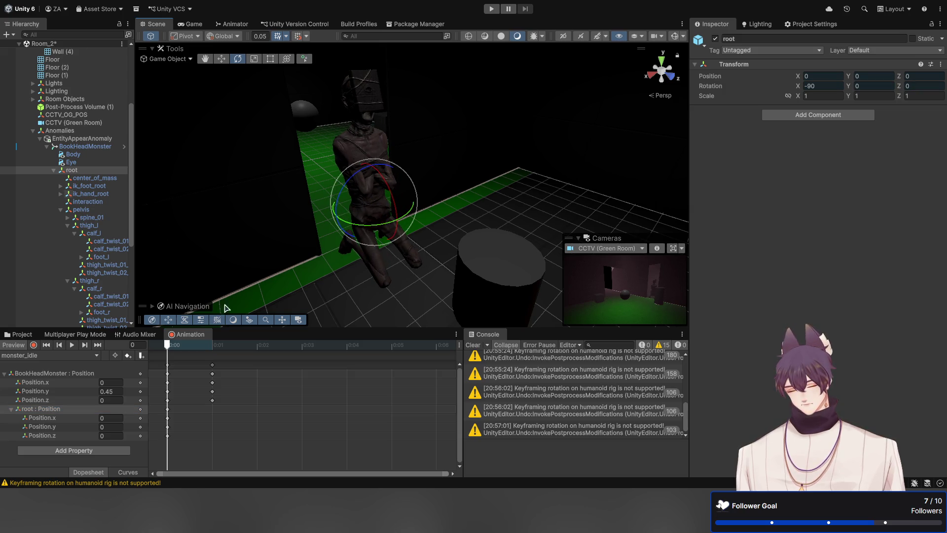
{"action": "key", "text": "period"}
{"action": "mouse_move", "coordinate": [347, 223]}
{"action": "left_mouse_down"}
{"action": "mouse_move", "coordinate": [370, 211]}
{"action": "mouse_move", "coordinate": [580, 216]}
{"action": "mouse_move", "coordinate": [570, 218]}
{"action": "left_mouse_up"}
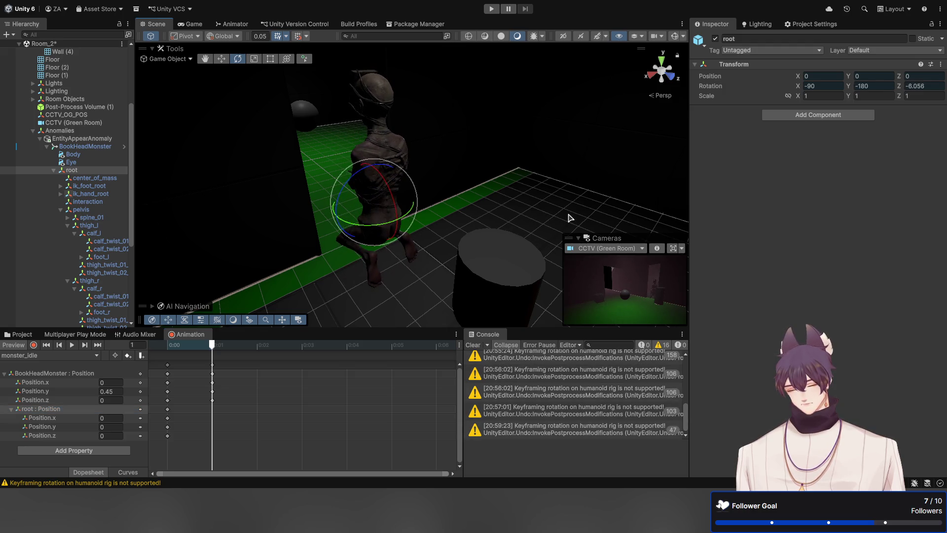
{"action": "left_click", "coordinate": [128, 360]}
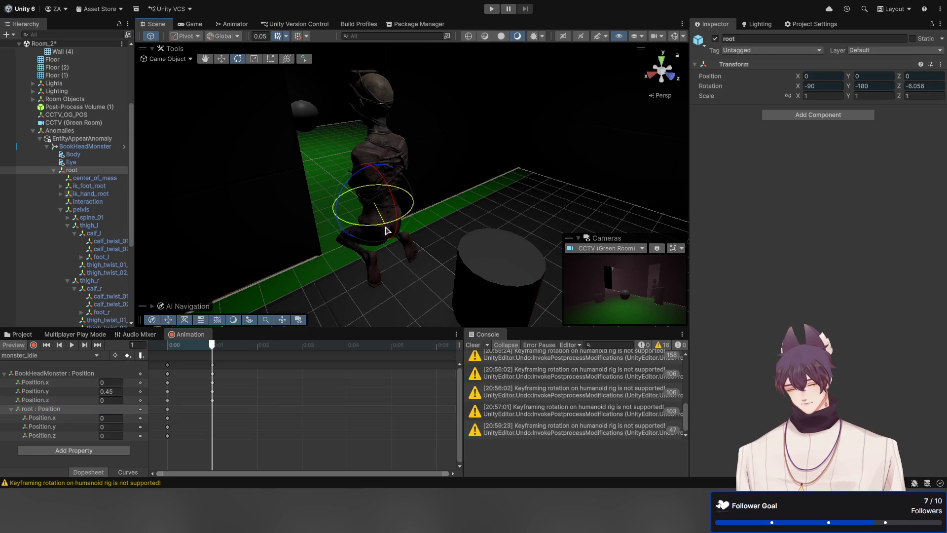
{"action": "mouse_move", "coordinate": [383, 225]}
{"action": "left_mouse_down"}
{"action": "mouse_move", "coordinate": [143, 244]}
{"action": "mouse_move", "coordinate": [148, 276]}
{"action": "mouse_move", "coordinate": [188, 321]}
{"action": "mouse_move", "coordinate": [183, 348]}
{"action": "mouse_move", "coordinate": [232, 348]}
{"action": "mouse_move", "coordinate": [219, 348]}
{"action": "left_mouse_up"}
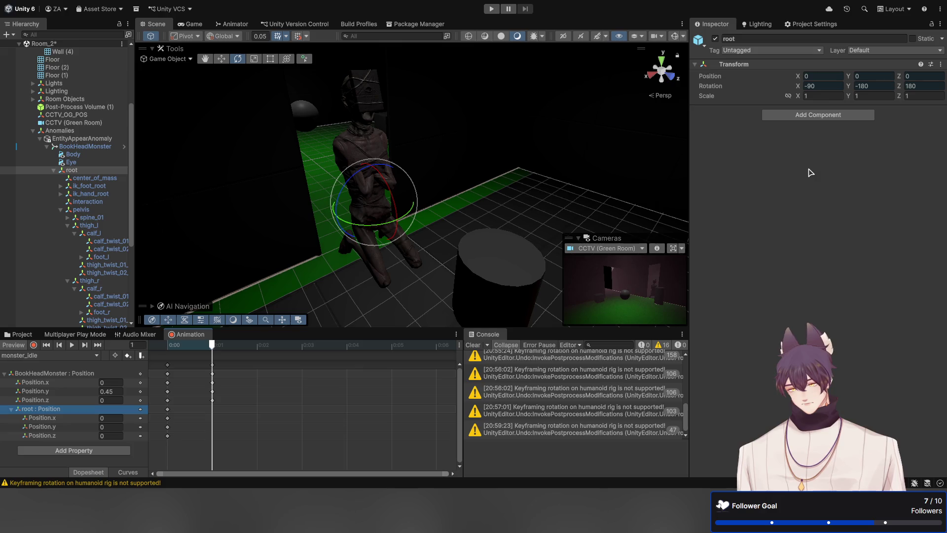
{"action": "mouse_move", "coordinate": [850, 89]}
{"action": "left_mouse_down"}
{"action": "mouse_move", "coordinate": [636, 105]}
{"action": "mouse_move", "coordinate": [655, 107]}
{"action": "left_mouse_up"}
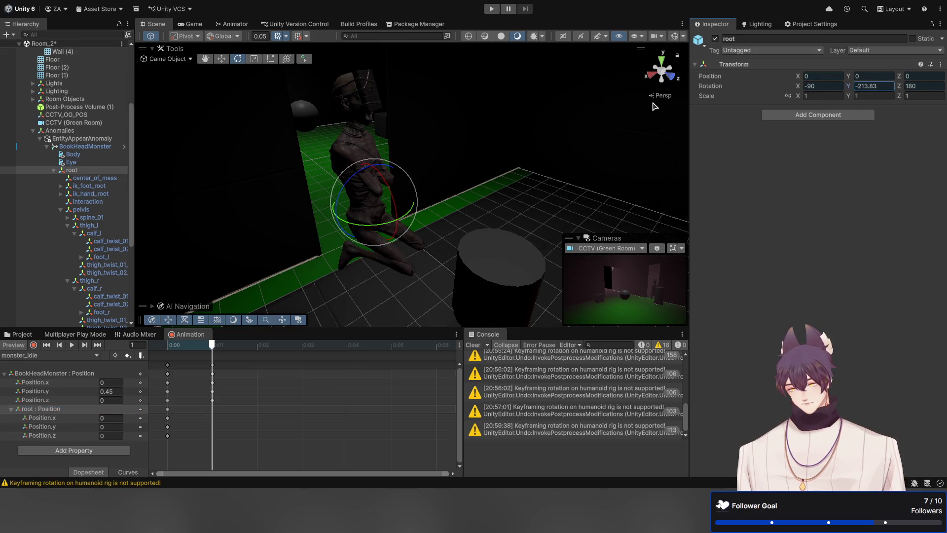
{"action": "left_click", "coordinate": [886, 86]}
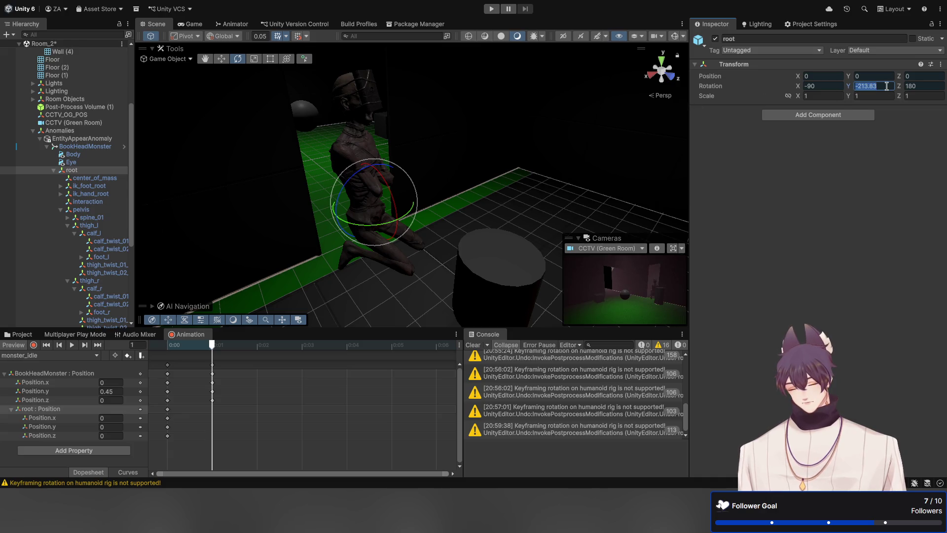
{"action": "type", "text": "0"}
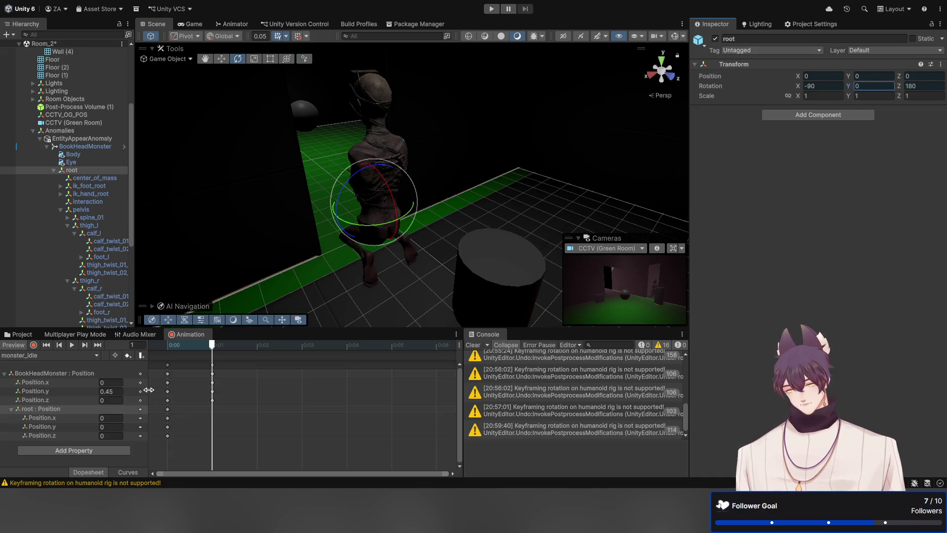
{"action": "left_click", "coordinate": [79, 453]}
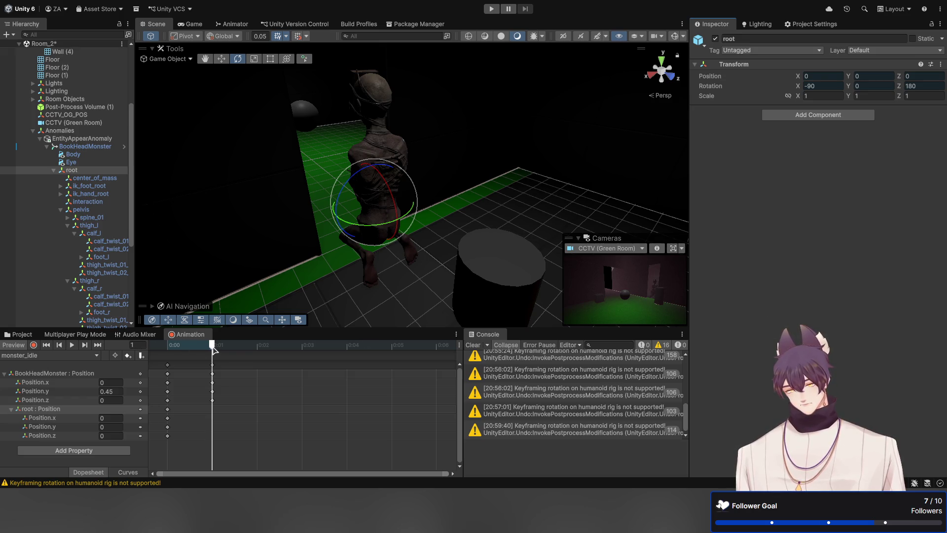
Step: Record a BookHeadMonster rotation at frame 0, then delete the root Position track
{"action": "mouse_move", "coordinate": [213, 349]}
{"action": "left_mouse_down"}
{"action": "mouse_move", "coordinate": [168, 352]}
{"action": "mouse_move", "coordinate": [212, 348]}
{"action": "left_mouse_up"}
{"action": "left_click", "coordinate": [33, 346]}
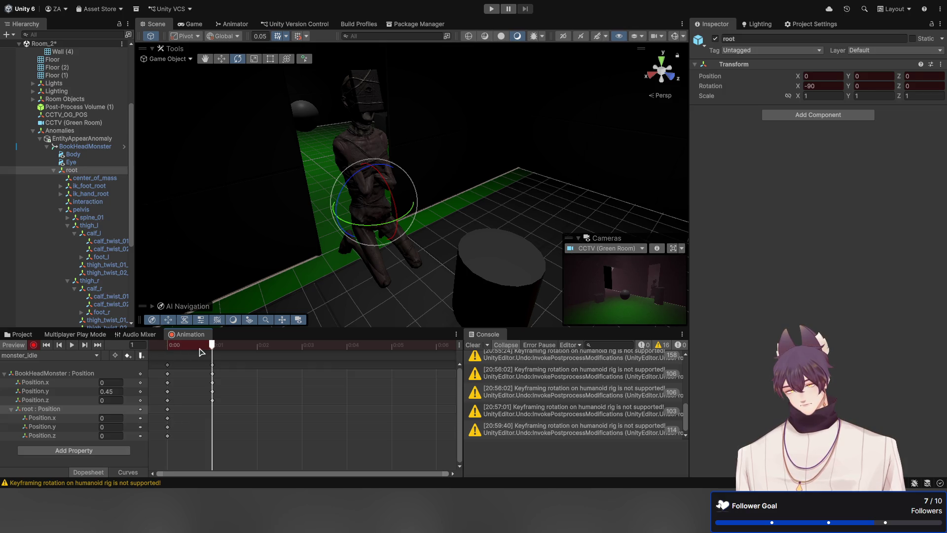
{"action": "left_click_drag", "start_coordinate": [363, 227], "coordinate": [616, 199]}
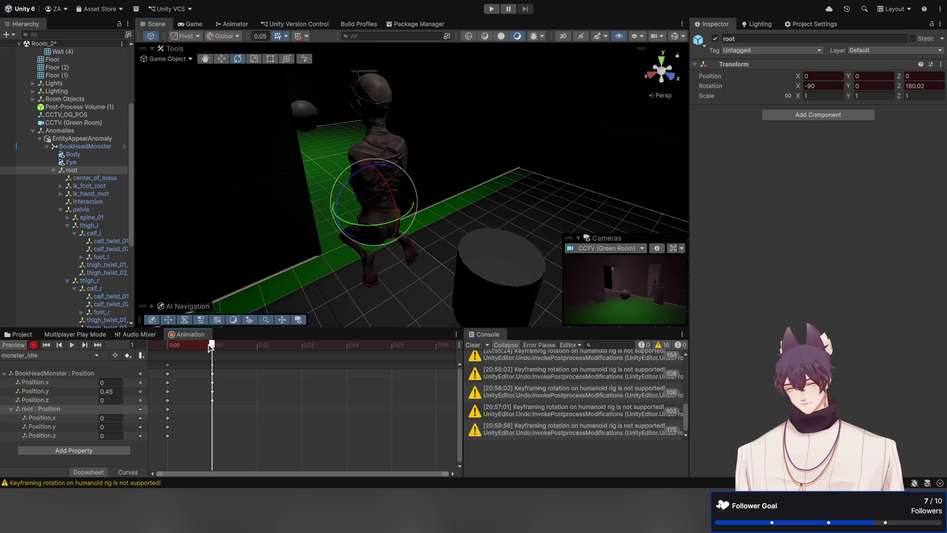
{"action": "mouse_move", "coordinate": [212, 346]}
{"action": "left_mouse_down"}
{"action": "mouse_move", "coordinate": [167, 345]}
{"action": "mouse_move", "coordinate": [213, 347]}
{"action": "mouse_move", "coordinate": [183, 350]}
{"action": "left_mouse_up"}
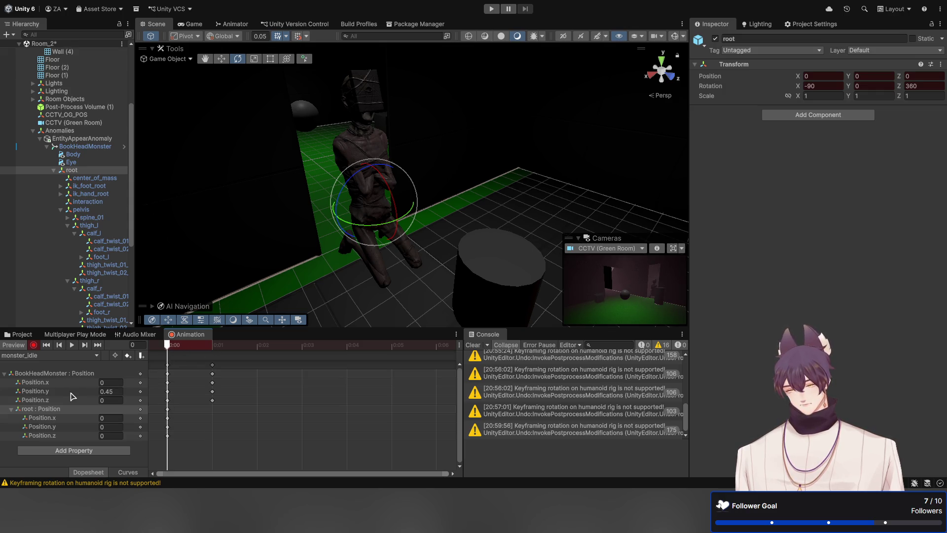
{"action": "left_click", "coordinate": [44, 411]}
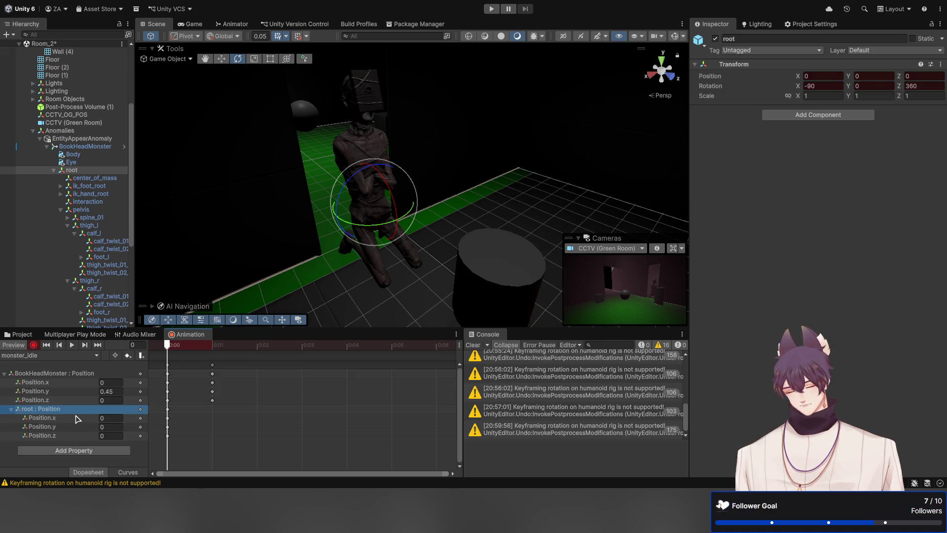
{"action": "key", "text": "Delete"}
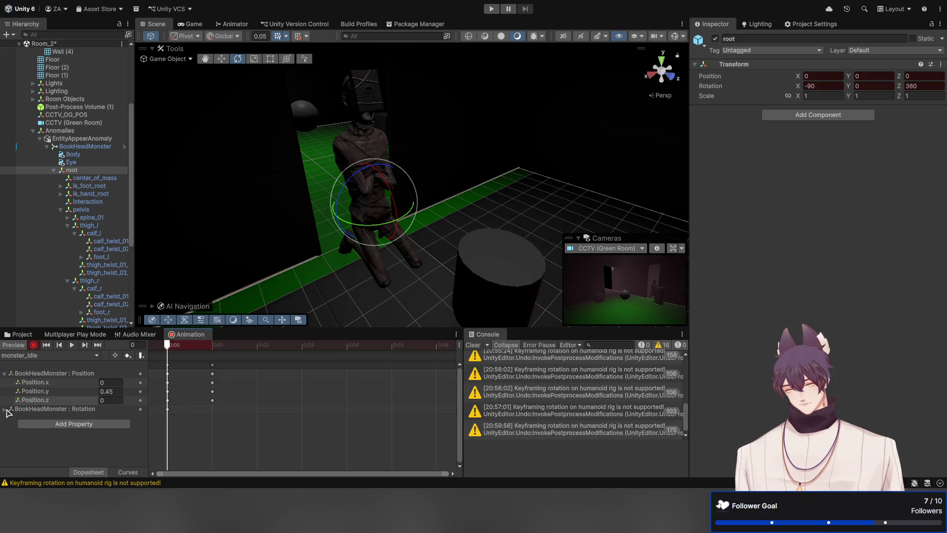
Step: Key BookHeadMonster's Rotation.y at -180 on the later keyframe and 0 at frame 0
{"action": "left_click", "coordinate": [7, 410]}
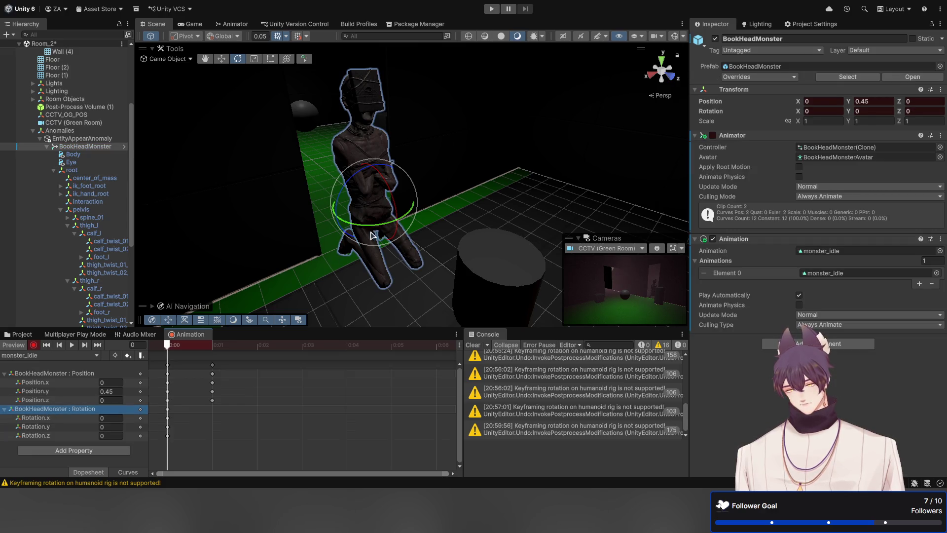
{"action": "mouse_move", "coordinate": [366, 230]}
{"action": "left_mouse_down"}
{"action": "mouse_move", "coordinate": [671, 169]}
{"action": "mouse_move", "coordinate": [648, 174]}
{"action": "left_mouse_up"}
{"action": "left_click", "coordinate": [887, 111]}
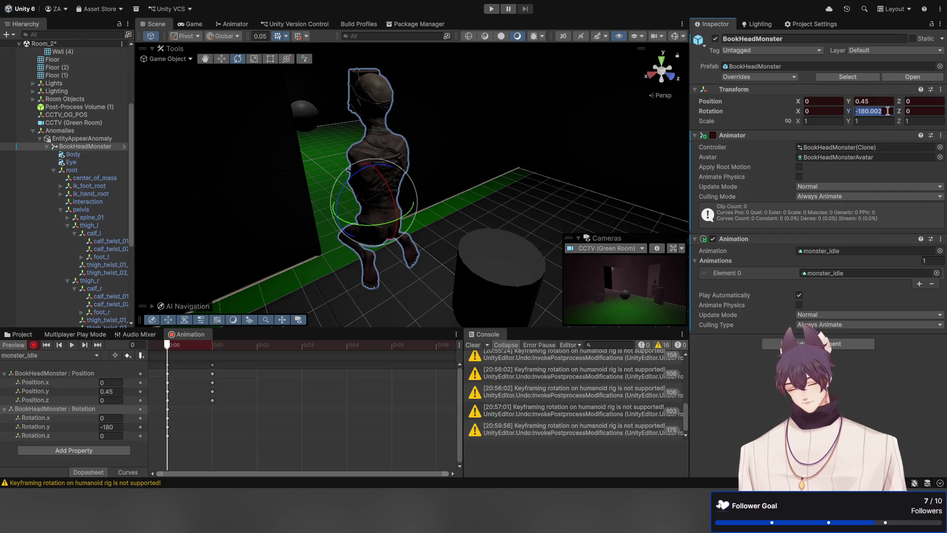
{"action": "left_click", "coordinate": [887, 111]}
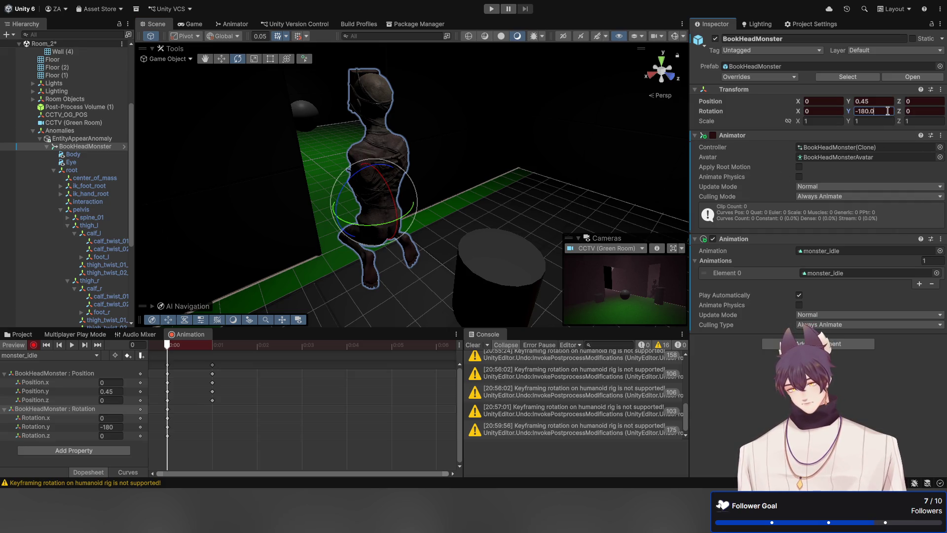
{"action": "key", "text": "Return"}
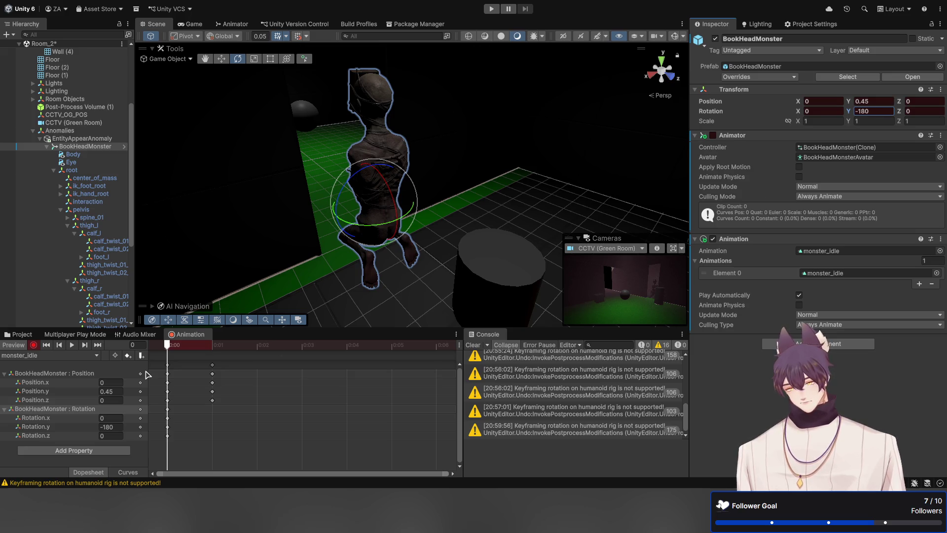
{"action": "left_click", "coordinate": [213, 346]}
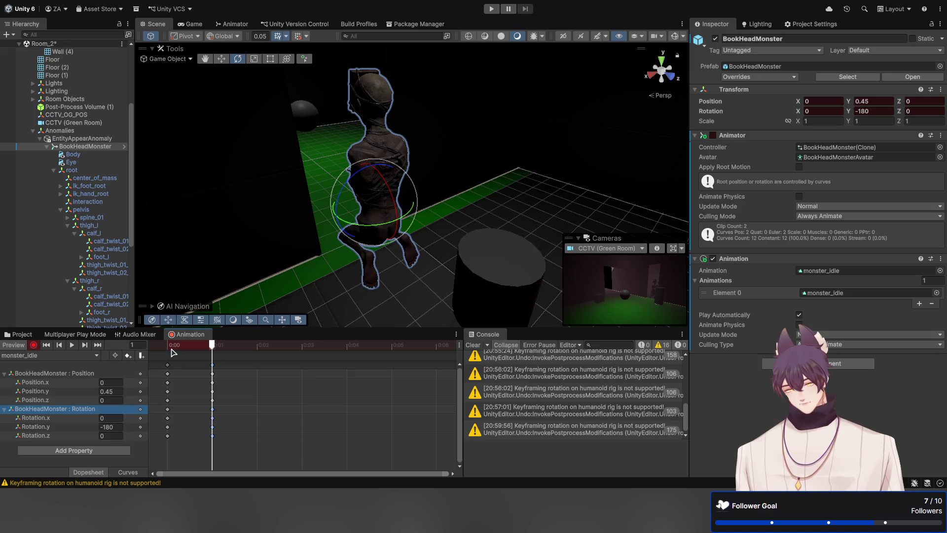
{"action": "left_click", "coordinate": [173, 347]}
{"action": "left_click", "coordinate": [112, 427]}
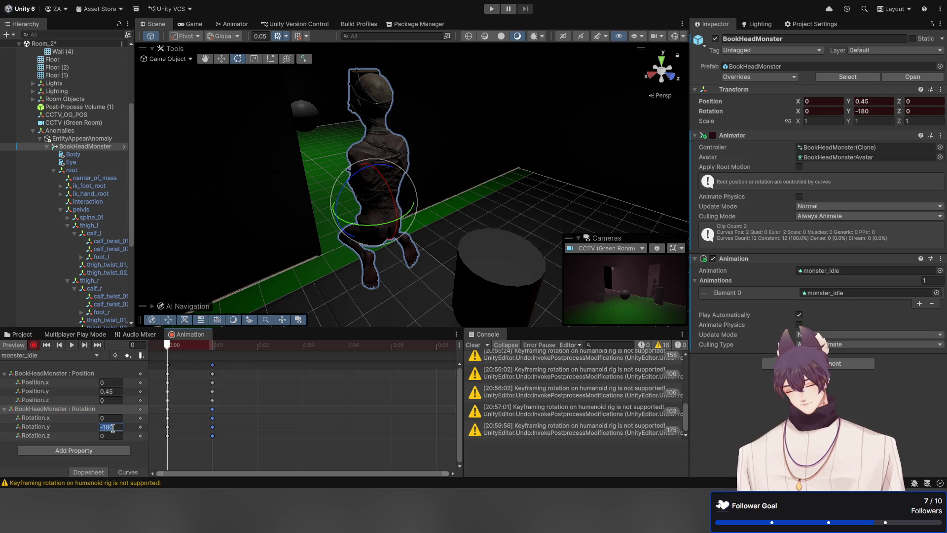
{"action": "type", "text": "0"}
Step: Stretch the later keyframes to about 0:06, move the end keys to 0:30, and preview
{"action": "mouse_move", "coordinate": [239, 455]}
{"action": "left_mouse_down"}
{"action": "mouse_move", "coordinate": [186, 360]}
{"action": "mouse_move", "coordinate": [163, 361]}
{"action": "left_mouse_up"}
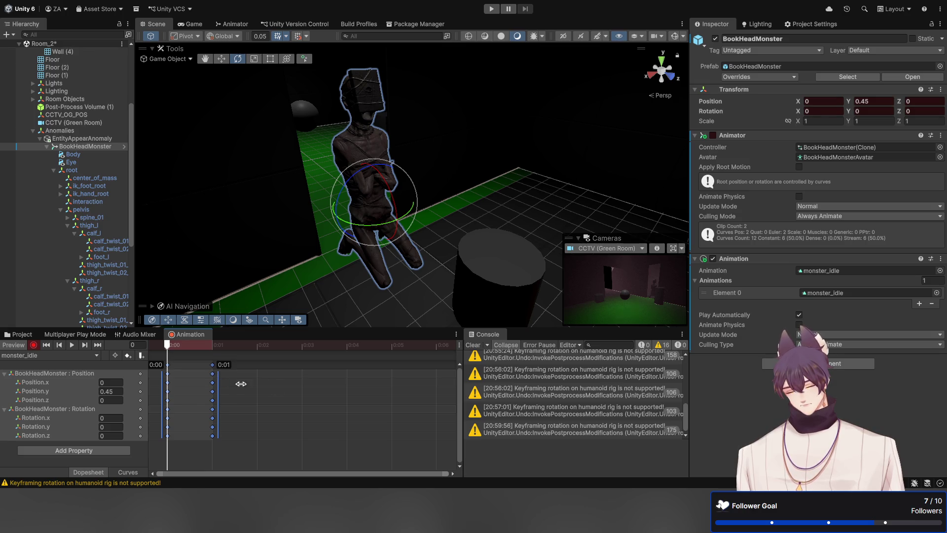
{"action": "left_click_drag", "start_coordinate": [219, 380], "coordinate": [434, 380]}
{"action": "scroll", "coordinate": [276, 392], "scroll_direction": "down", "scroll_amount": 5}
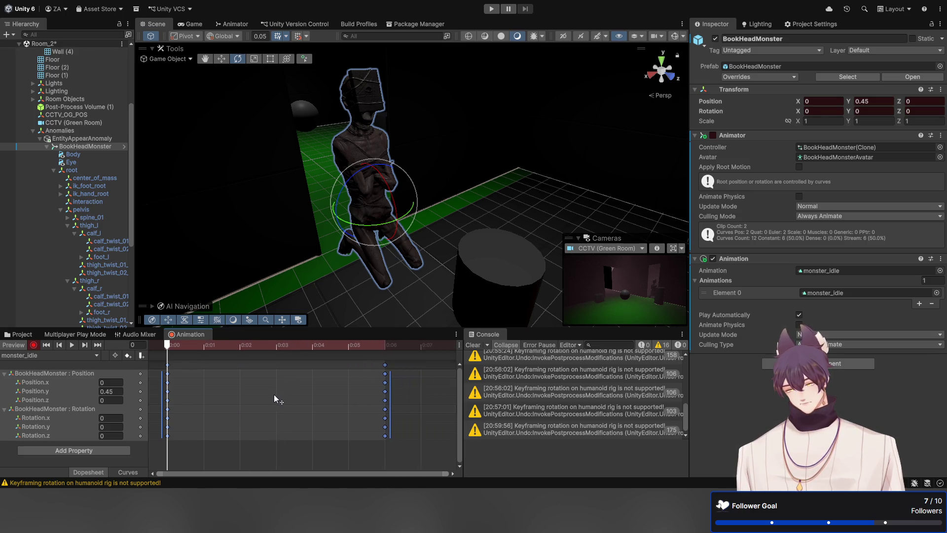
{"action": "scroll", "coordinate": [266, 392], "scroll_direction": "down", "scroll_amount": 5}
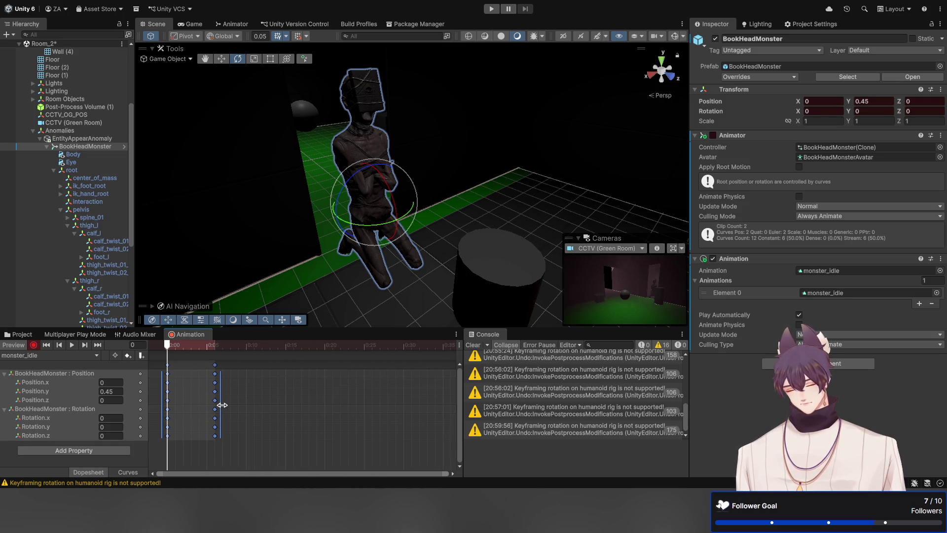
{"action": "left_click_drag", "start_coordinate": [221, 409], "coordinate": [410, 409]}
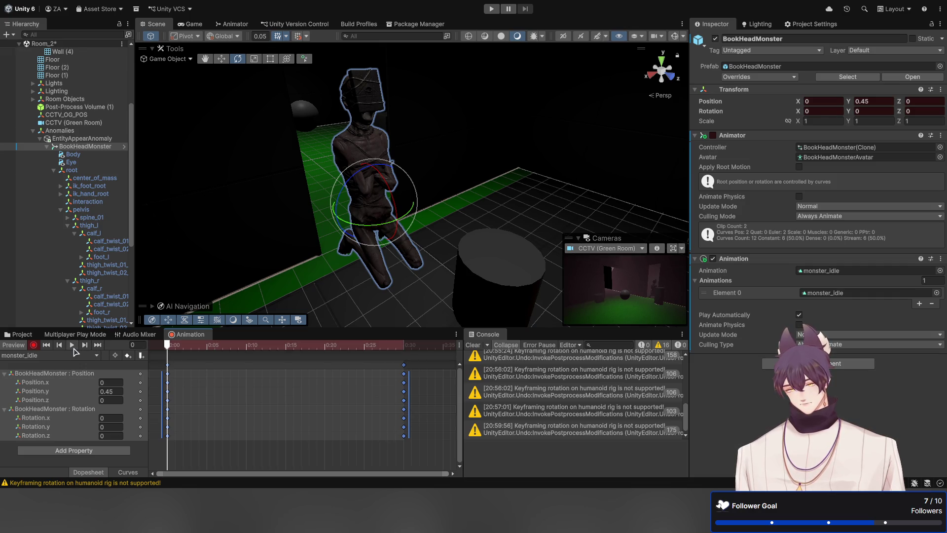
{"action": "left_click", "coordinate": [71, 345]}
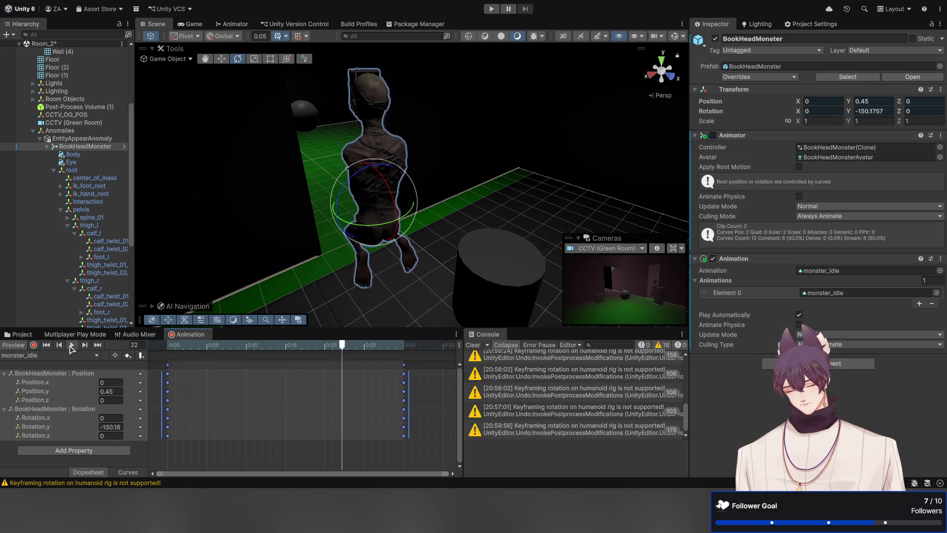
{"action": "left_click", "coordinate": [72, 344]}
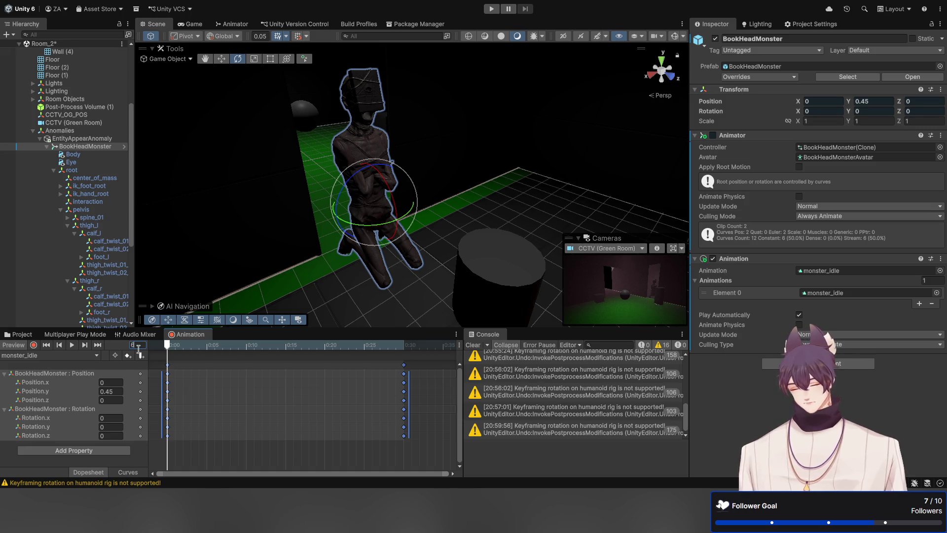
Step: Jump to frame 60, delete the 0:30 keyframes, and play the clip to check the turn
{"action": "type", "text": "60"}
{"action": "key", "text": "Return"}
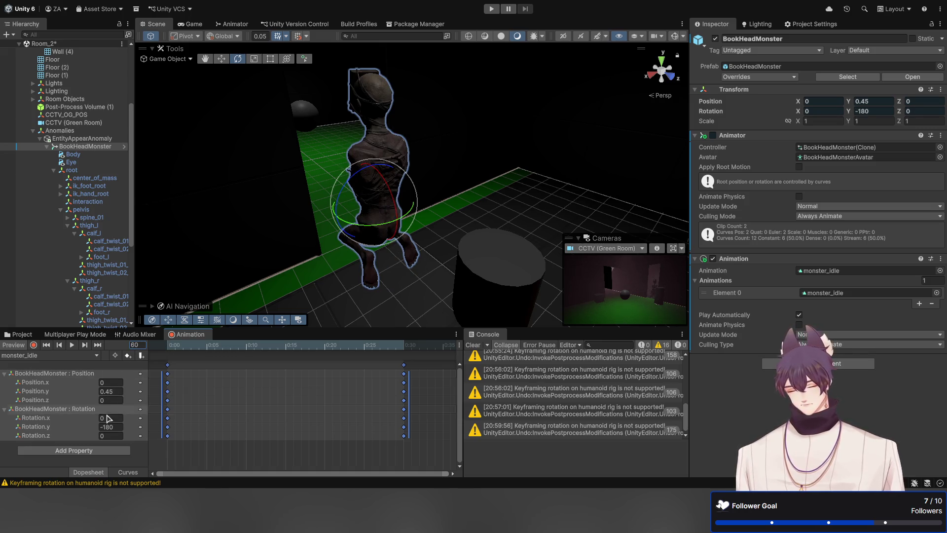
{"action": "left_click", "coordinate": [285, 426]}
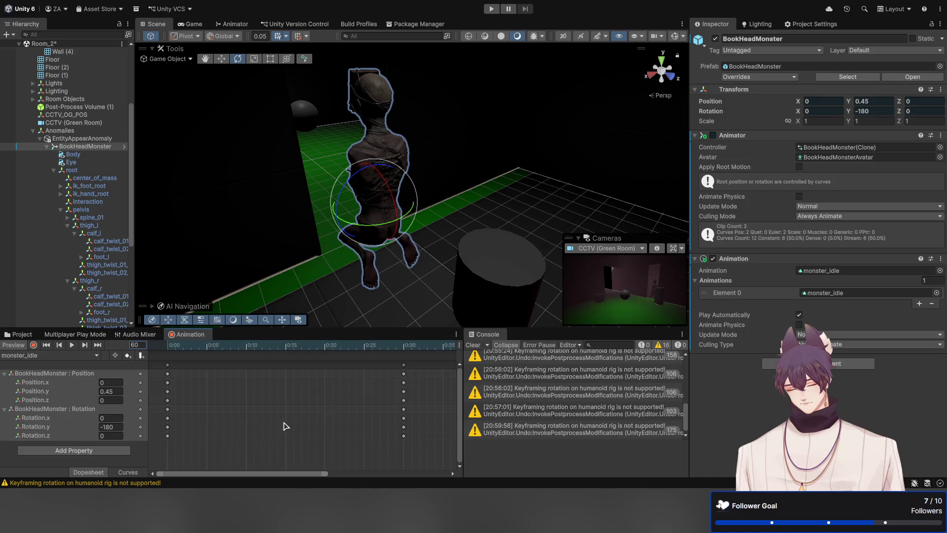
{"action": "left_click_drag", "start_coordinate": [426, 445], "coordinate": [374, 358]}
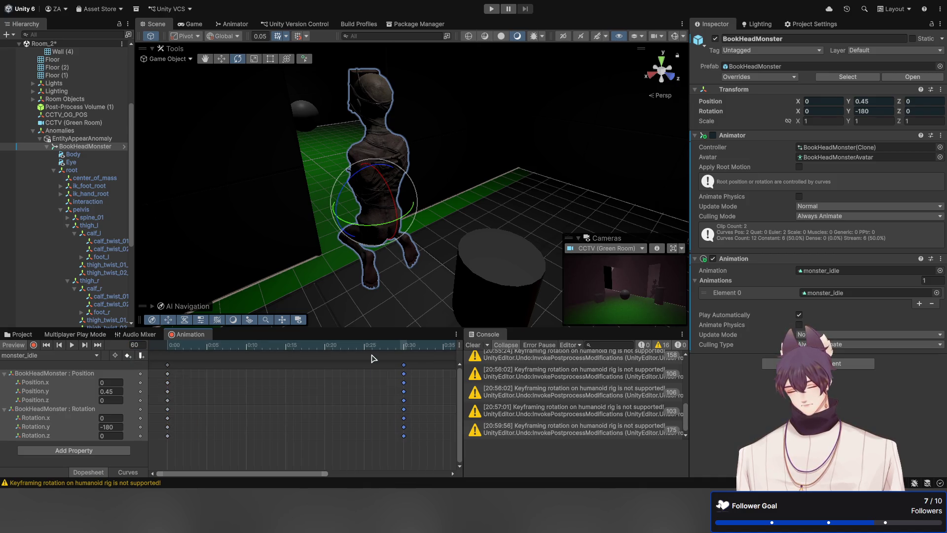
{"action": "key", "text": "Delete"}
{"action": "left_click", "coordinate": [72, 346]}
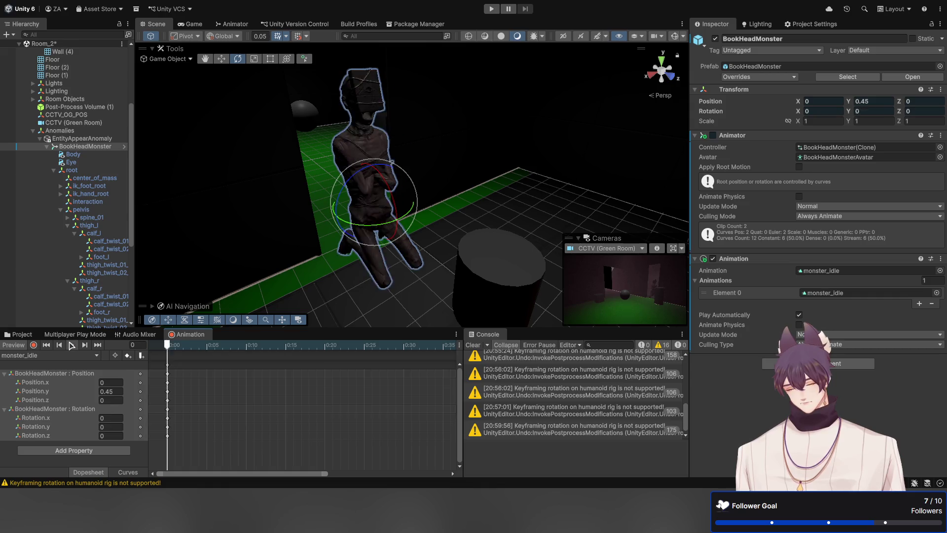
{"action": "left_click", "coordinate": [71, 345]}
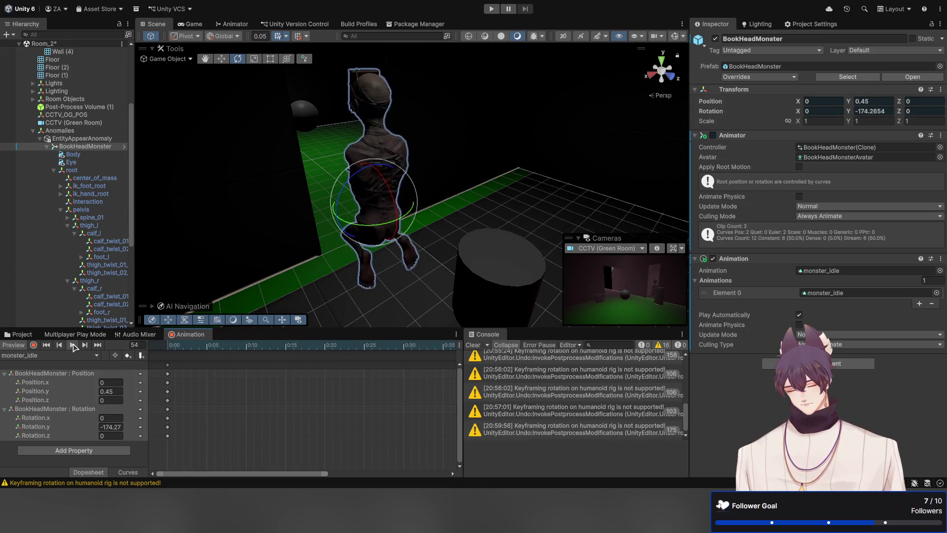
{"action": "left_click", "coordinate": [73, 345]}
Step: Zoom out the Dopesheet and add keyframes for the turn at frame 60
{"action": "left_click", "coordinate": [58, 345]}
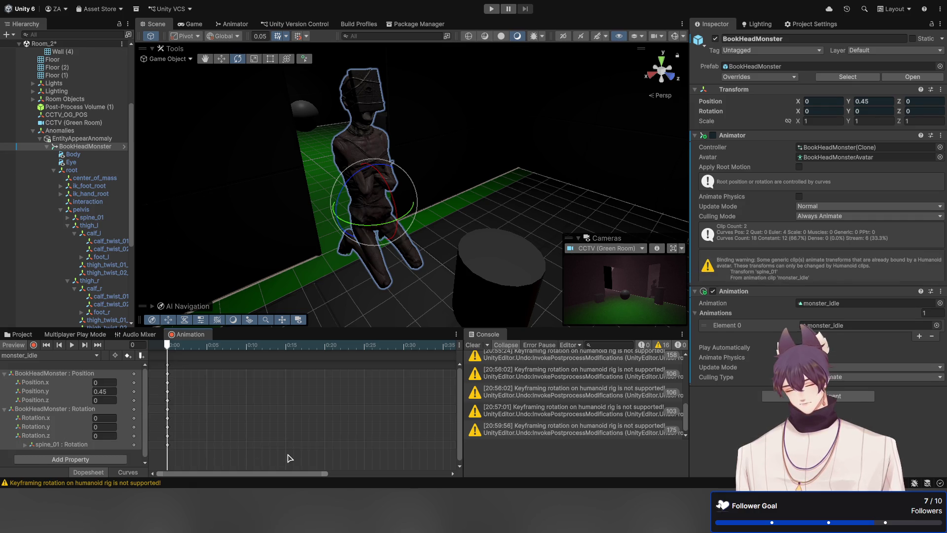
{"action": "scroll", "coordinate": [168, 428], "scroll_direction": "up", "scroll_amount": 1}
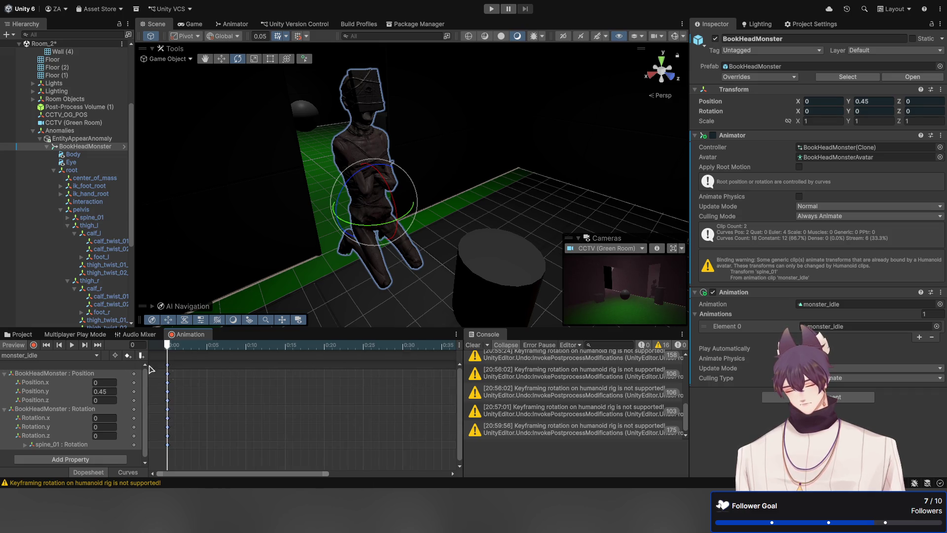
{"action": "scroll", "coordinate": [252, 395], "scroll_direction": "down", "scroll_amount": 3}
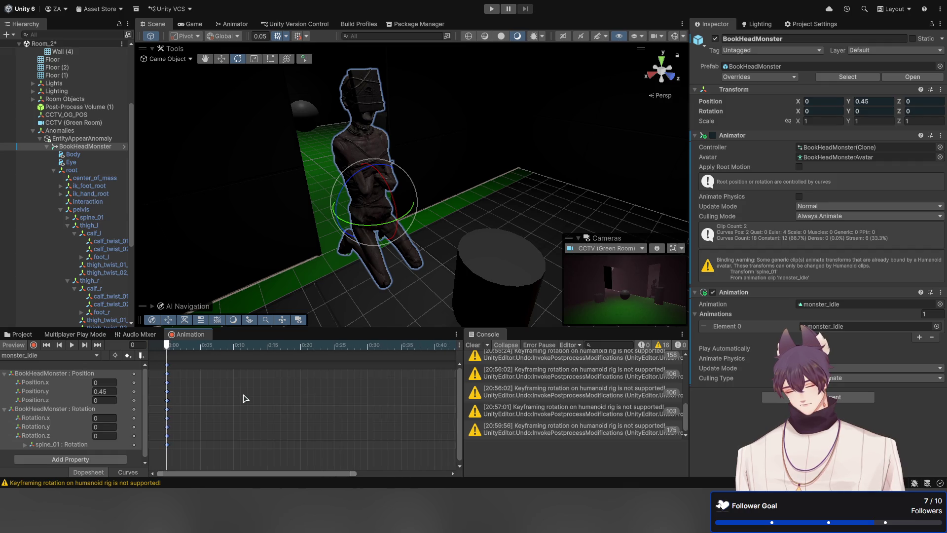
{"action": "scroll", "coordinate": [245, 398], "scroll_direction": "down", "scroll_amount": 3}
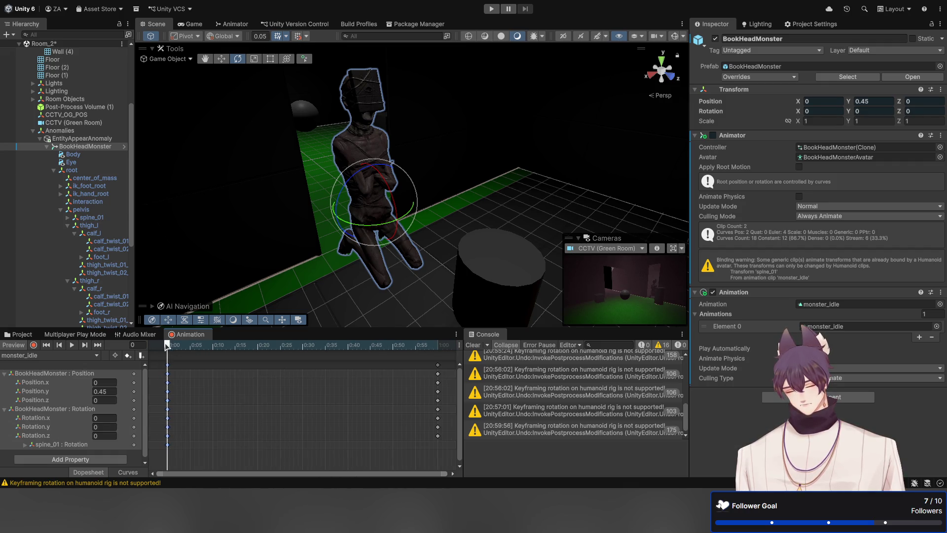
{"action": "mouse_move", "coordinate": [167, 345]}
{"action": "left_mouse_down"}
{"action": "mouse_move", "coordinate": [428, 353]}
{"action": "mouse_move", "coordinate": [440, 364]}
{"action": "left_mouse_up"}
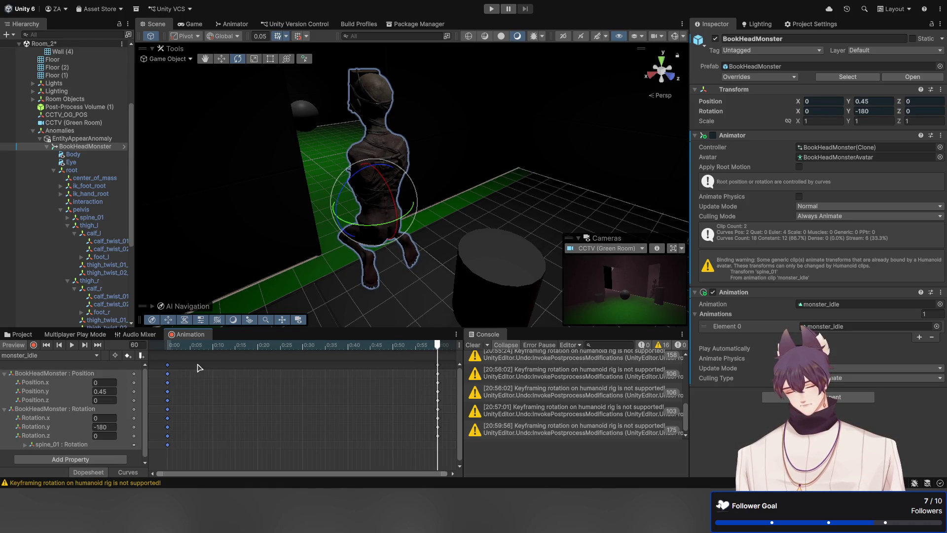
{"action": "left_click", "coordinate": [129, 356]}
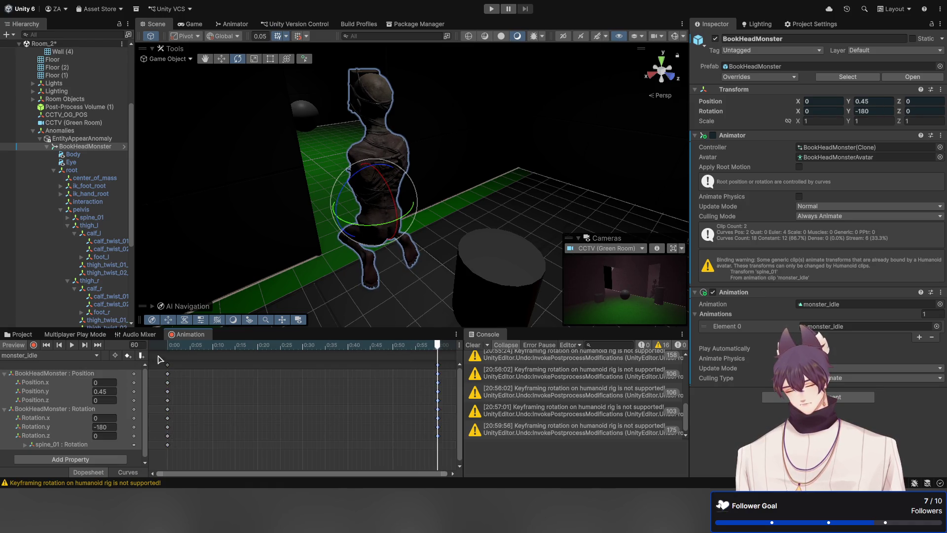
Step: Check the poses at frames 30 and 15, then select the spine_01 Rotation.z curve at 17.247
{"action": "left_click", "coordinate": [303, 349]}
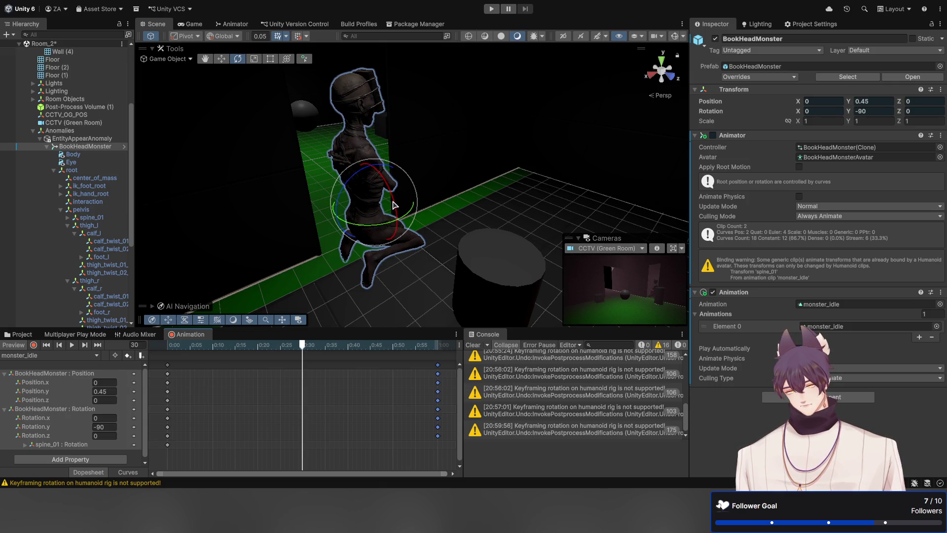
{"action": "left_click", "coordinate": [236, 349]}
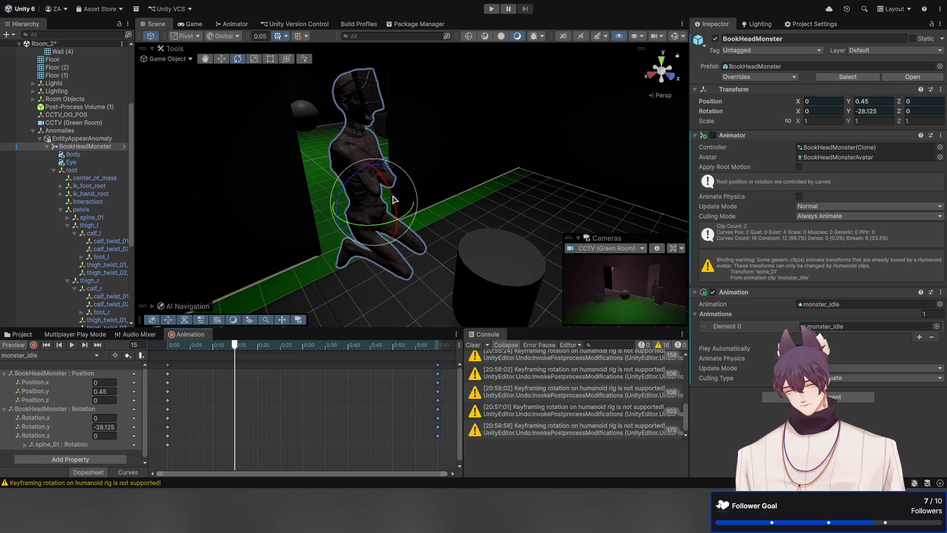
{"action": "left_click_drag", "start_coordinate": [345, 190], "coordinate": [339, 207]}
{"action": "scroll", "coordinate": [94, 395], "scroll_direction": "down", "scroll_amount": 1}
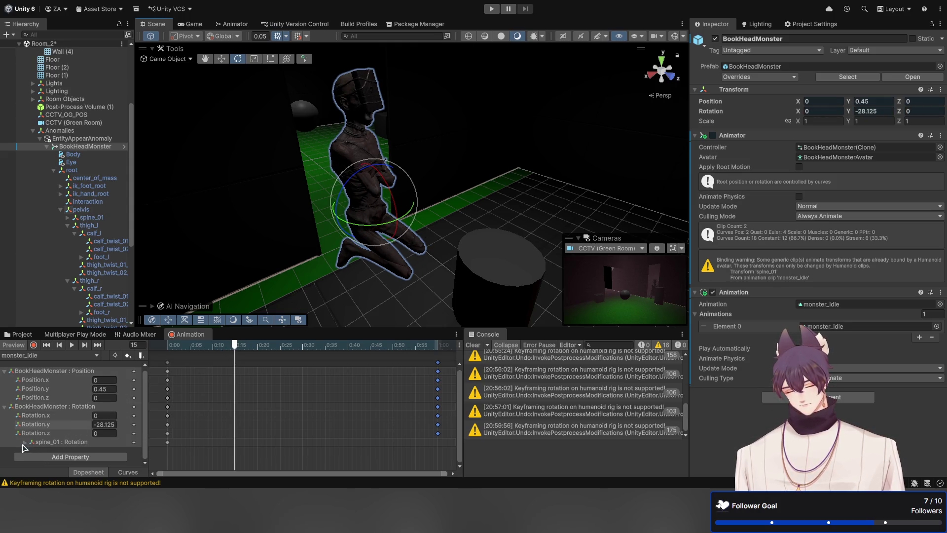
{"action": "left_click", "coordinate": [24, 442]}
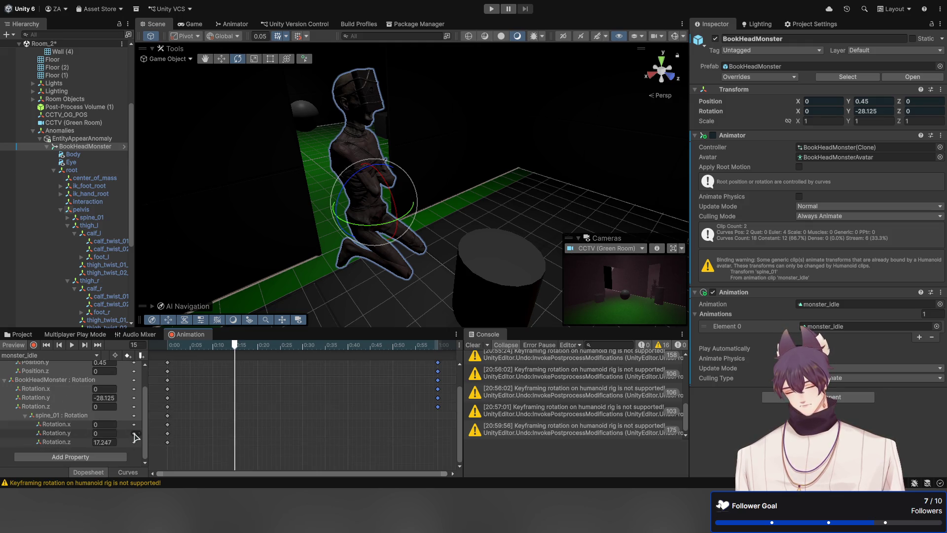
{"action": "left_click", "coordinate": [57, 442]}
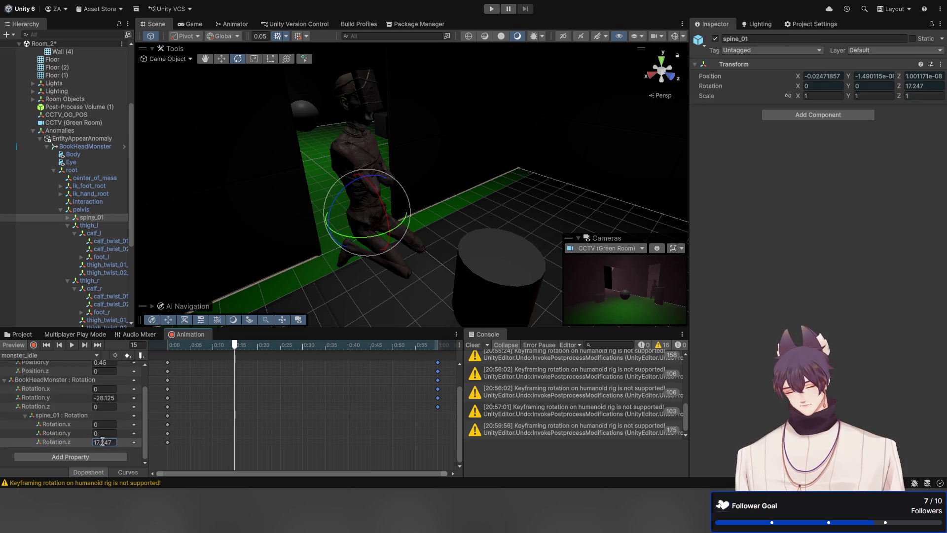
Step: Delete the spine_01 Rotation track, then scrub to check BookHeadMonster's rotation
{"action": "left_click", "coordinate": [80, 442]}
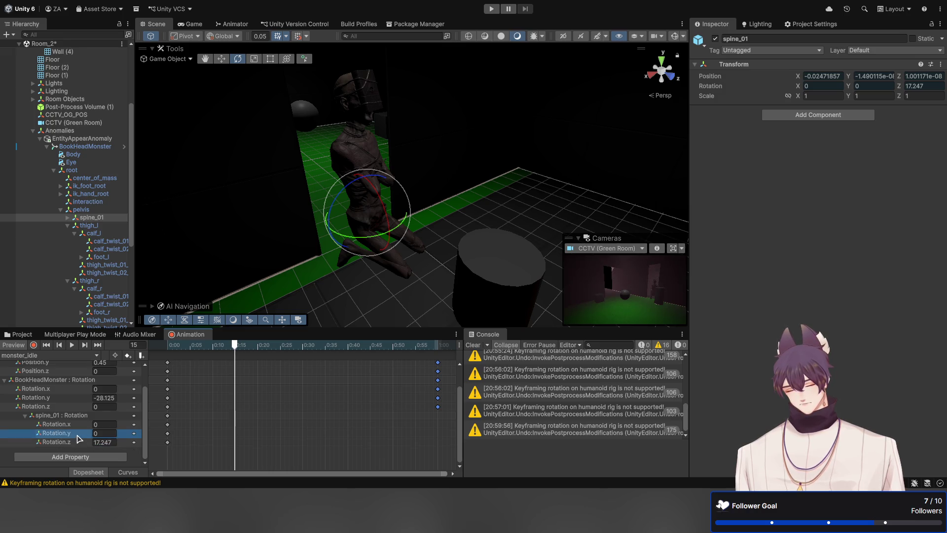
{"action": "left_click", "coordinate": [153, 469]}
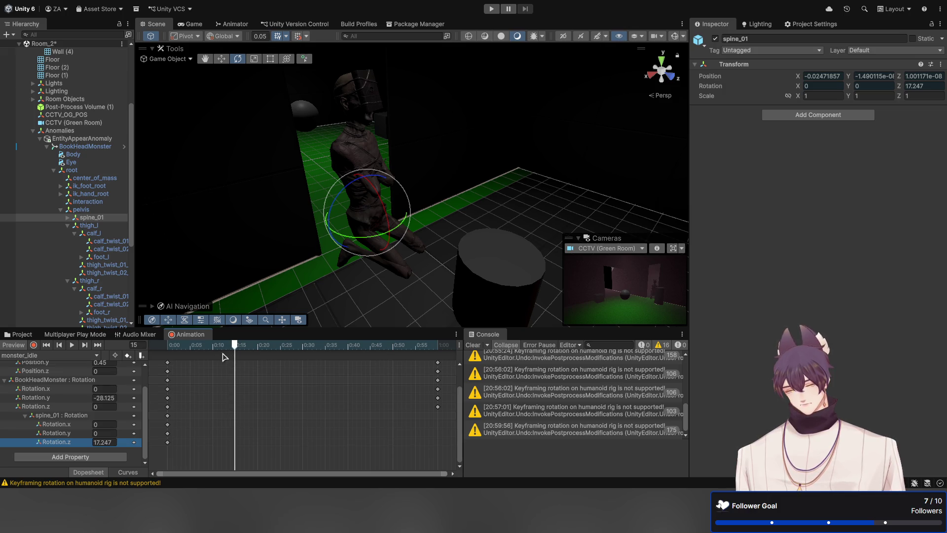
{"action": "left_click", "coordinate": [55, 416]}
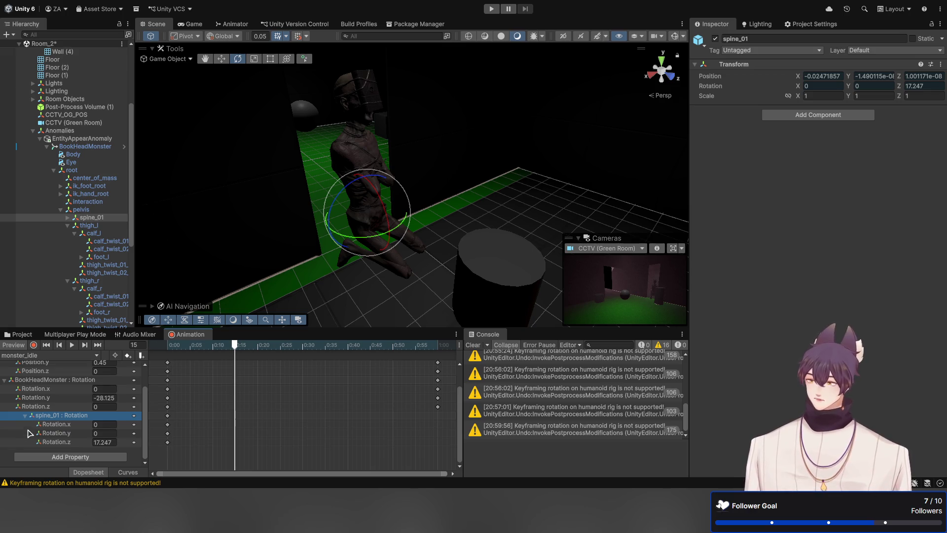
{"action": "scroll", "coordinate": [71, 388], "scroll_direction": "up", "scroll_amount": 3}
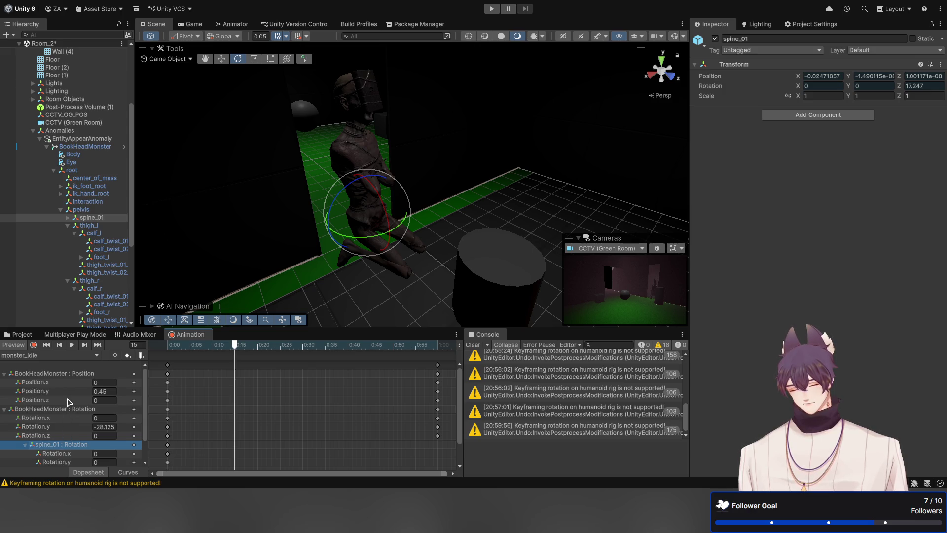
{"action": "key", "text": "Delete"}
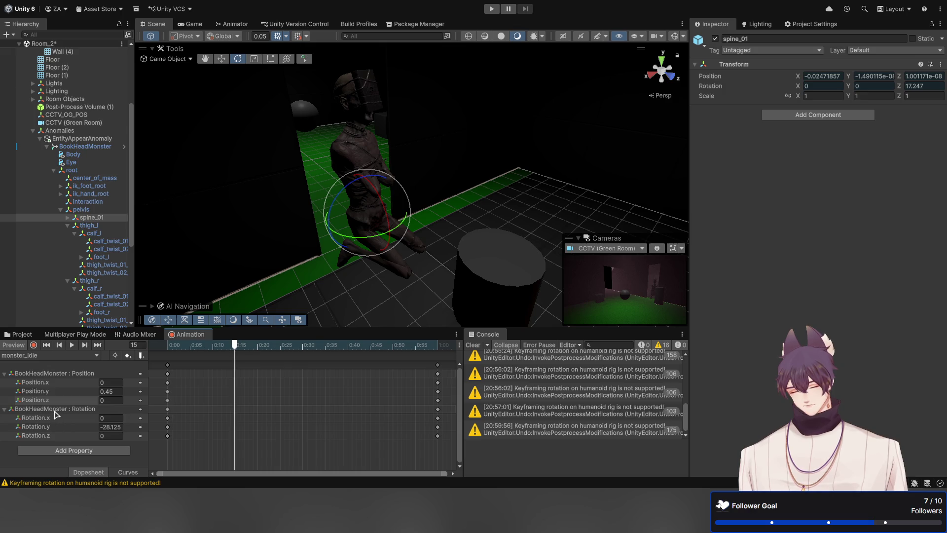
{"action": "left_click", "coordinate": [56, 410]}
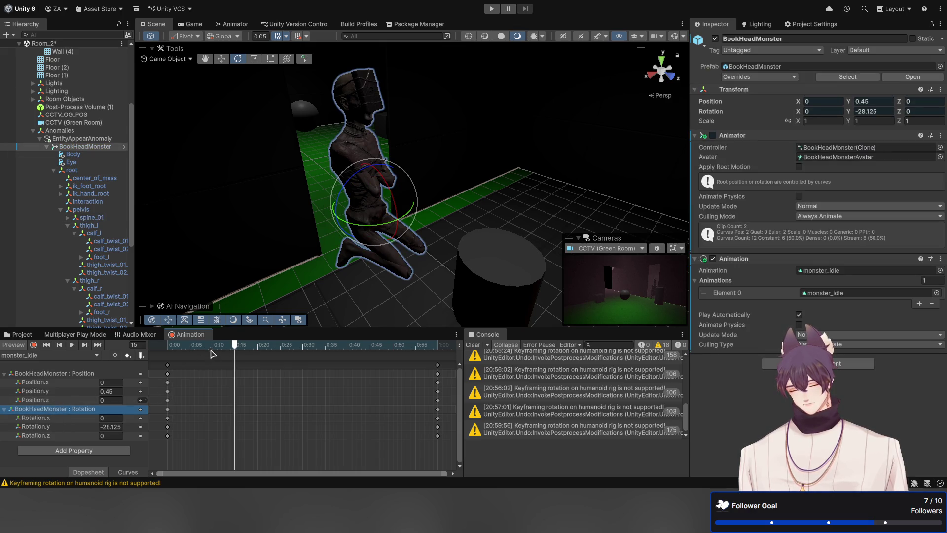
{"action": "mouse_move", "coordinate": [235, 345]}
{"action": "left_mouse_down"}
{"action": "mouse_move", "coordinate": [176, 346]}
{"action": "mouse_move", "coordinate": [447, 346]}
{"action": "mouse_move", "coordinate": [212, 345]}
{"action": "left_mouse_up"}
{"action": "key", "text": "space"}
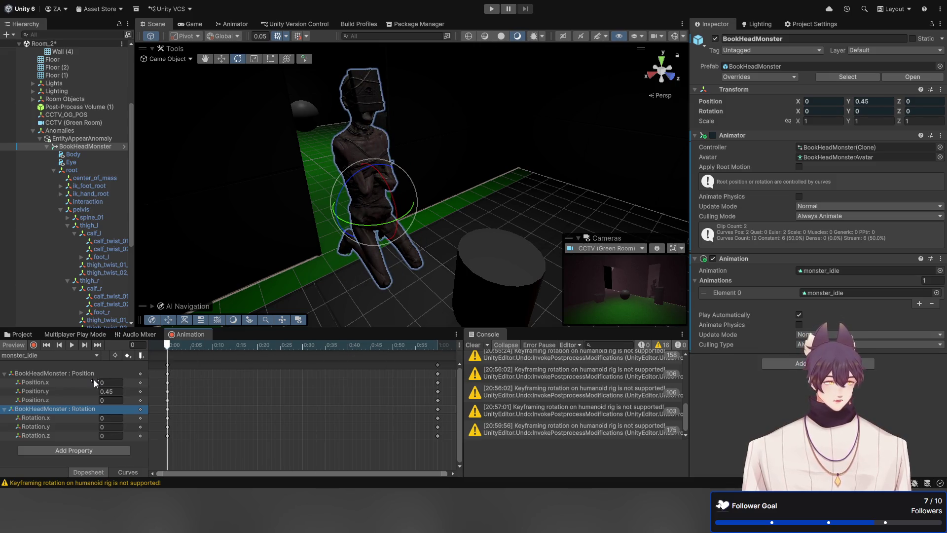
{"action": "left_click", "coordinate": [72, 346]}
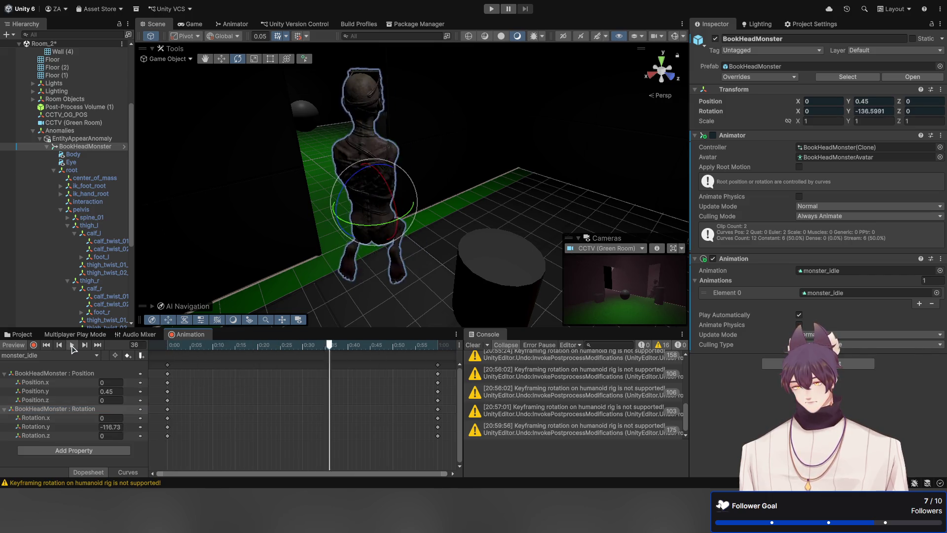
{"action": "left_click", "coordinate": [72, 345]}
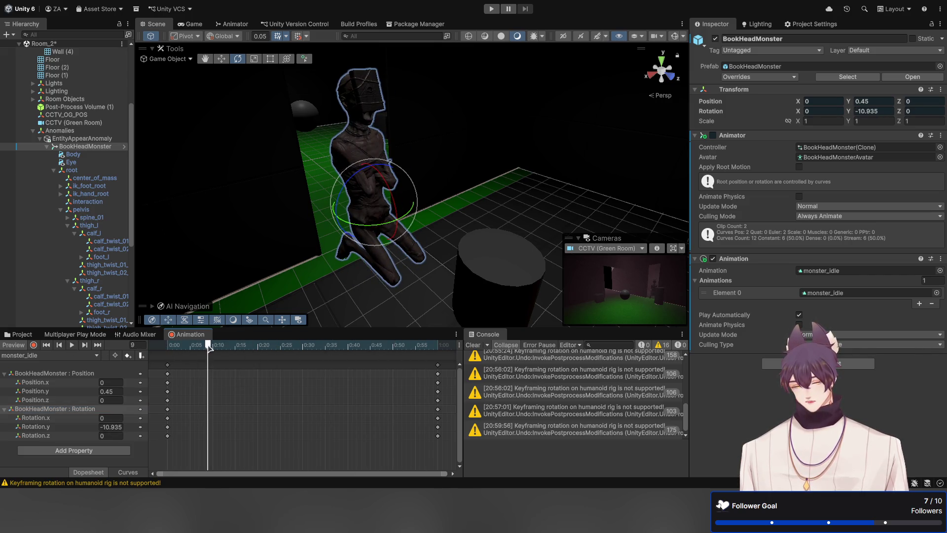
{"action": "left_click_drag", "start_coordinate": [206, 347], "coordinate": [152, 357]}
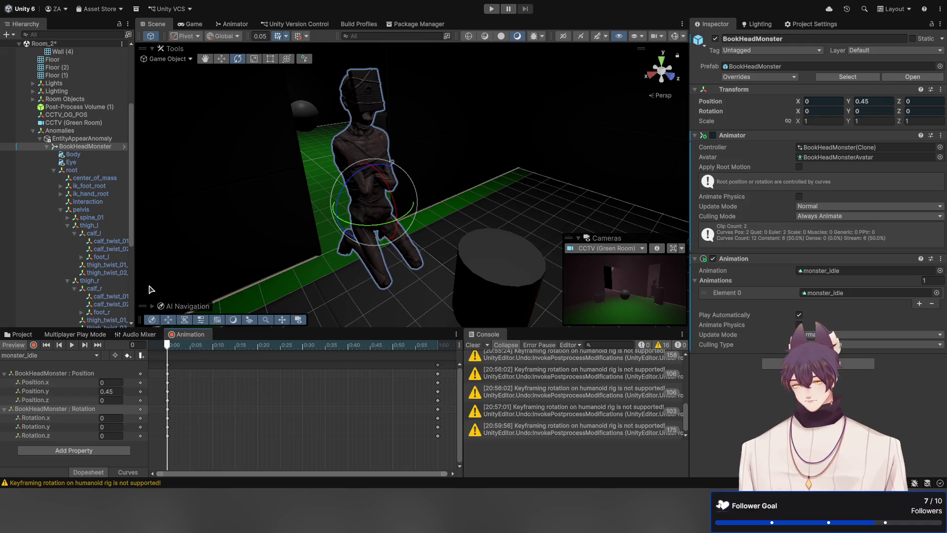
{"action": "left_click", "coordinate": [12, 346]}
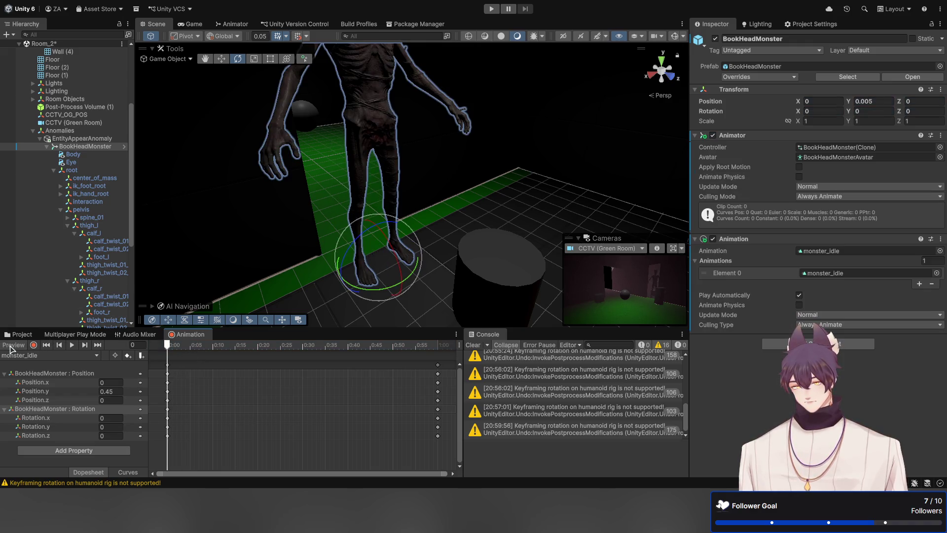
{"action": "left_click", "coordinate": [12, 345]}
{"action": "left_click", "coordinate": [12, 345]}
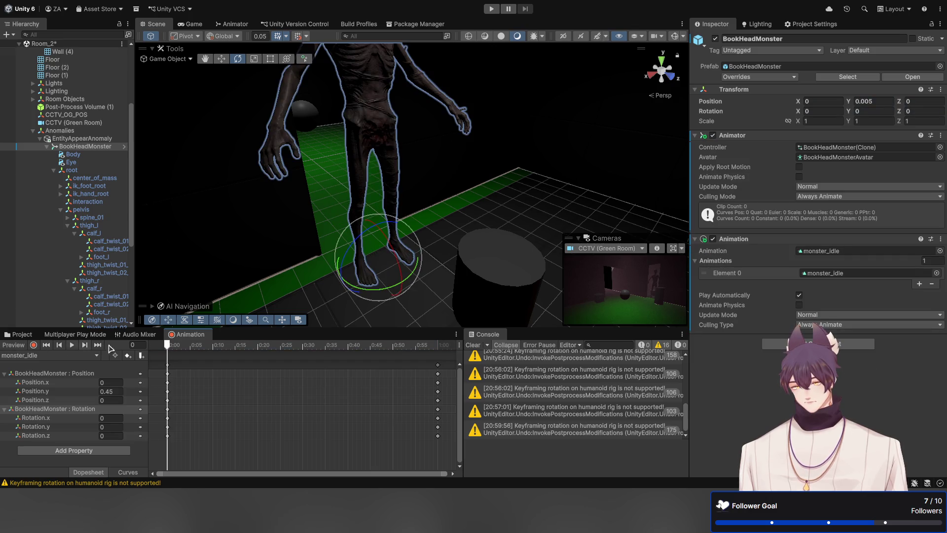
{"action": "mouse_move", "coordinate": [169, 347]}
{"action": "left_mouse_down"}
{"action": "mouse_move", "coordinate": [443, 348]}
{"action": "mouse_move", "coordinate": [158, 349]}
{"action": "left_mouse_up"}
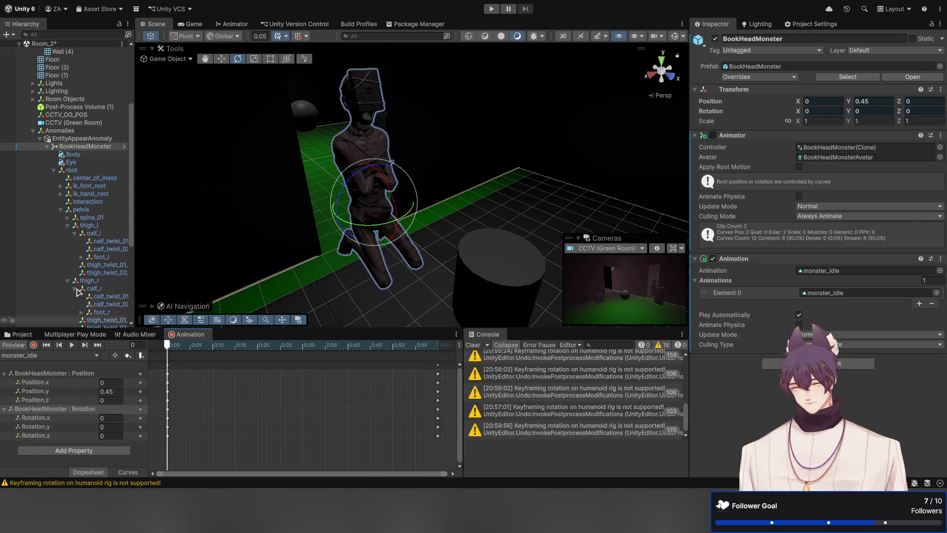
Step: Try moving the ik_hand_root target to change the pose, then undo it
{"action": "left_click", "coordinate": [85, 210]}
{"action": "left_click", "coordinate": [91, 219]}
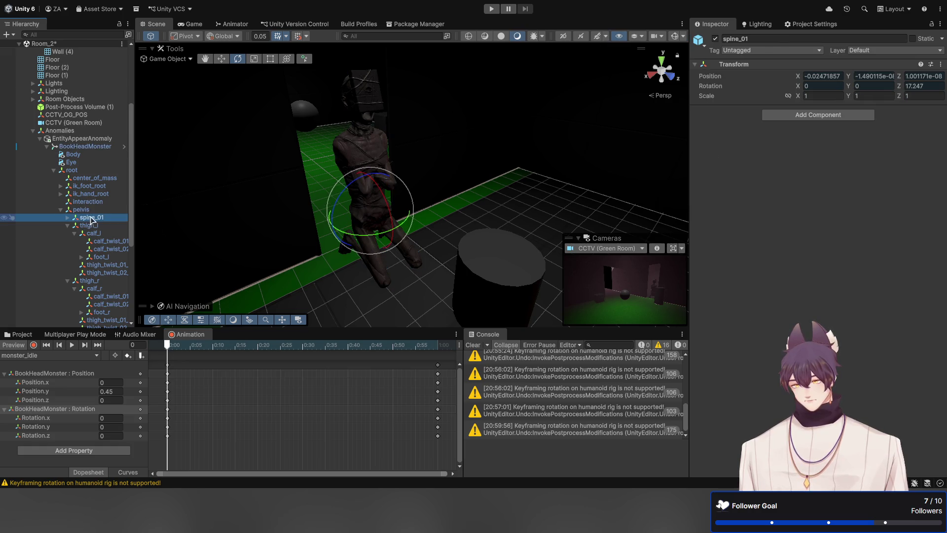
{"action": "left_click", "coordinate": [93, 212]}
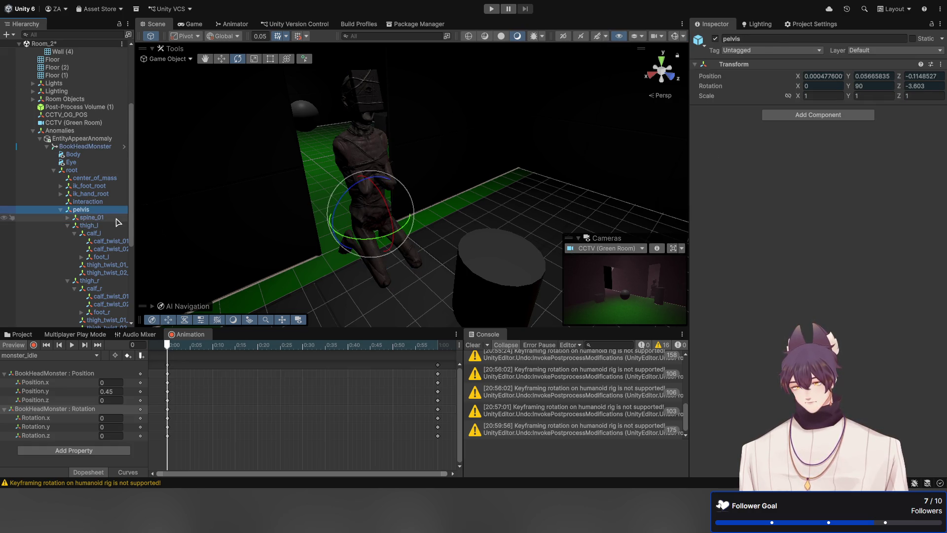
{"action": "left_click", "coordinate": [109, 195]}
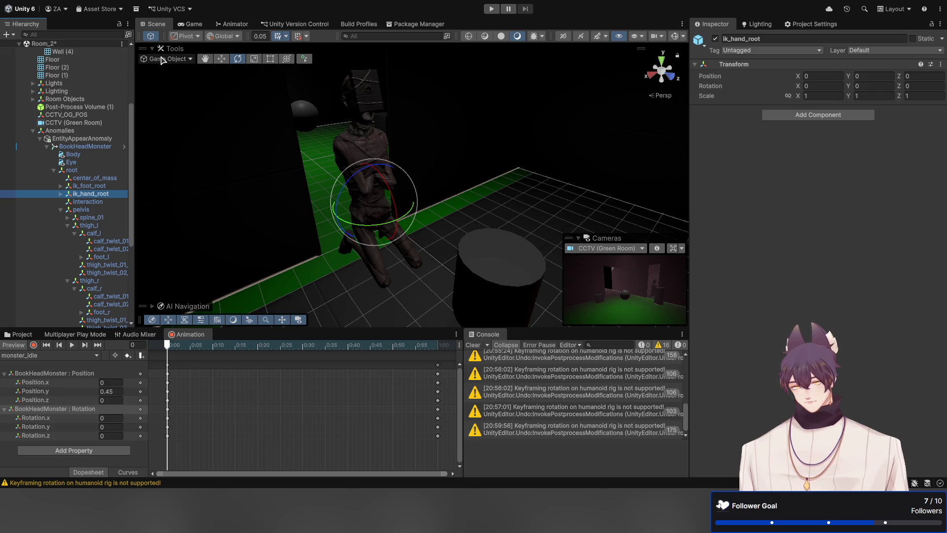
{"action": "left_click", "coordinate": [221, 59]}
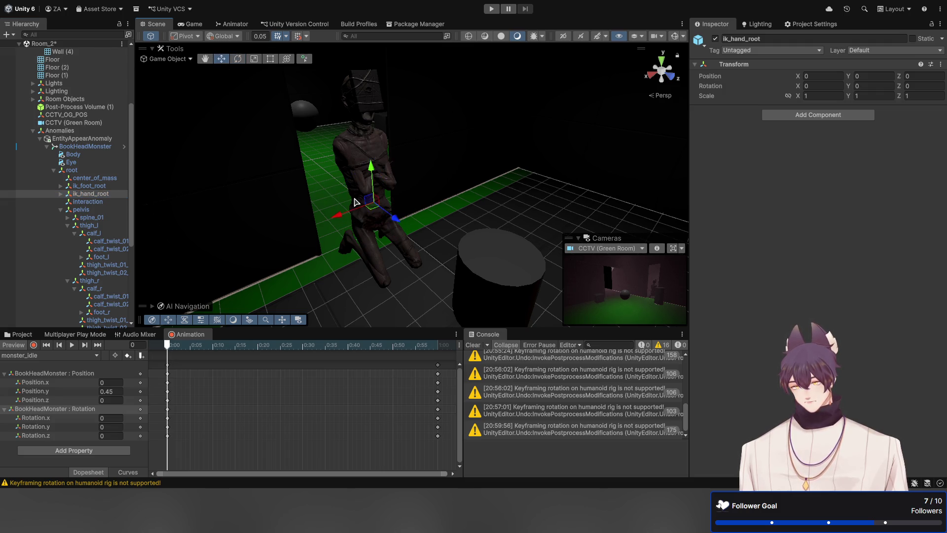
{"action": "mouse_move", "coordinate": [368, 212]}
{"action": "left_mouse_down"}
{"action": "mouse_move", "coordinate": [316, 232]}
{"action": "mouse_move", "coordinate": [360, 203]}
{"action": "left_mouse_up"}
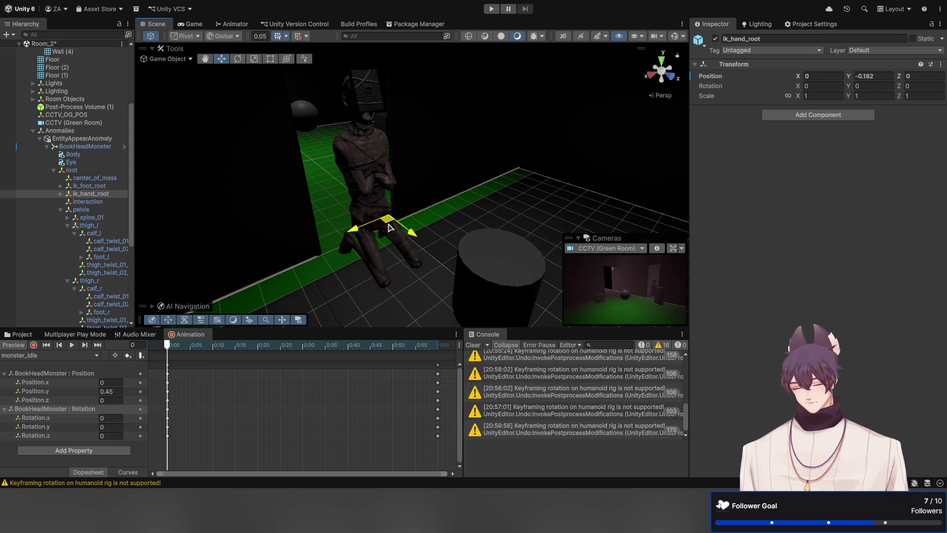
{"action": "key", "text": "ctrl+z"}
{"action": "key", "text": "ctrl+z"}
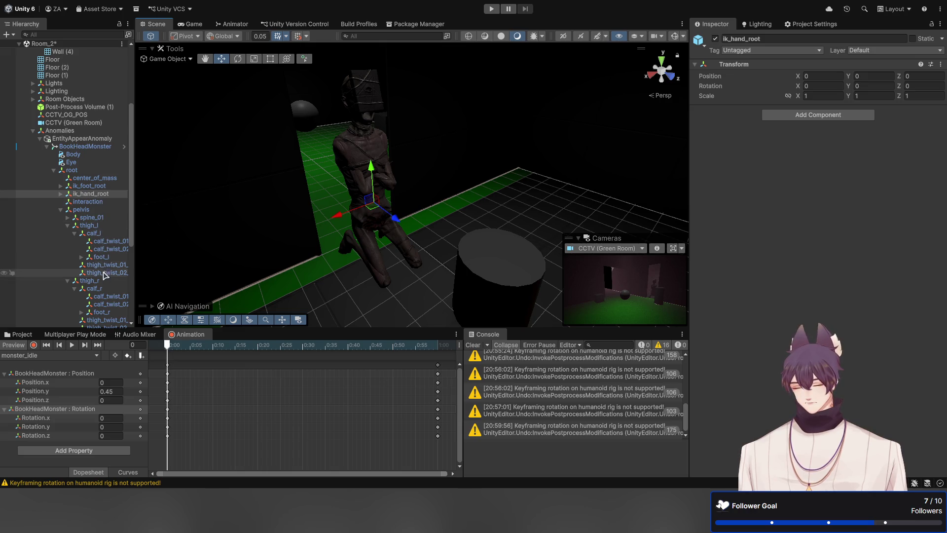
Step: Rotate calf_r to straighten the right leg and keyframe the pose at 0:00
{"action": "left_click", "coordinate": [104, 290]}
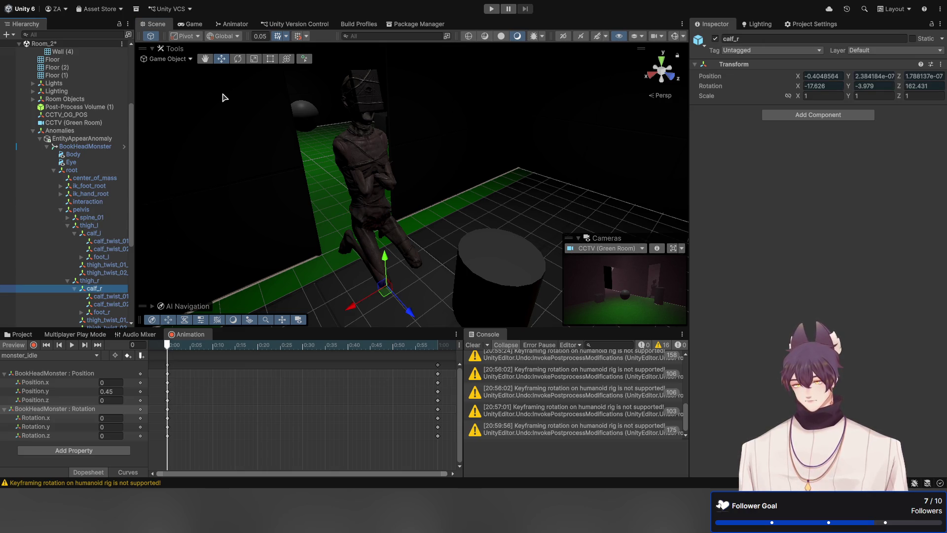
{"action": "key", "text": "e"}
{"action": "mouse_move", "coordinate": [402, 283]}
{"action": "left_mouse_down"}
{"action": "mouse_move", "coordinate": [207, 106]}
{"action": "mouse_move", "coordinate": [155, 86]}
{"action": "left_mouse_up"}
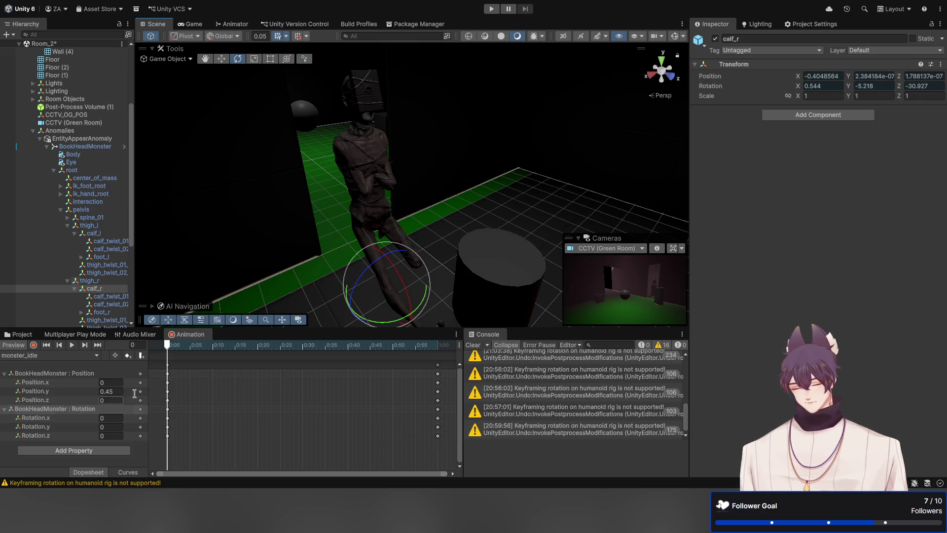
{"action": "left_click", "coordinate": [127, 356]}
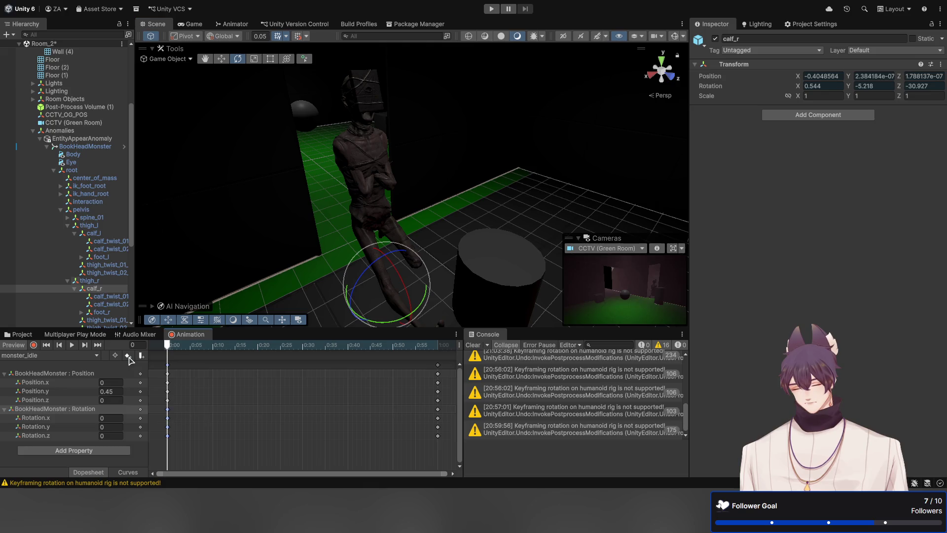
{"action": "left_click", "coordinate": [141, 355]}
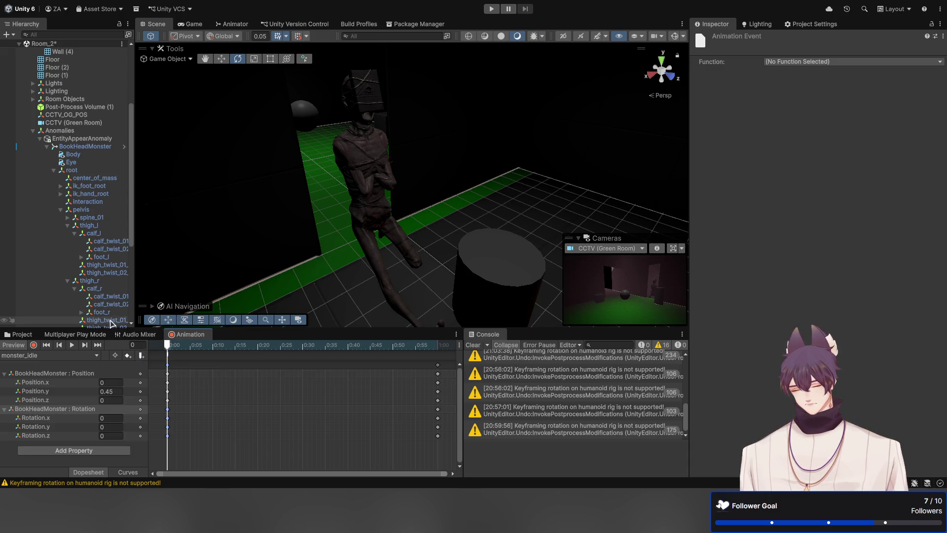
Step: At frame 0, rotate both calves, then both thighs, into an upright standing pose
{"action": "left_click", "coordinate": [111, 290]}
{"action": "left_click", "coordinate": [90, 280]}
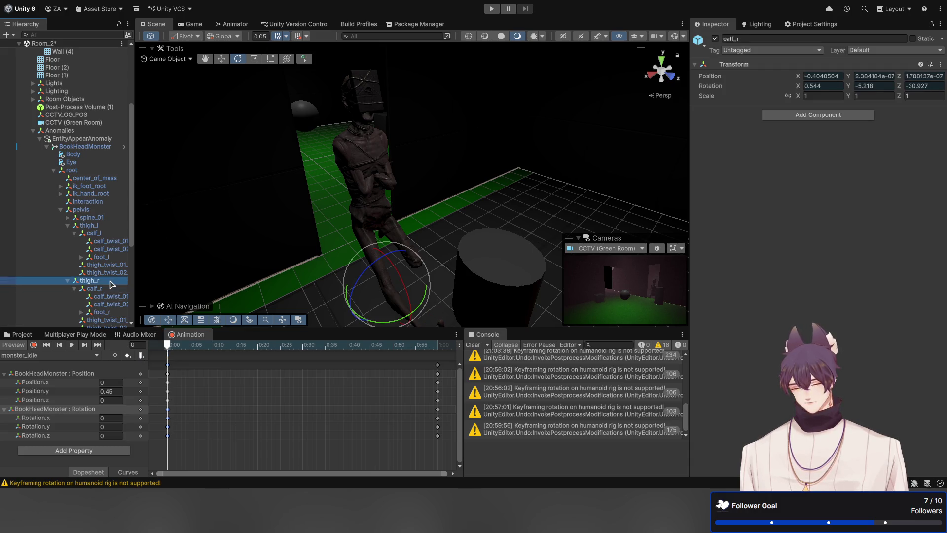
{"action": "scroll", "coordinate": [96, 288], "scroll_direction": "down", "scroll_amount": 2}
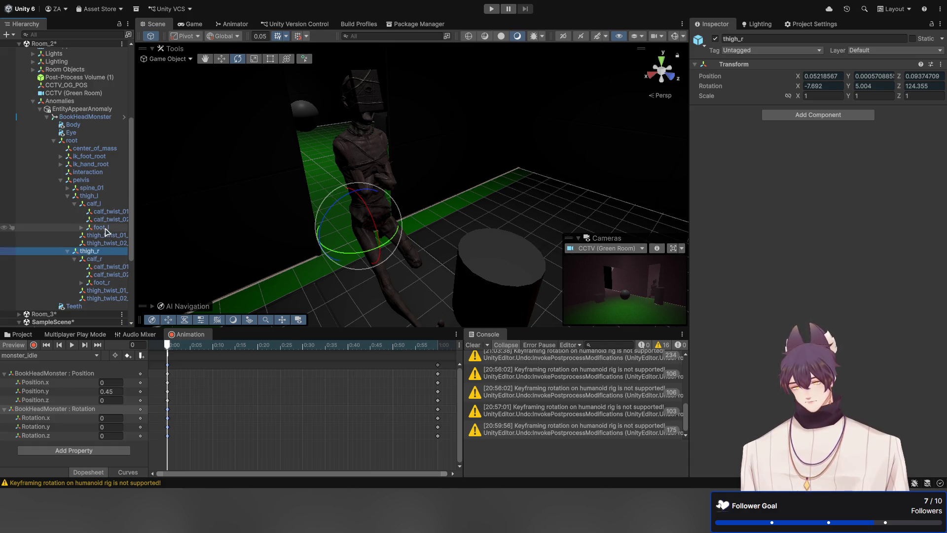
{"action": "left_click", "coordinate": [165, 348]}
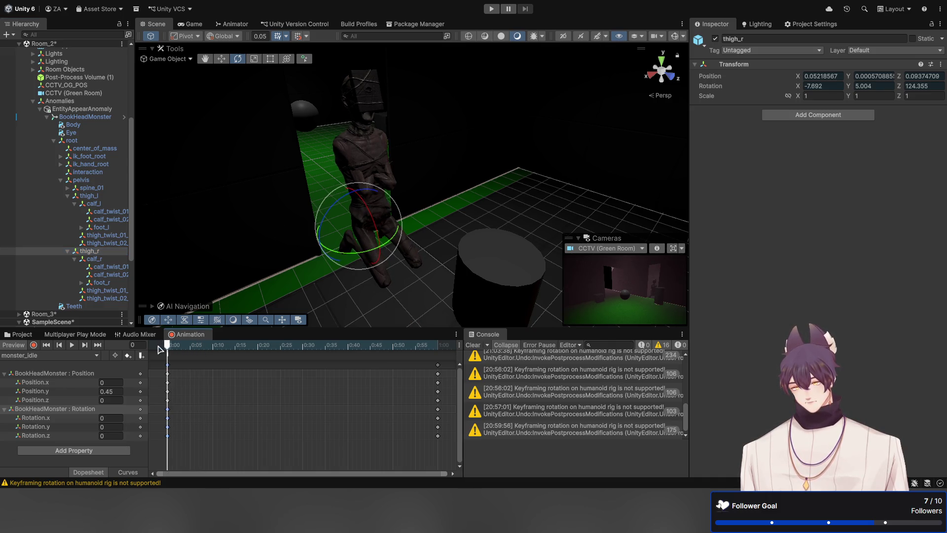
{"action": "left_click", "coordinate": [106, 259]}
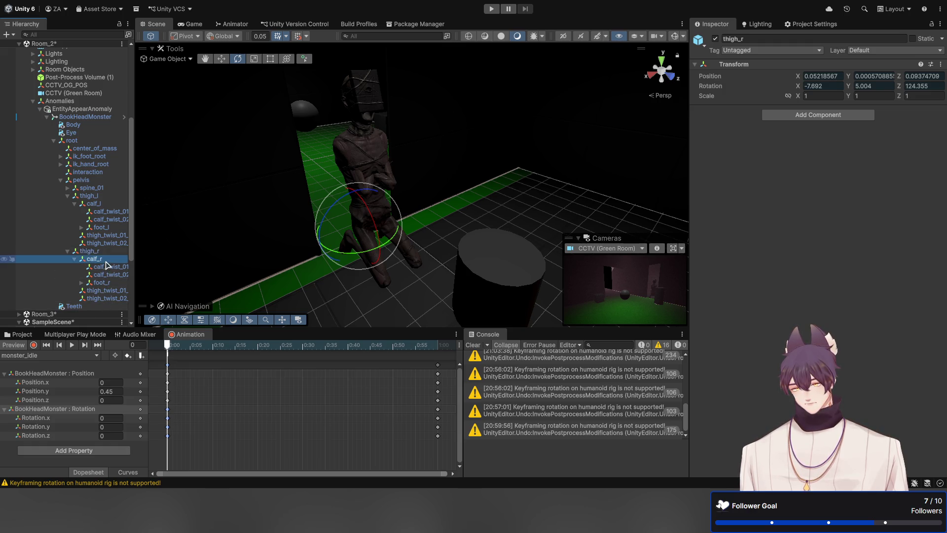
{"action": "left_click", "coordinate": [110, 205], "text": "ctrl"}
{"action": "mouse_move", "coordinate": [439, 270]}
{"action": "left_mouse_down"}
{"action": "mouse_move", "coordinate": [414, 247]}
{"action": "mouse_move", "coordinate": [345, 217]}
{"action": "mouse_move", "coordinate": [239, 191]}
{"action": "mouse_move", "coordinate": [161, 209]}
{"action": "mouse_move", "coordinate": [417, 221]}
{"action": "mouse_move", "coordinate": [458, 282]}
{"action": "mouse_move", "coordinate": [384, 224]}
{"action": "mouse_move", "coordinate": [273, 244]}
{"action": "mouse_move", "coordinate": [331, 180]}
{"action": "mouse_move", "coordinate": [239, 176]}
{"action": "mouse_move", "coordinate": [173, 116]}
{"action": "mouse_move", "coordinate": [433, 276]}
{"action": "mouse_move", "coordinate": [419, 228]}
{"action": "mouse_move", "coordinate": [429, 292]}
{"action": "left_mouse_up"}
{"action": "left_click", "coordinate": [89, 196]}
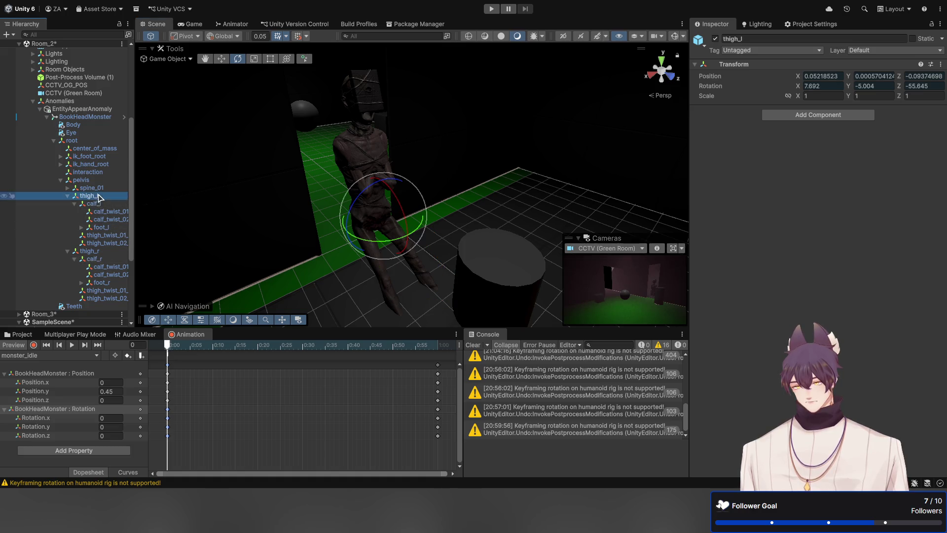
{"action": "left_click", "coordinate": [105, 252], "text": "ctrl"}
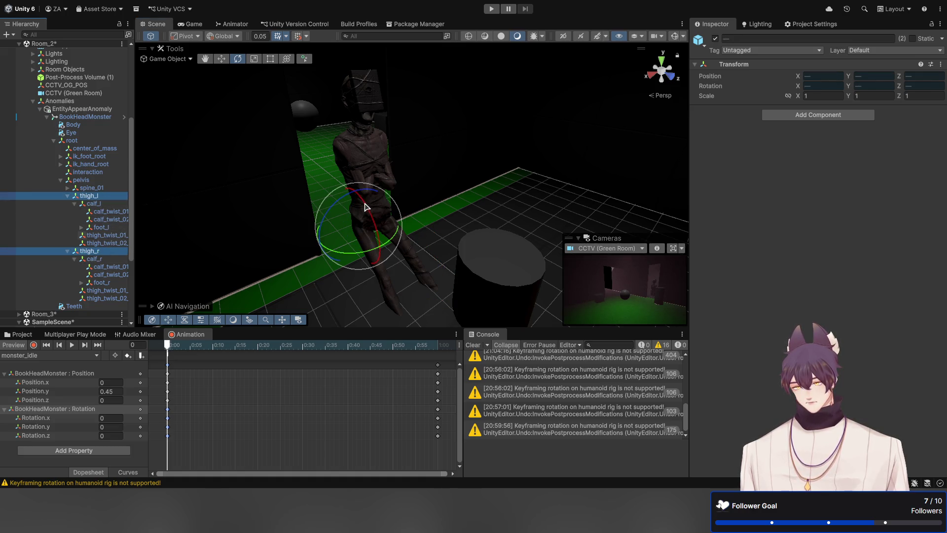
{"action": "left_click_drag", "start_coordinate": [366, 206], "coordinate": [376, 284]}
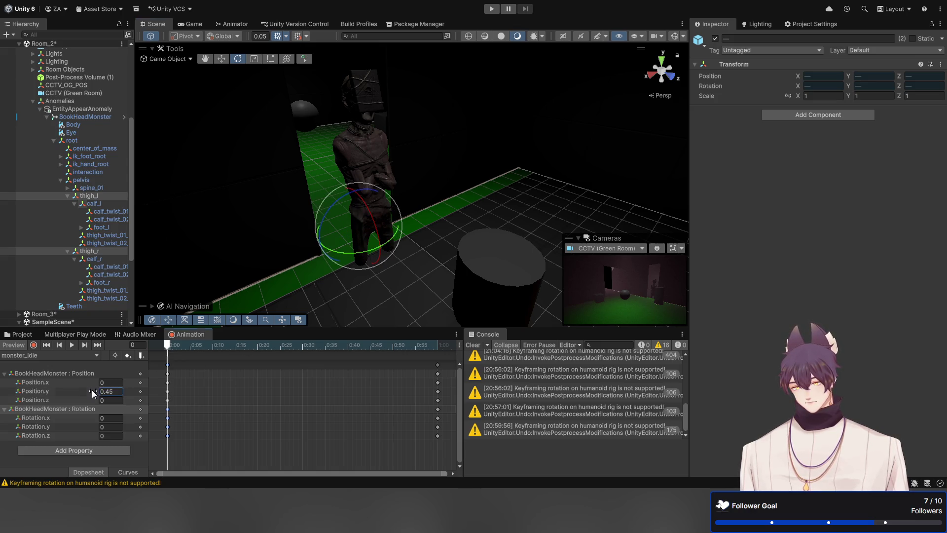
Step: Adjust the height keys, keep BookHeadMonster at 0.45 on frame 60, and save the scene
{"action": "mouse_move", "coordinate": [92, 390]}
{"action": "left_mouse_down"}
{"action": "mouse_move", "coordinate": [100, 391]}
{"action": "mouse_move", "coordinate": [92, 385]}
{"action": "left_mouse_up"}
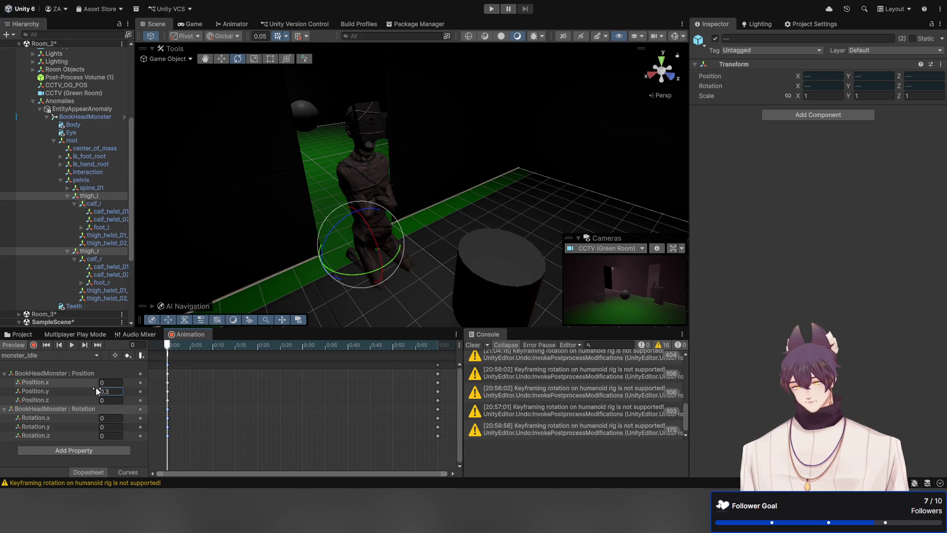
{"action": "type", "text": "0"}
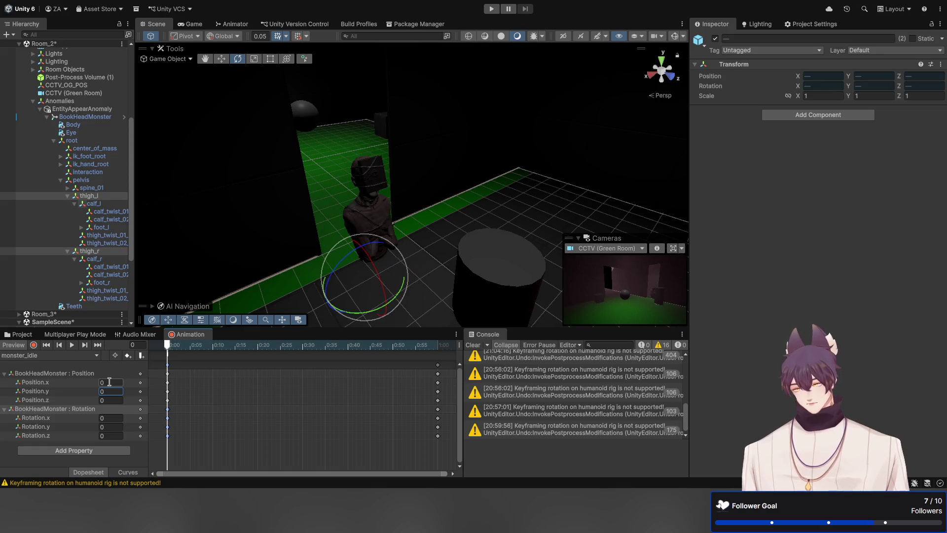
{"action": "left_click", "coordinate": [172, 345]}
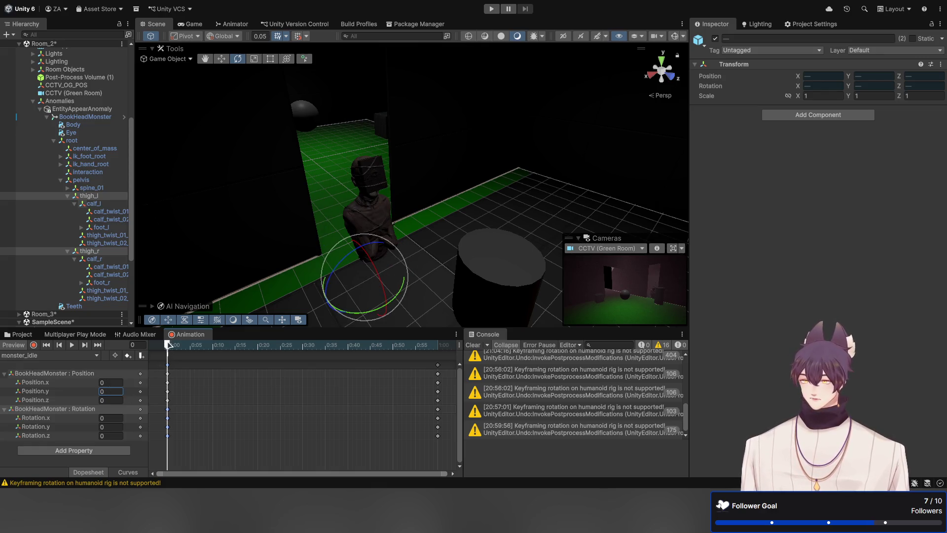
{"action": "mouse_move", "coordinate": [190, 349]}
{"action": "left_mouse_down"}
{"action": "mouse_move", "coordinate": [477, 338]}
{"action": "mouse_move", "coordinate": [257, 345]}
{"action": "mouse_move", "coordinate": [167, 363]}
{"action": "left_mouse_up"}
{"action": "left_click_drag", "start_coordinate": [384, 373], "coordinate": [439, 375]}
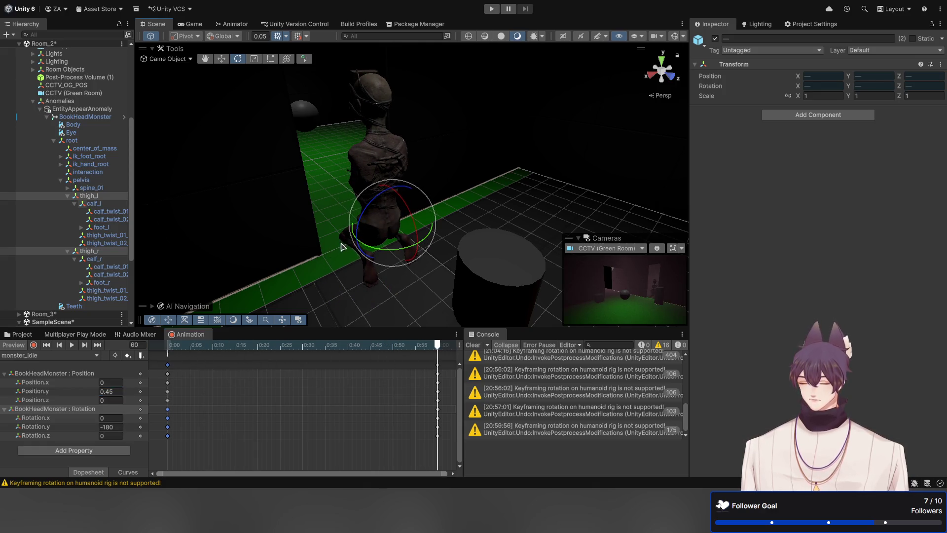
{"action": "mouse_move", "coordinate": [342, 247]}
{"action": "left_mouse_down", "text": "alt"}
{"action": "mouse_move", "coordinate": [349, 264]}
{"action": "mouse_move", "coordinate": [374, 275]}
{"action": "mouse_move", "coordinate": [434, 258]}
{"action": "mouse_move", "coordinate": [469, 208]}
{"action": "mouse_move", "coordinate": [459, 188]}
{"action": "mouse_move", "coordinate": [484, 192]}
{"action": "left_mouse_up", "text": "alt"}
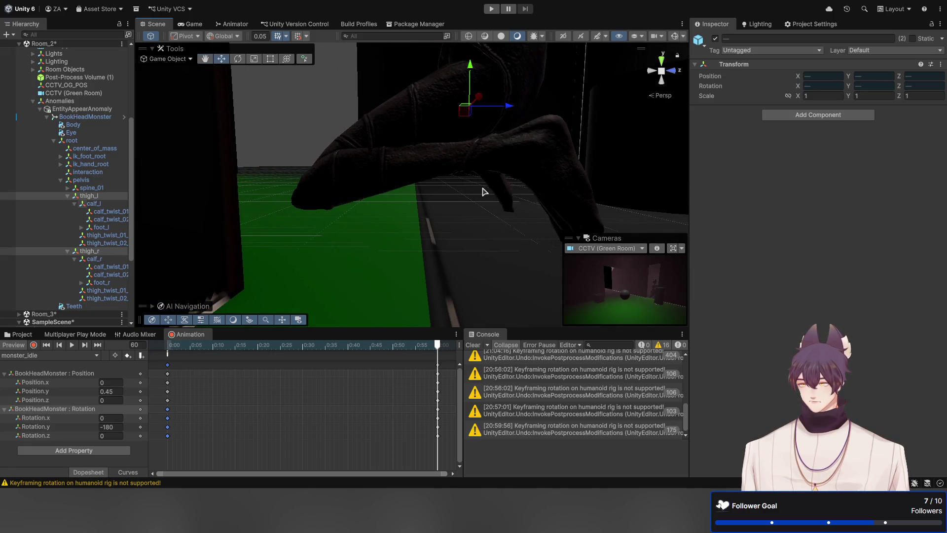
{"action": "mouse_move", "coordinate": [471, 68]}
{"action": "left_mouse_down"}
{"action": "mouse_move", "coordinate": [475, 173]}
{"action": "mouse_move", "coordinate": [377, 172]}
{"action": "mouse_move", "coordinate": [448, 179]}
{"action": "mouse_move", "coordinate": [378, 182]}
{"action": "left_mouse_up"}
{"action": "key", "text": "ctrl+s"}
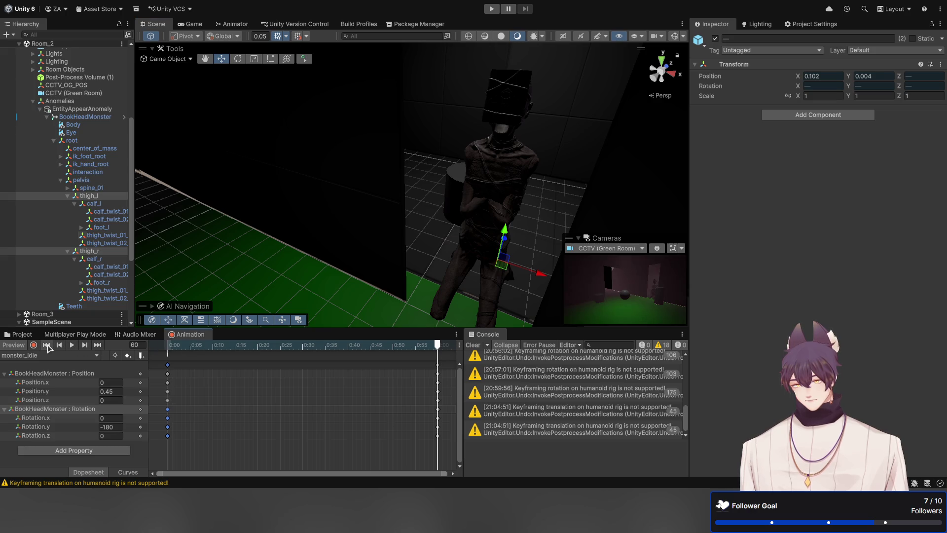
Step: Lower the first keyframe's Position.y to -1 and preview the rise
{"action": "left_click", "coordinate": [47, 346]}
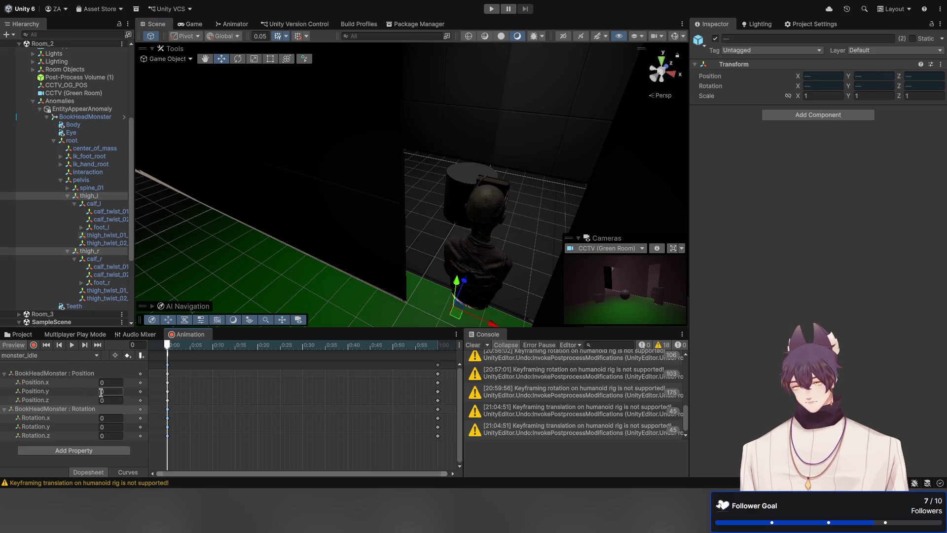
{"action": "left_click_drag", "start_coordinate": [96, 390], "coordinate": [69, 394]}
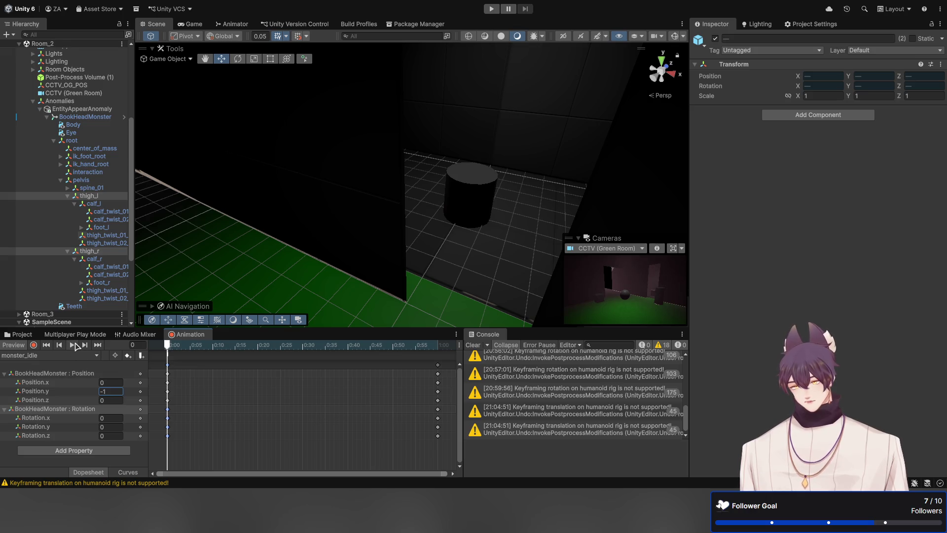
{"action": "left_click", "coordinate": [74, 345]}
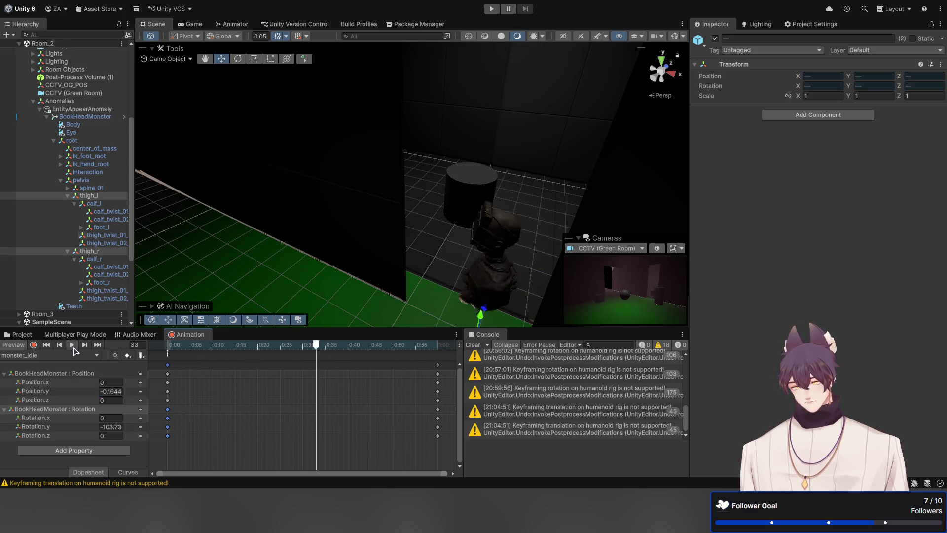
{"action": "left_click", "coordinate": [98, 345]}
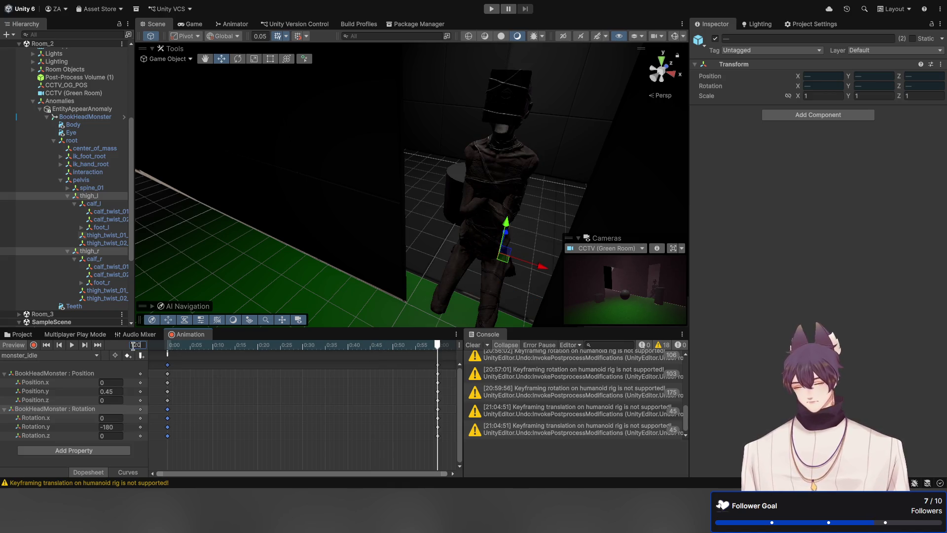
Step: Move the ending keyframe column to 2:00 and preview the clip
{"action": "scroll", "coordinate": [232, 394], "scroll_direction": "down", "scroll_amount": 5}
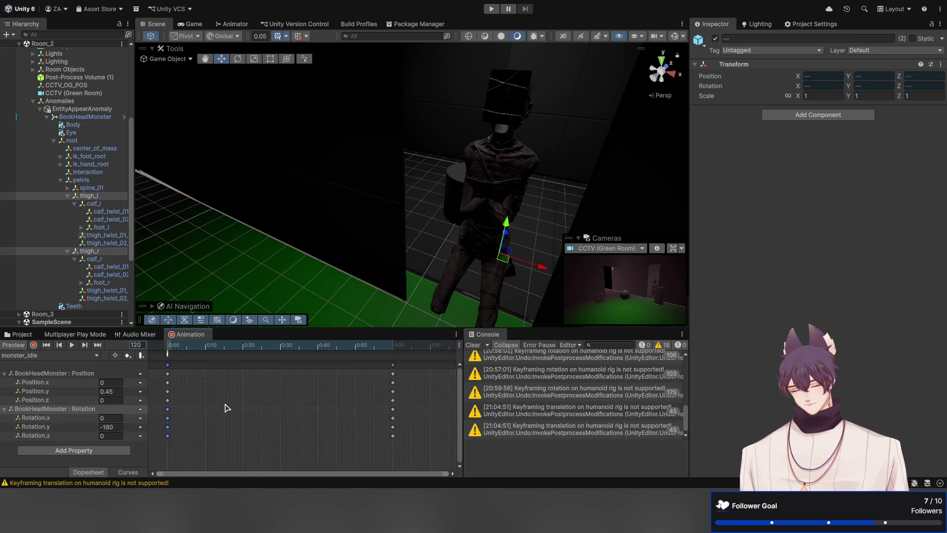
{"action": "mouse_move", "coordinate": [318, 457]}
{"action": "left_mouse_down"}
{"action": "mouse_move", "coordinate": [286, 432]}
{"action": "mouse_move", "coordinate": [246, 370]}
{"action": "mouse_move", "coordinate": [385, 370]}
{"action": "mouse_move", "coordinate": [391, 393]}
{"action": "left_mouse_up"}
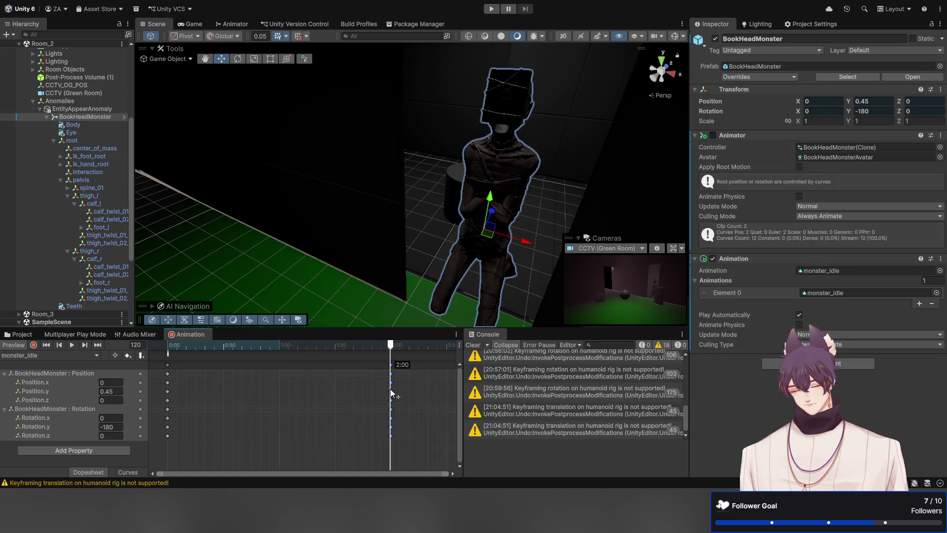
{"action": "scroll", "coordinate": [392, 393], "scroll_direction": "up", "scroll_amount": 5}
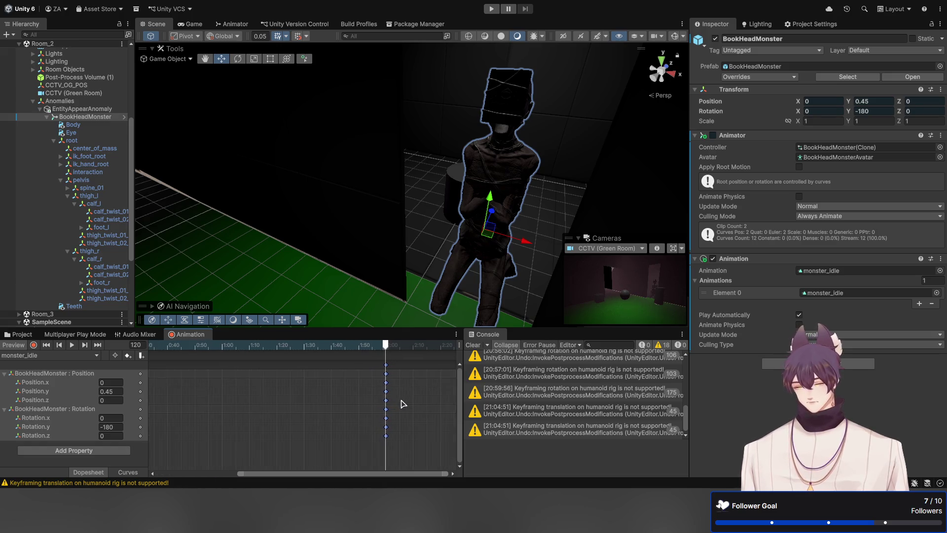
{"action": "scroll", "coordinate": [402, 403], "scroll_direction": "up", "scroll_amount": 5}
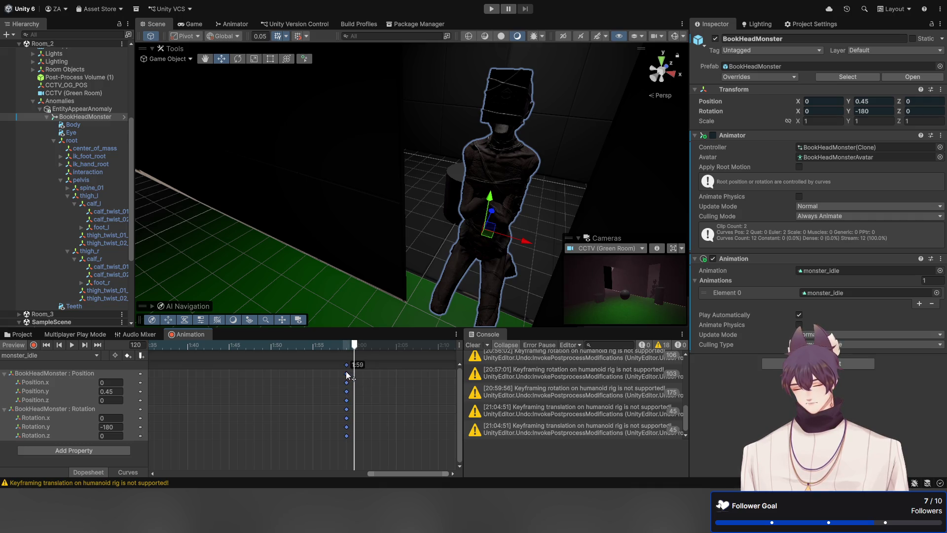
{"action": "left_click_drag", "start_coordinate": [346, 372], "coordinate": [355, 372]}
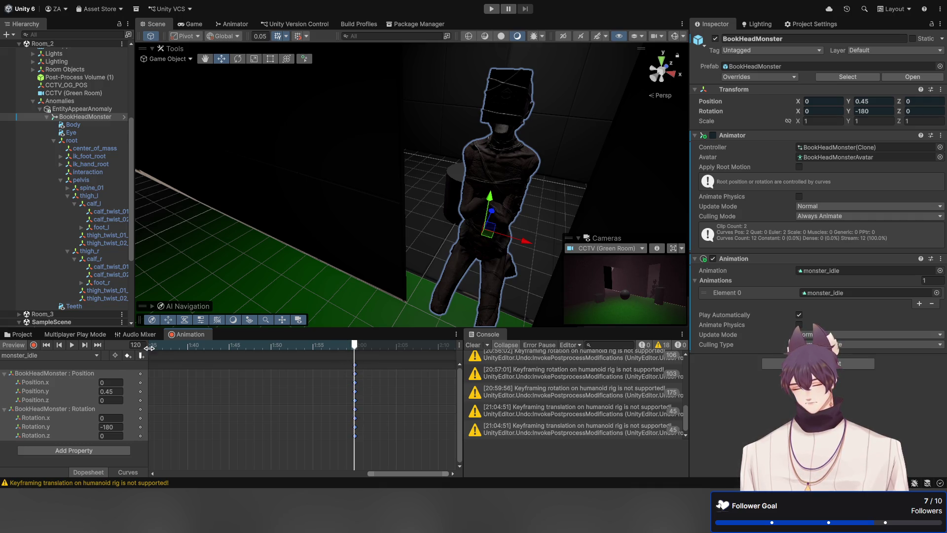
{"action": "left_click", "coordinate": [46, 346]}
{"action": "left_click", "coordinate": [72, 345]}
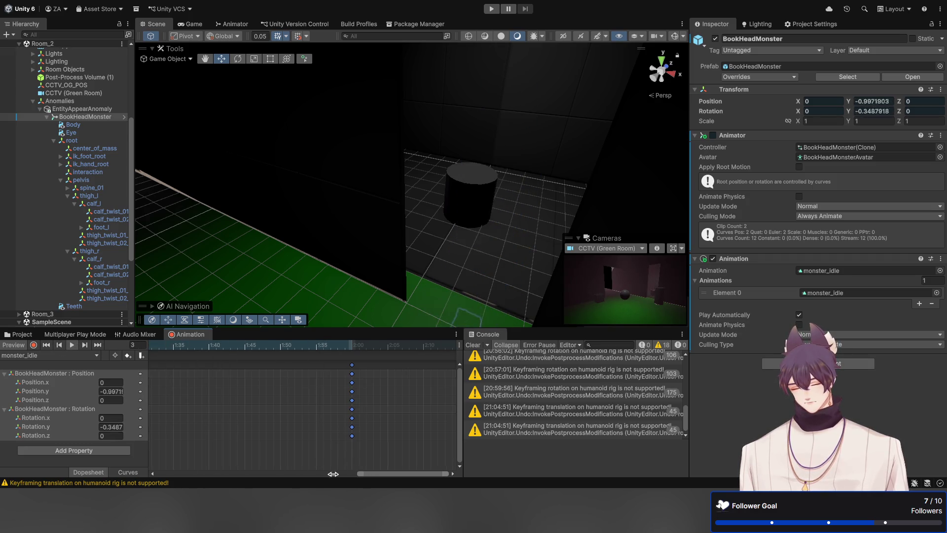
Step: Push the ending keyframes out to about 5:00 and preview again
{"action": "left_click_drag", "start_coordinate": [358, 474], "coordinate": [153, 474]}
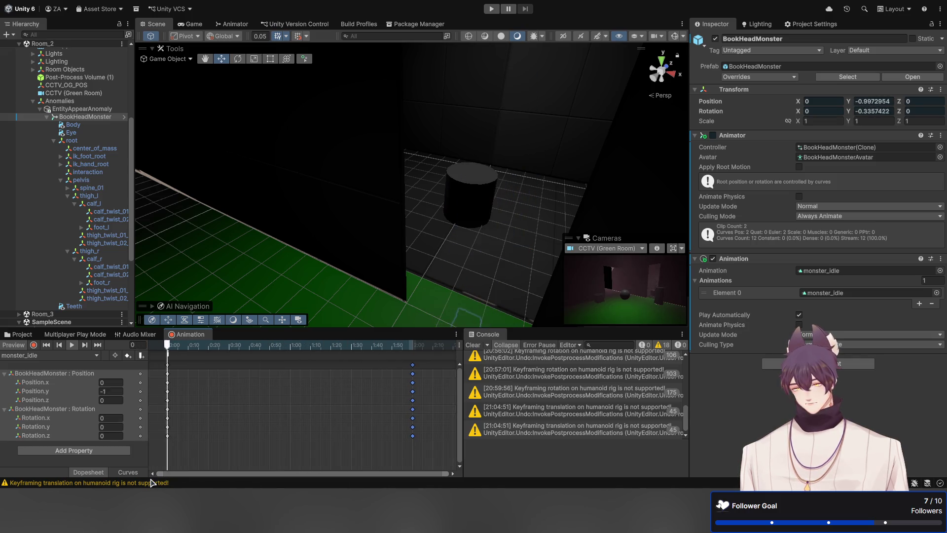
{"action": "scroll", "coordinate": [295, 430], "scroll_direction": "down", "scroll_amount": 5}
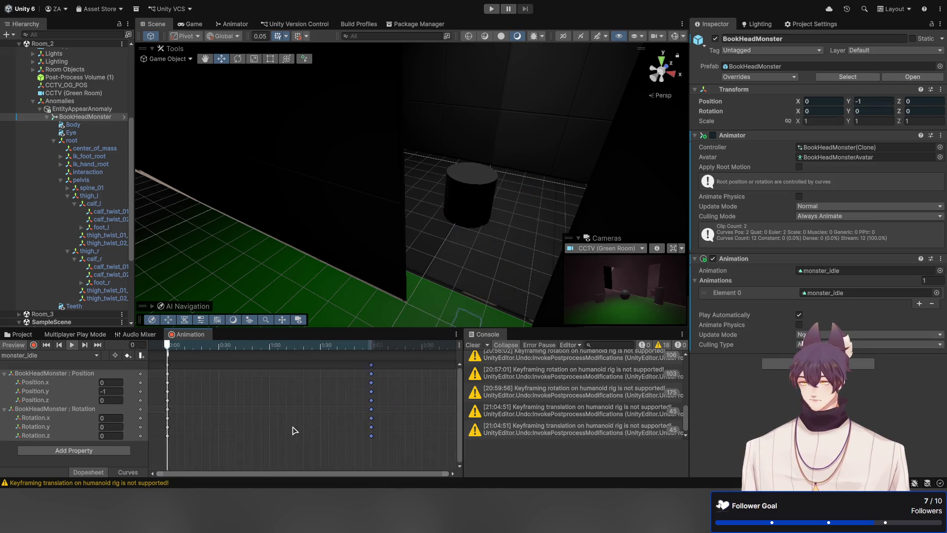
{"action": "scroll", "coordinate": [294, 430], "scroll_direction": "down", "scroll_amount": 2}
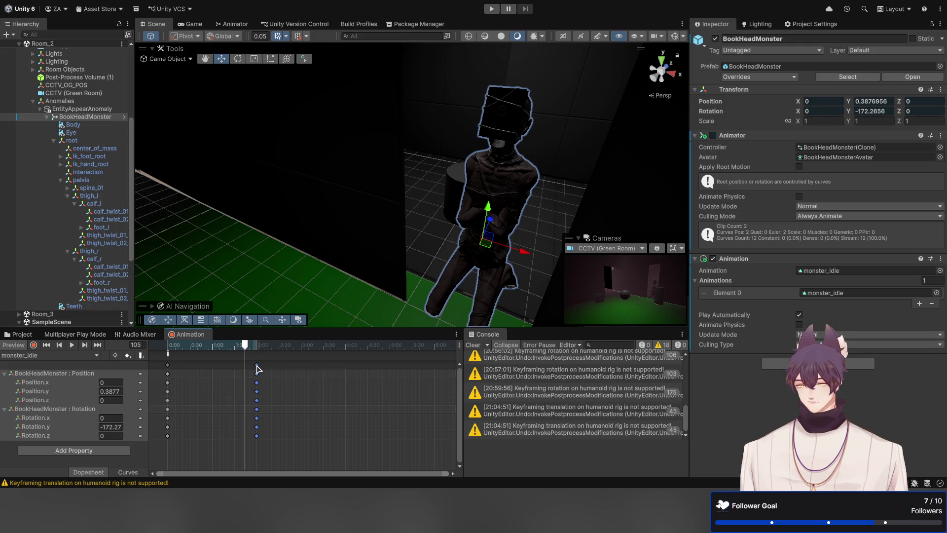
{"action": "left_click_drag", "start_coordinate": [392, 392], "coordinate": [391, 399]}
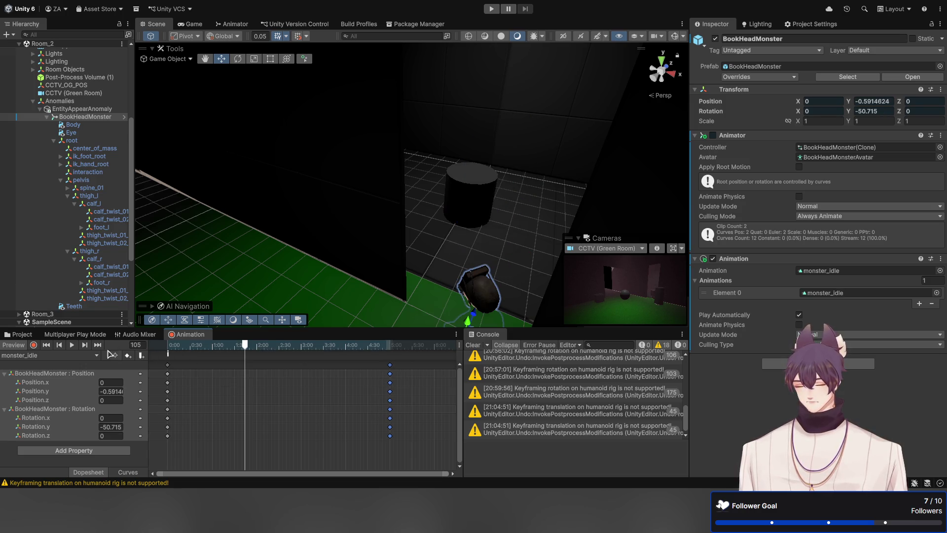
{"action": "left_click", "coordinate": [58, 345]}
{"action": "left_click", "coordinate": [71, 345]}
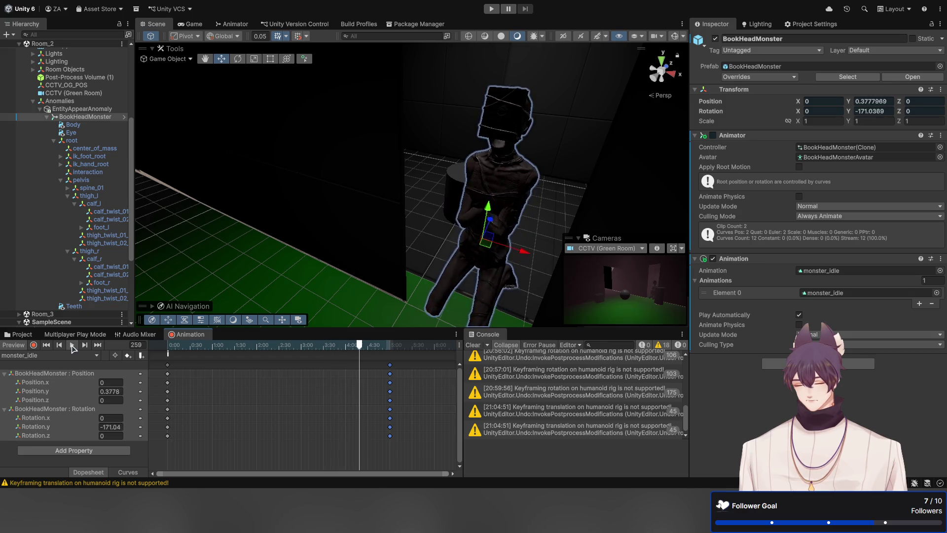
{"action": "left_click", "coordinate": [71, 346]}
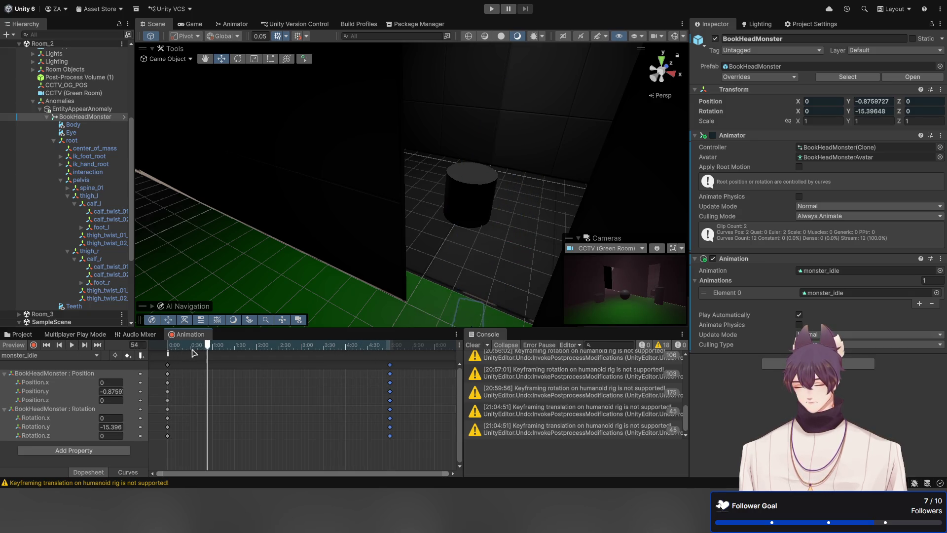
Step: Set the first keyframe's Position.y to -0.45 and play the clip
{"action": "mouse_move", "coordinate": [210, 349]}
{"action": "left_mouse_down"}
{"action": "mouse_move", "coordinate": [181, 350]}
{"action": "mouse_move", "coordinate": [159, 370]}
{"action": "left_mouse_up"}
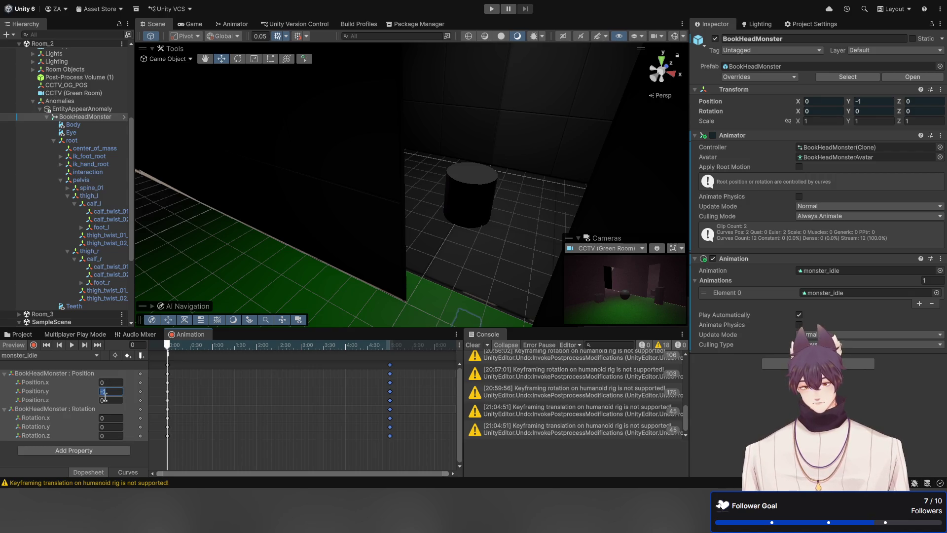
{"action": "type", "text": "-0.45"}
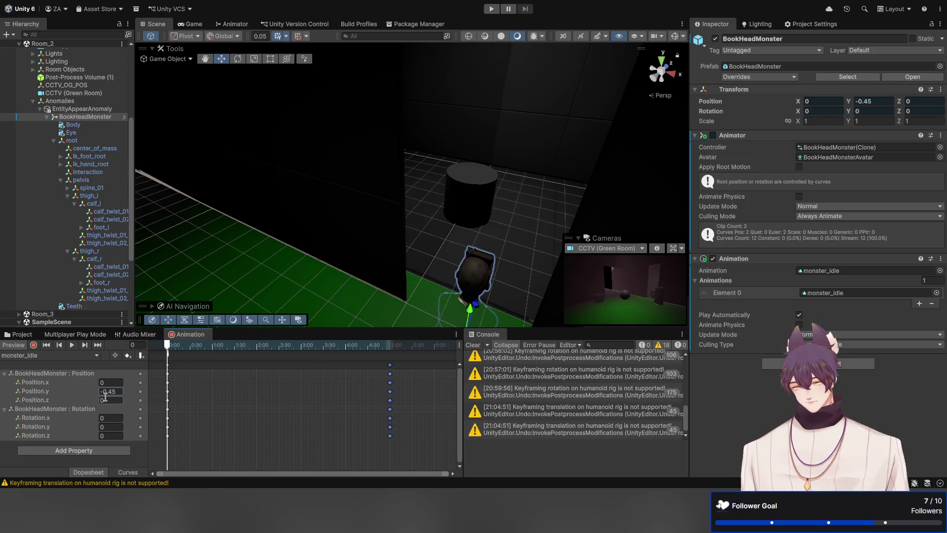
{"action": "left_click", "coordinate": [73, 345]}
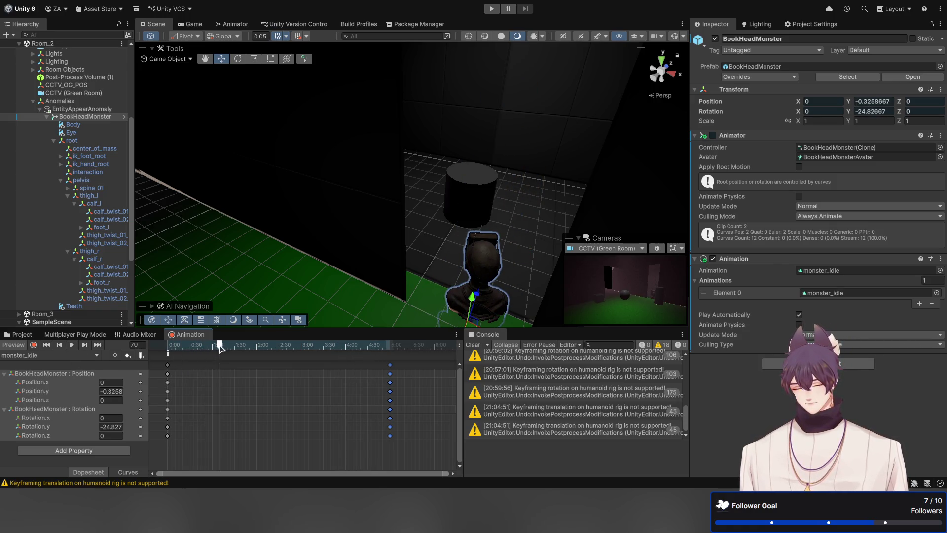
{"action": "mouse_move", "coordinate": [220, 348]}
{"action": "left_mouse_down"}
{"action": "mouse_move", "coordinate": [168, 349]}
{"action": "mouse_move", "coordinate": [392, 433]}
{"action": "left_mouse_up"}
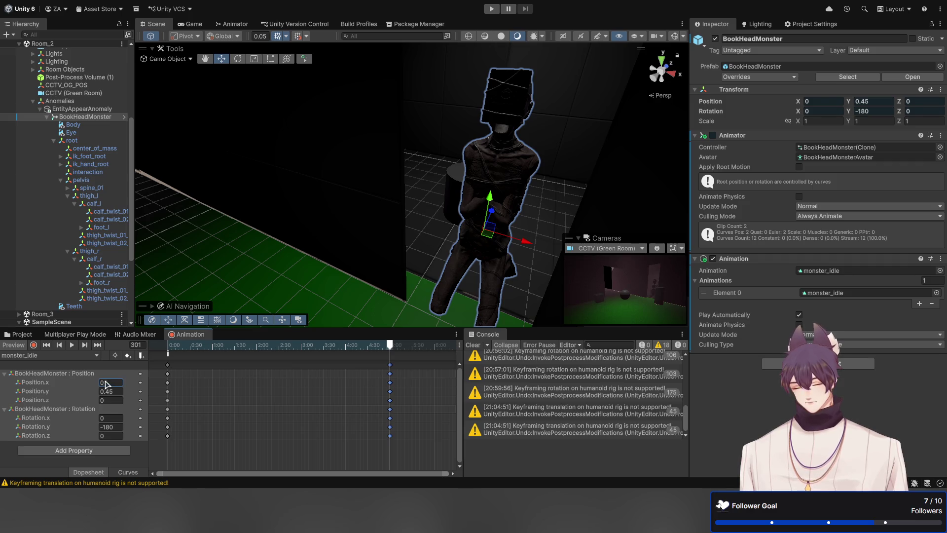
Step: Set Position.x to -0.1 and push the monster backward along Z
{"action": "type", "text": "-0.1"}
{"action": "key", "text": "Return"}
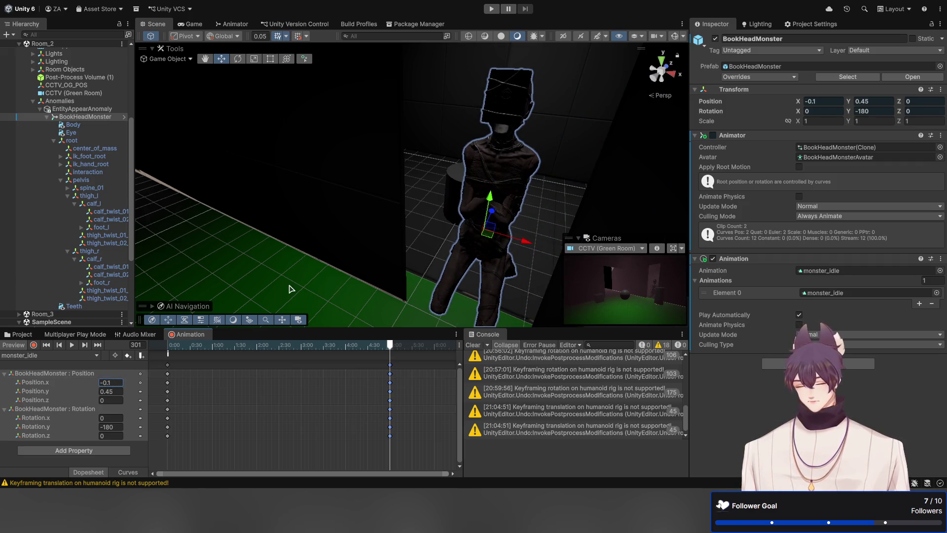
{"action": "mouse_move", "coordinate": [492, 214]}
{"action": "left_mouse_down"}
{"action": "mouse_move", "coordinate": [455, 271]}
{"action": "mouse_move", "coordinate": [328, 176]}
{"action": "mouse_move", "coordinate": [523, 218]}
{"action": "mouse_move", "coordinate": [572, 218]}
{"action": "mouse_move", "coordinate": [565, 223]}
{"action": "left_mouse_up"}
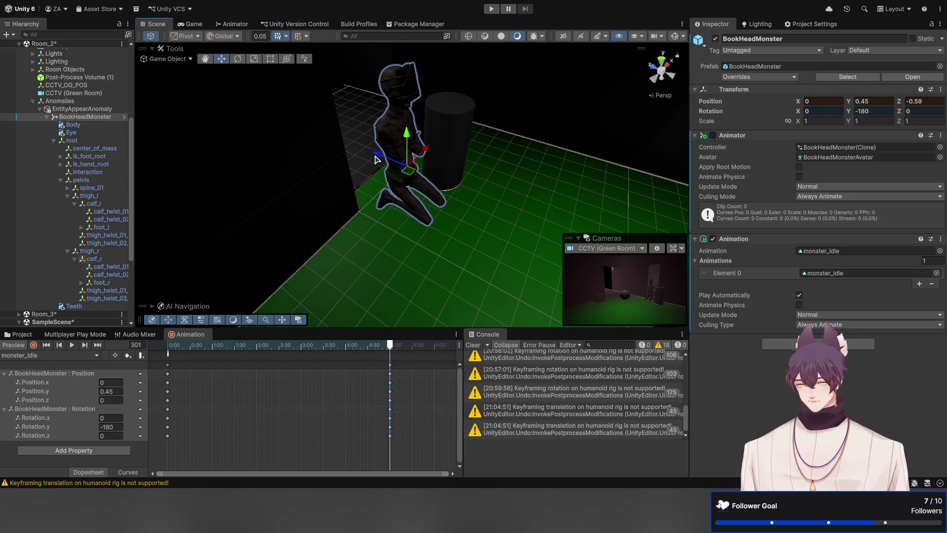
{"action": "left_click_drag", "start_coordinate": [375, 159], "coordinate": [420, 177]}
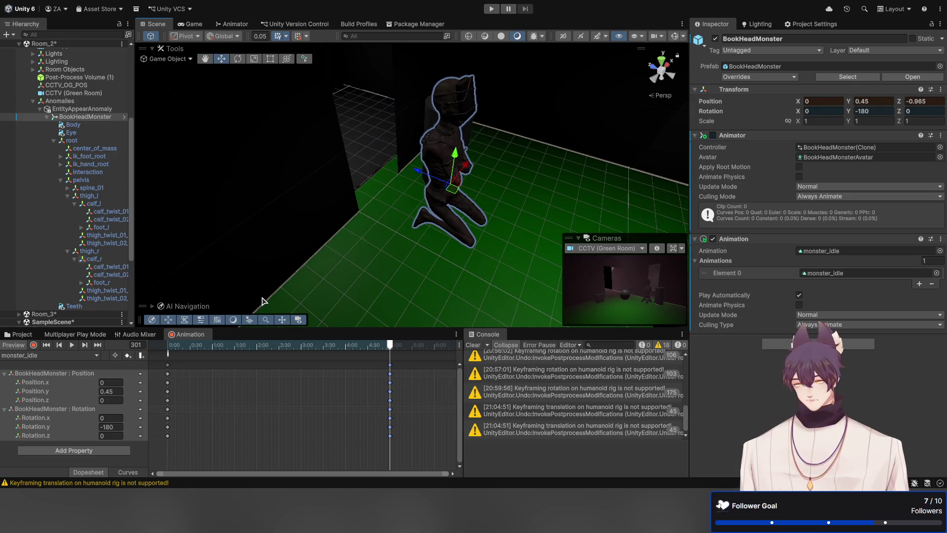
Step: Record a keyframe with the monster at Z -0.999, turned to about -212° Y
{"action": "left_click", "coordinate": [33, 345]}
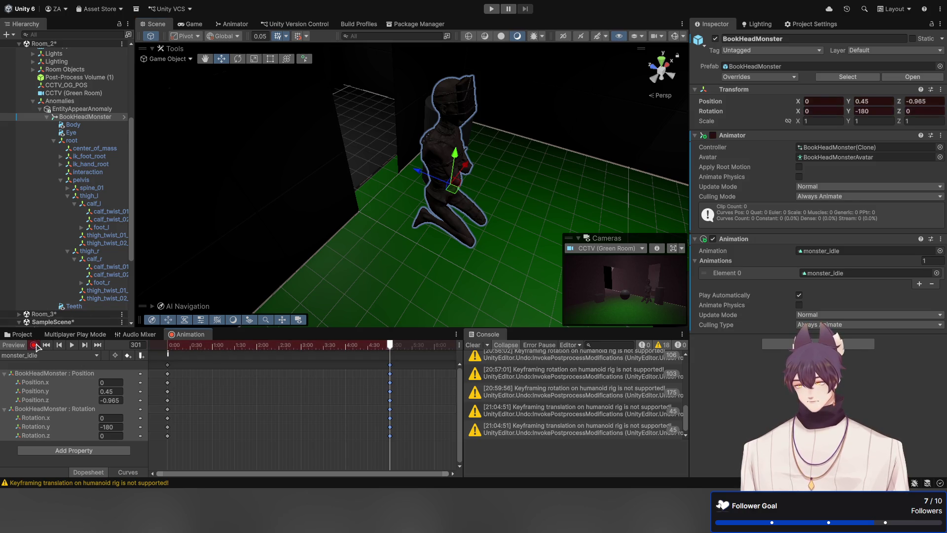
{"action": "mouse_move", "coordinate": [419, 173]}
{"action": "left_mouse_down"}
{"action": "mouse_move", "coordinate": [456, 188]}
{"action": "mouse_move", "coordinate": [381, 168]}
{"action": "mouse_move", "coordinate": [427, 190]}
{"action": "mouse_move", "coordinate": [418, 189]}
{"action": "left_mouse_up"}
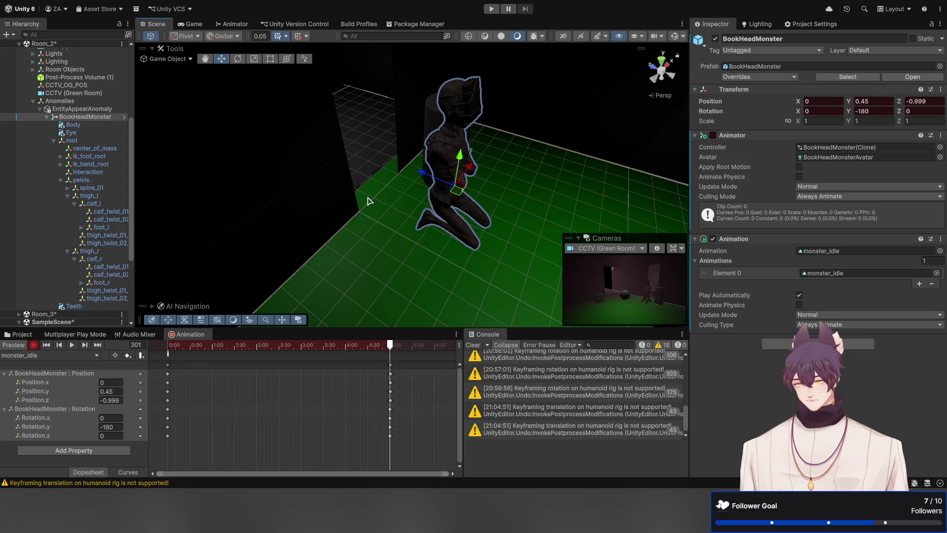
{"action": "key", "text": "e"}
{"action": "left_click_drag", "start_coordinate": [424, 203], "coordinate": [450, 222]}
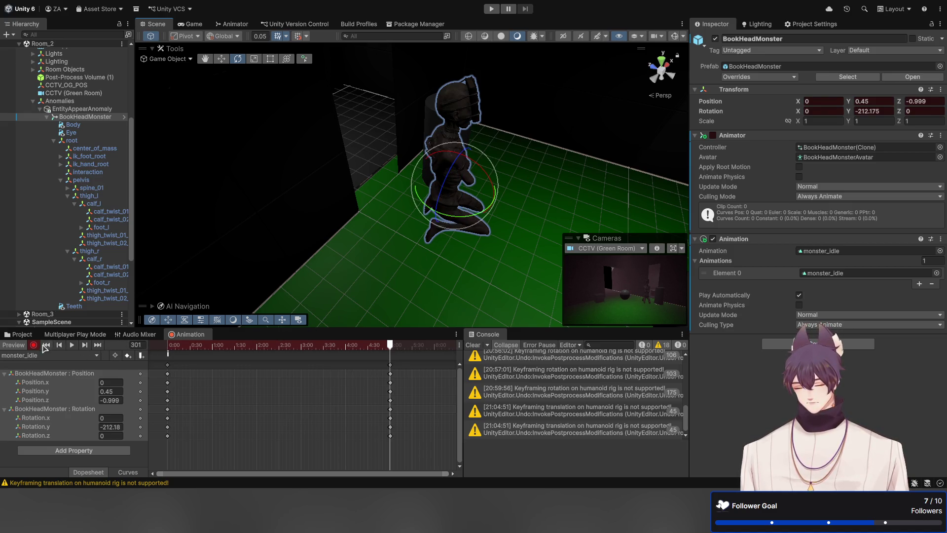
{"action": "left_click", "coordinate": [38, 345]}
Step: Preview monster_idle and bring the ending keyframes near 5:00 into view
{"action": "left_click", "coordinate": [71, 345]}
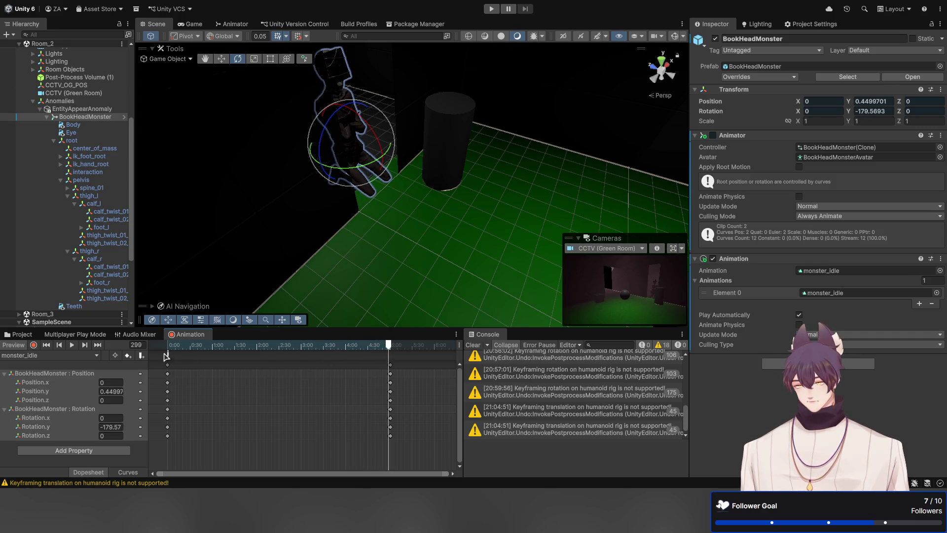
{"action": "left_click", "coordinate": [97, 345]}
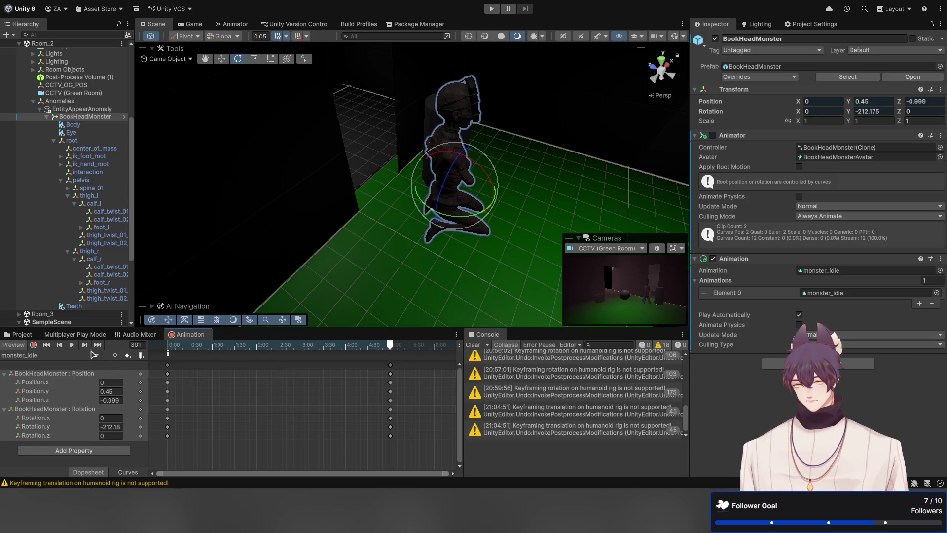
{"action": "left_click", "coordinate": [47, 345]}
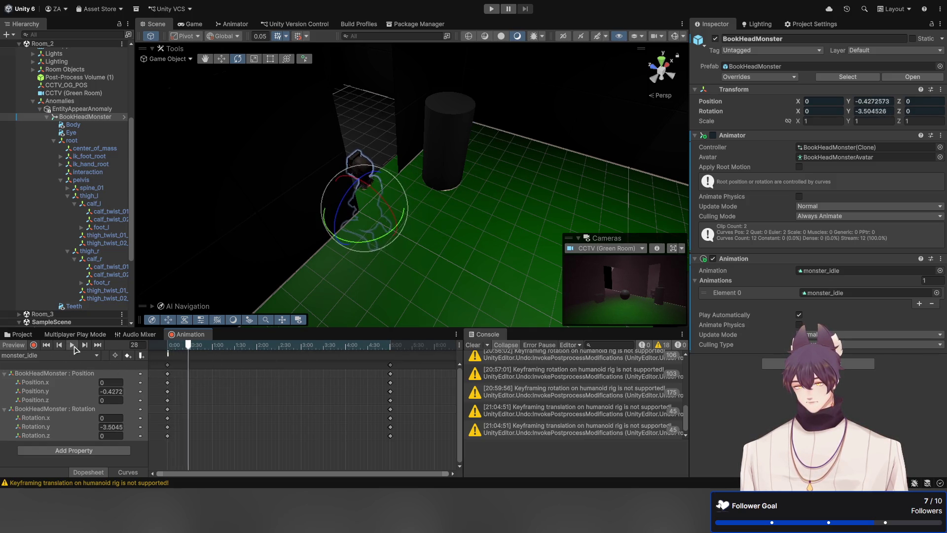
{"action": "scroll", "coordinate": [423, 431], "scroll_direction": "up", "scroll_amount": 3}
{"action": "scroll", "coordinate": [423, 431], "scroll_direction": "up", "scroll_amount": 3}
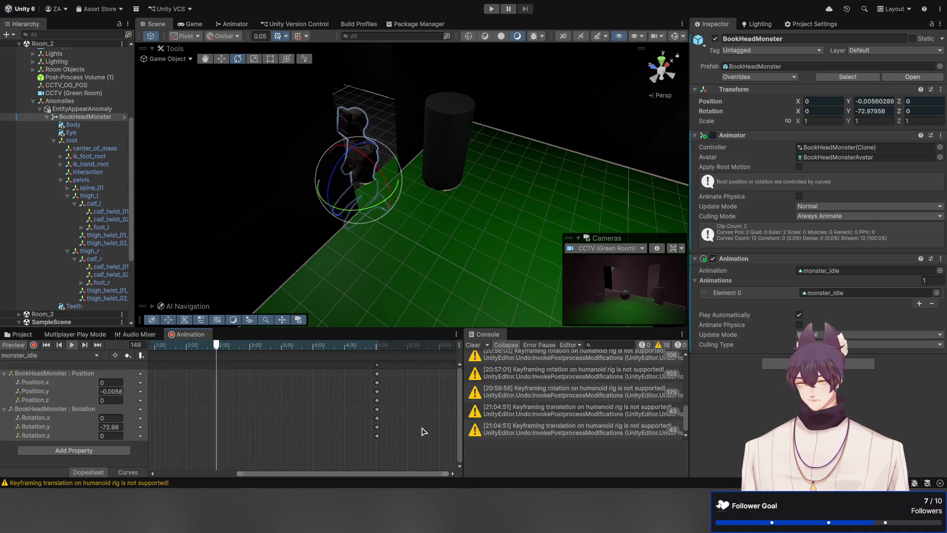
{"action": "scroll", "coordinate": [423, 431], "scroll_direction": "up", "scroll_amount": 2}
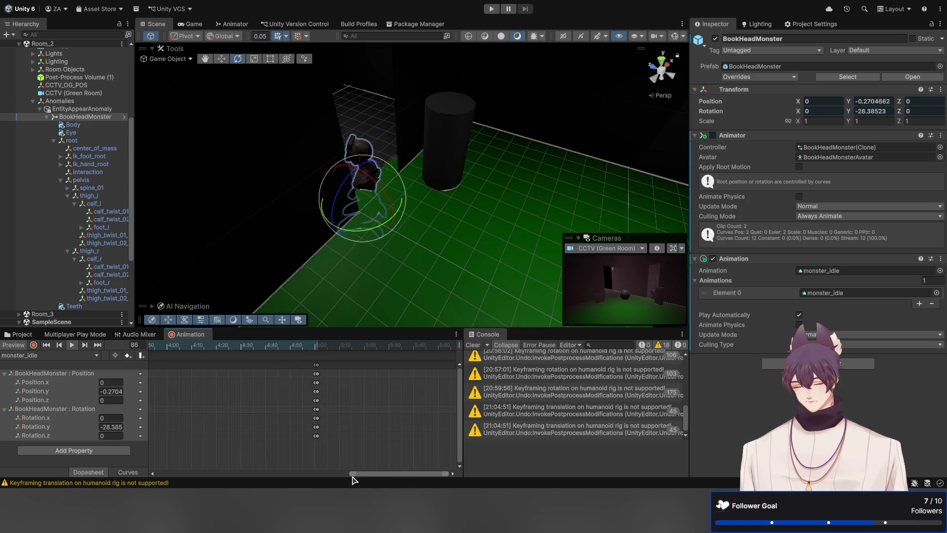
{"action": "left_click_drag", "start_coordinate": [350, 473], "coordinate": [385, 473]}
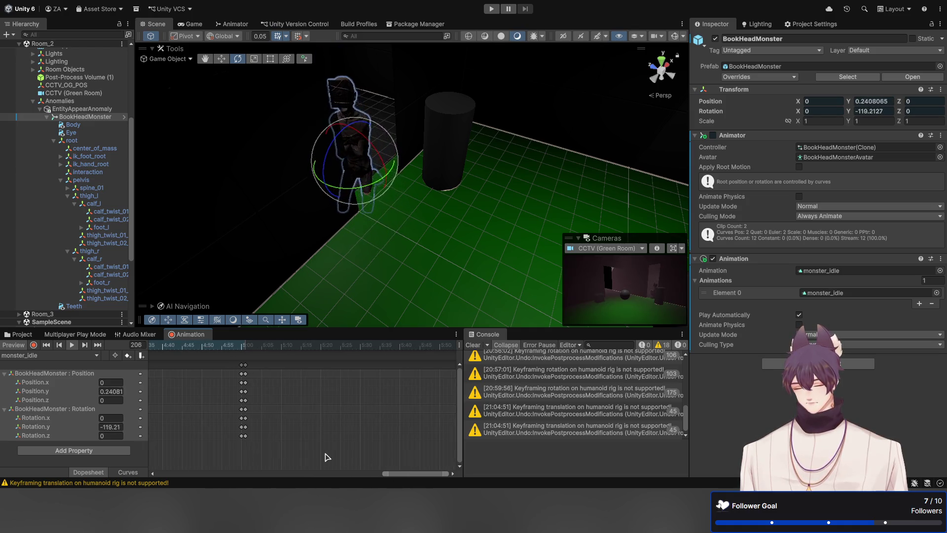
{"action": "left_click_drag", "start_coordinate": [327, 454], "coordinate": [404, 454]}
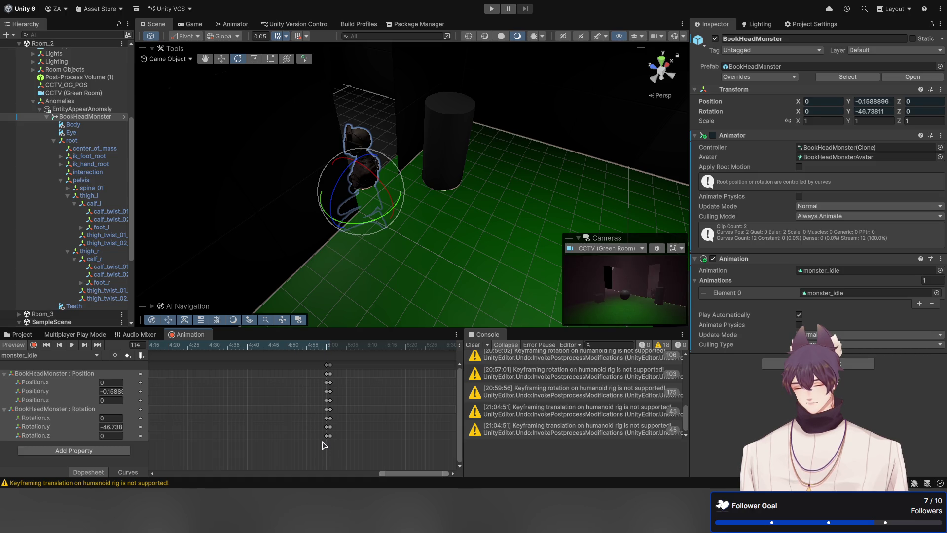
Step: Duplicate the 5:00 keyframe column and drag the copy earlier in the timeline
{"action": "left_click", "coordinate": [325, 367]}
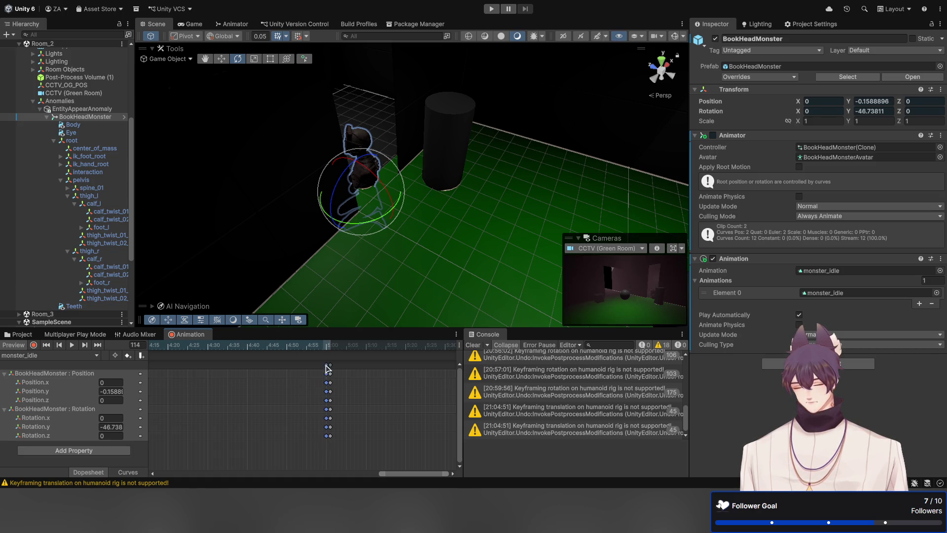
{"action": "left_click_drag", "start_coordinate": [325, 368], "coordinate": [286, 371]}
{"action": "mouse_move", "coordinate": [333, 423]}
{"action": "left_mouse_down"}
{"action": "mouse_move", "coordinate": [312, 361]}
{"action": "mouse_move", "coordinate": [327, 380]}
{"action": "left_mouse_up"}
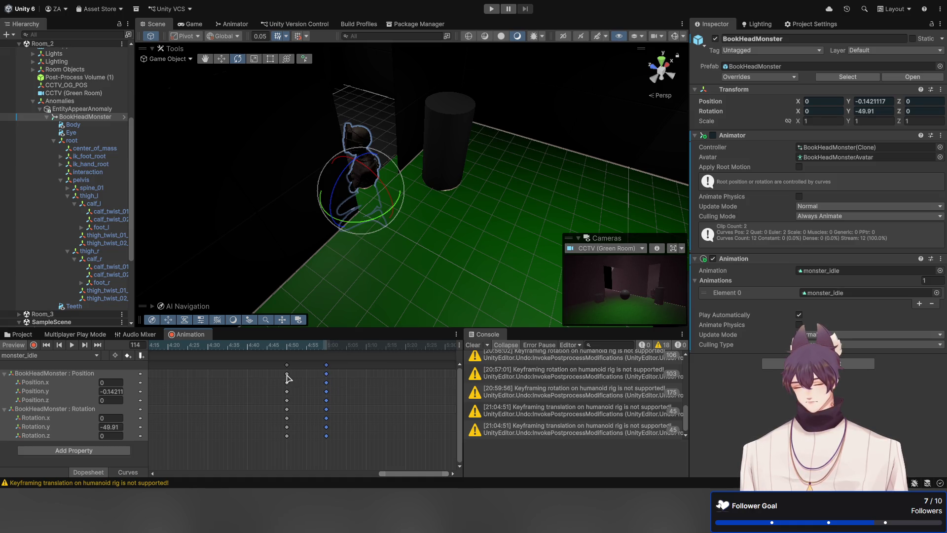
{"action": "mouse_move", "coordinate": [288, 367]}
{"action": "left_mouse_down"}
{"action": "mouse_move", "coordinate": [210, 366]}
{"action": "mouse_move", "coordinate": [169, 408]}
{"action": "left_mouse_up"}
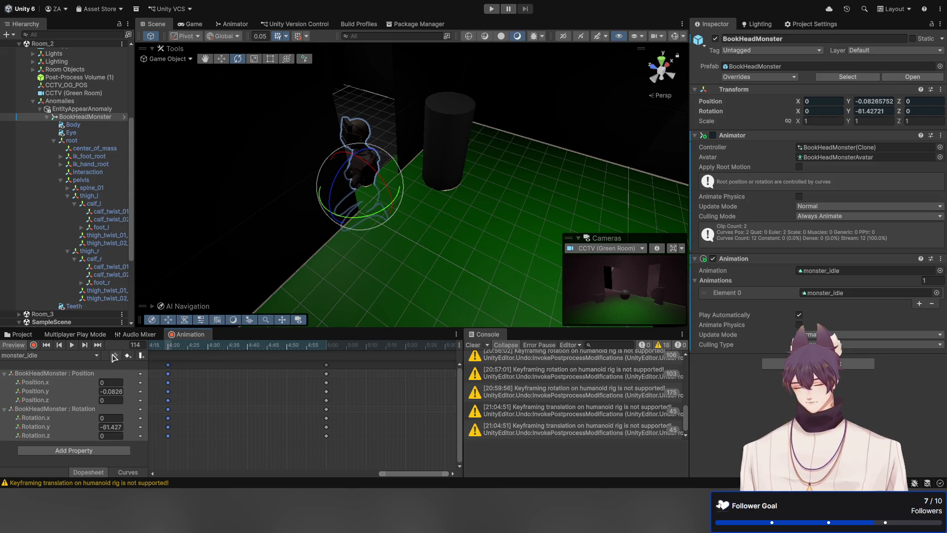
Step: Preview the clip, settle the copied column at 2:00, and zoom out the timeline
{"action": "left_click", "coordinate": [49, 345]}
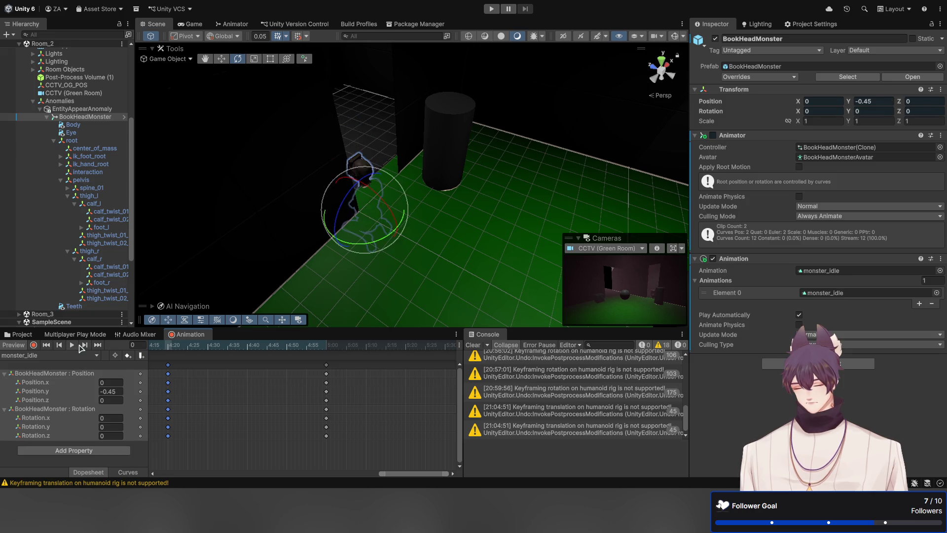
{"action": "left_click", "coordinate": [74, 345]}
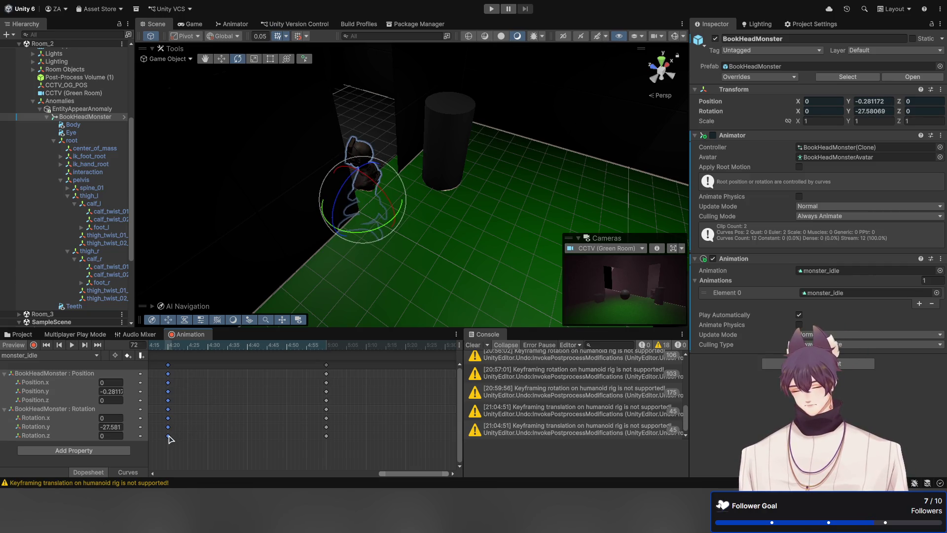
{"action": "mouse_move", "coordinate": [201, 439]}
{"action": "left_mouse_down"}
{"action": "mouse_move", "coordinate": [252, 438]}
{"action": "mouse_move", "coordinate": [219, 438]}
{"action": "left_mouse_up"}
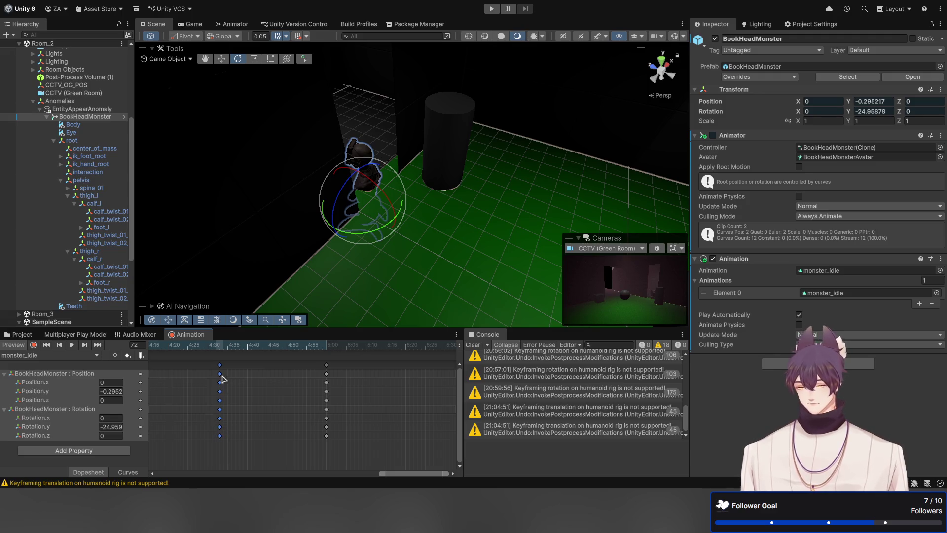
{"action": "left_click_drag", "start_coordinate": [383, 468], "coordinate": [149, 469]}
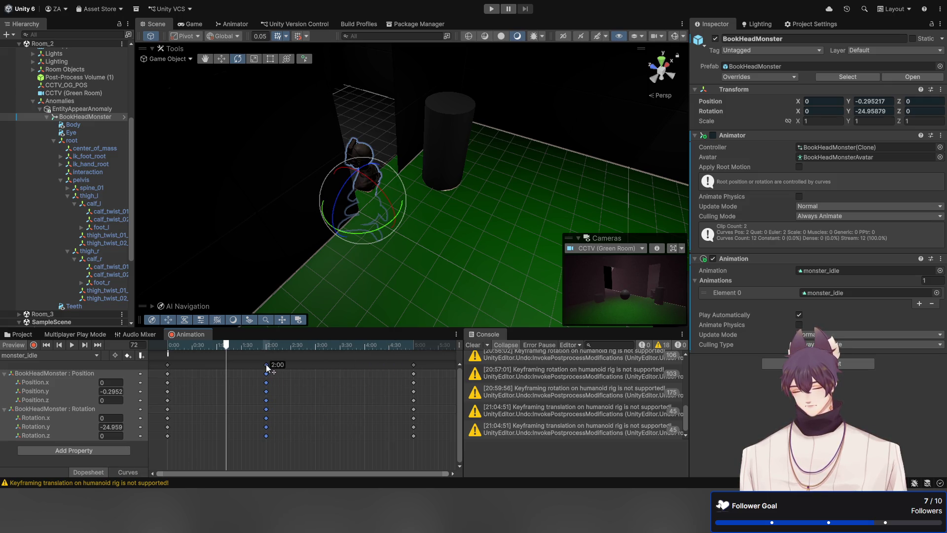
Step: Paste a keyframe column at frame 148 holding the monster at -180° Y
{"action": "left_click", "coordinate": [266, 364]}
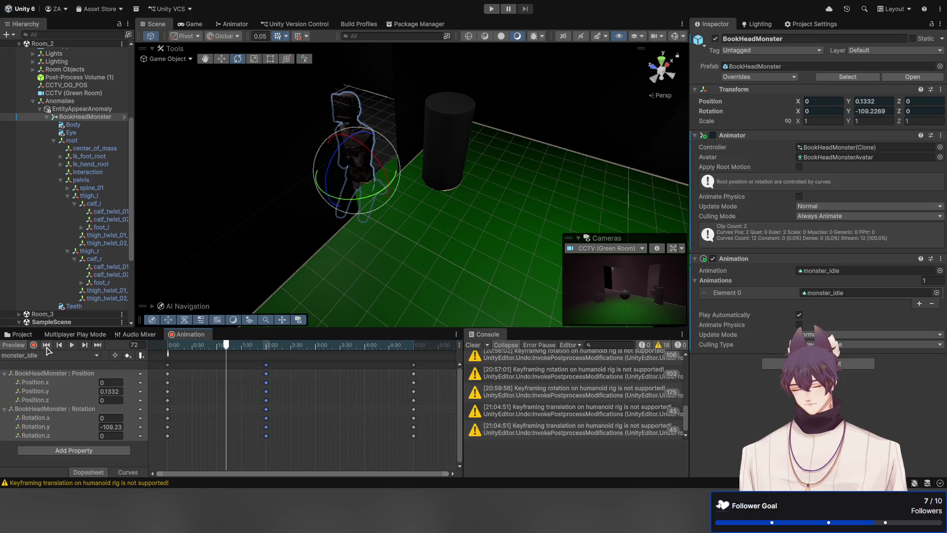
{"action": "left_click", "coordinate": [46, 346]}
{"action": "left_click", "coordinate": [72, 345]}
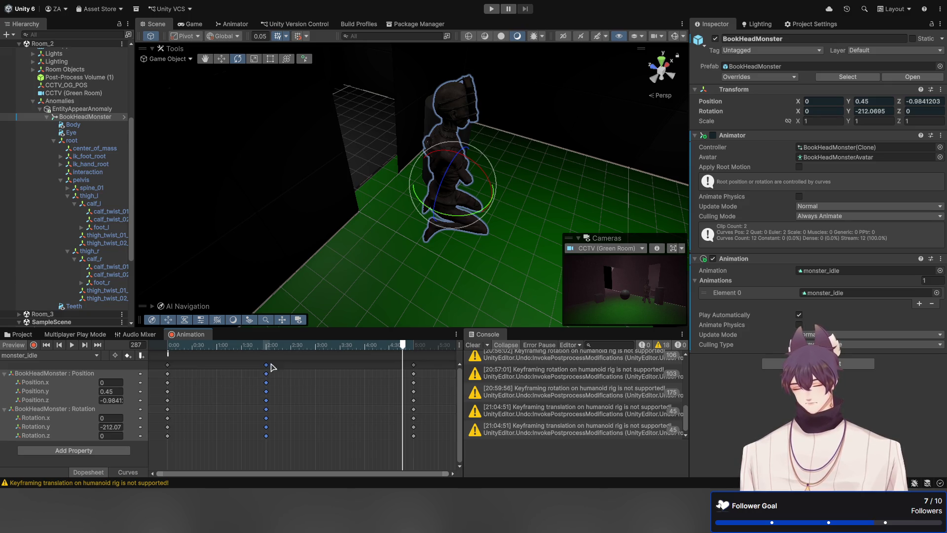
{"action": "left_click", "coordinate": [290, 348]}
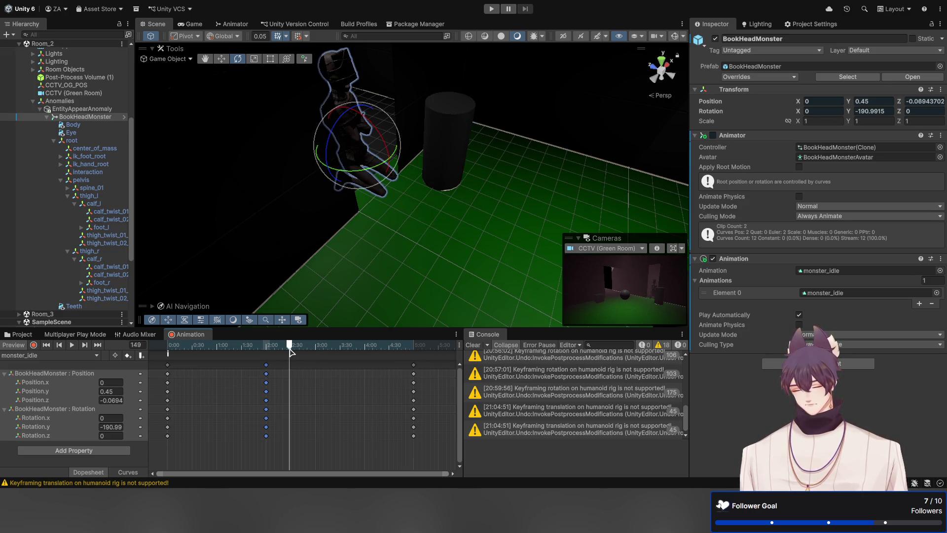
{"action": "mouse_move", "coordinate": [289, 351]}
{"action": "left_mouse_down"}
{"action": "mouse_move", "coordinate": [228, 351]}
{"action": "mouse_move", "coordinate": [308, 355]}
{"action": "left_mouse_up"}
{"action": "key", "text": "ctrl+v"}
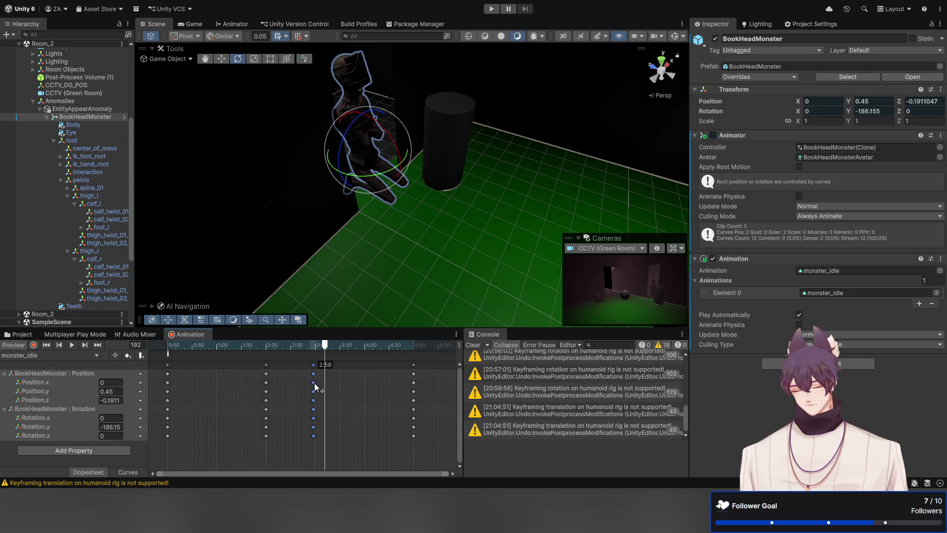
Step: Preview the clip from near the start through to its last keyframe
{"action": "left_click_drag", "start_coordinate": [329, 346], "coordinate": [85, 347]}
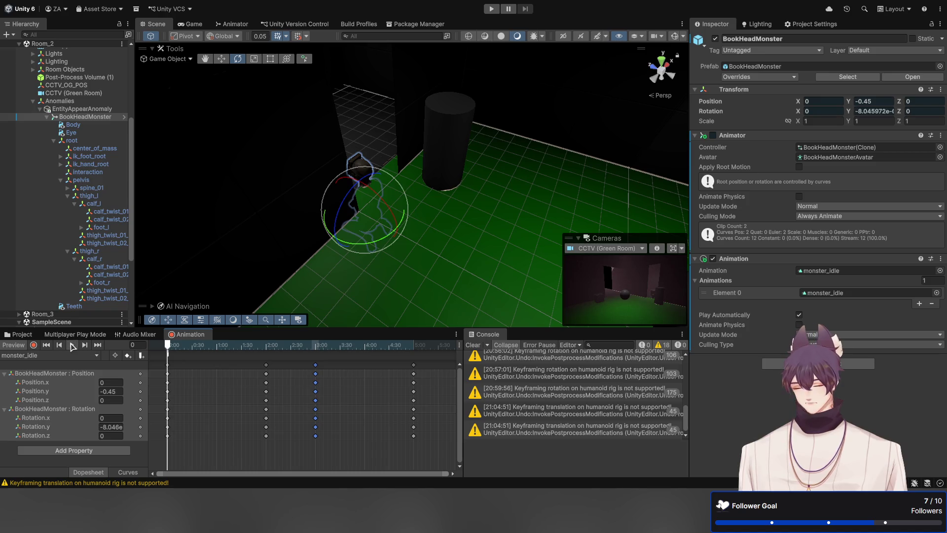
{"action": "left_click", "coordinate": [72, 345]}
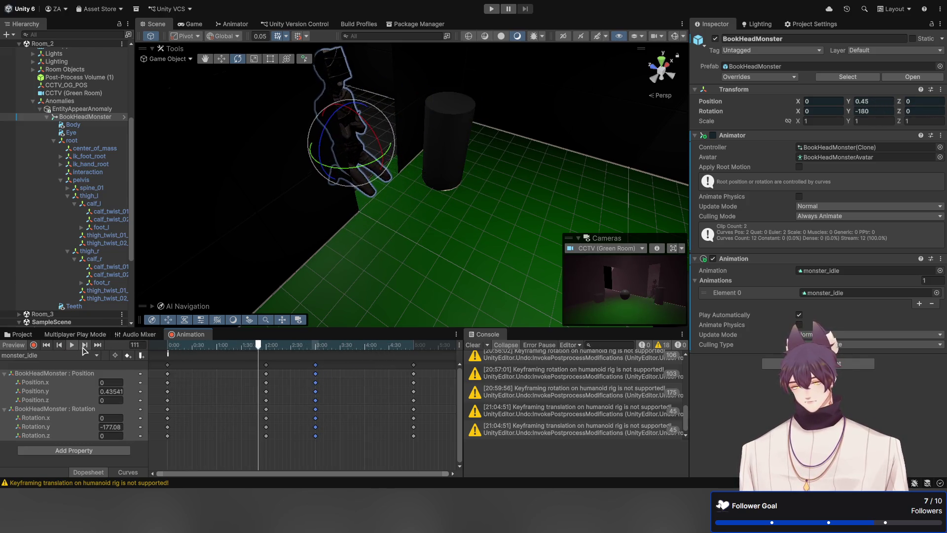
{"action": "left_click", "coordinate": [98, 346]}
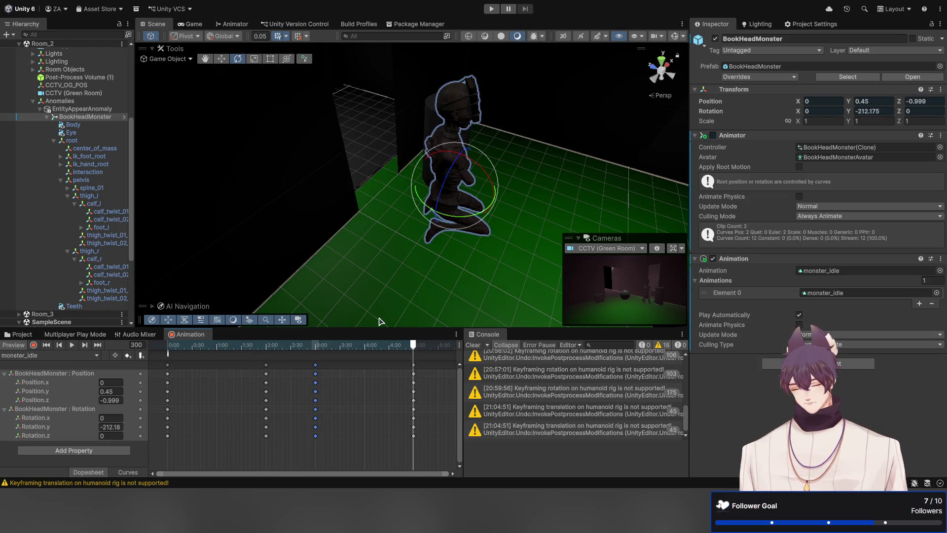
{"action": "key", "text": "w"}
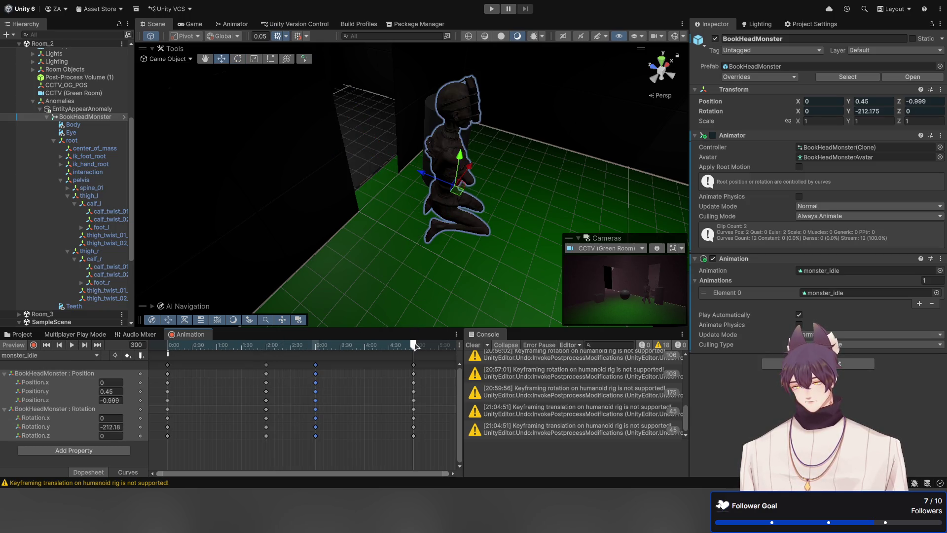
Step: Slide the monster back along Z and across the floor, then preview from frame 0
{"action": "mouse_move", "coordinate": [423, 178]}
{"action": "left_mouse_down"}
{"action": "mouse_move", "coordinate": [560, 222]}
{"action": "mouse_move", "coordinate": [523, 222]}
{"action": "mouse_move", "coordinate": [528, 185]}
{"action": "mouse_move", "coordinate": [478, 197]}
{"action": "mouse_move", "coordinate": [467, 215]}
{"action": "left_mouse_up"}
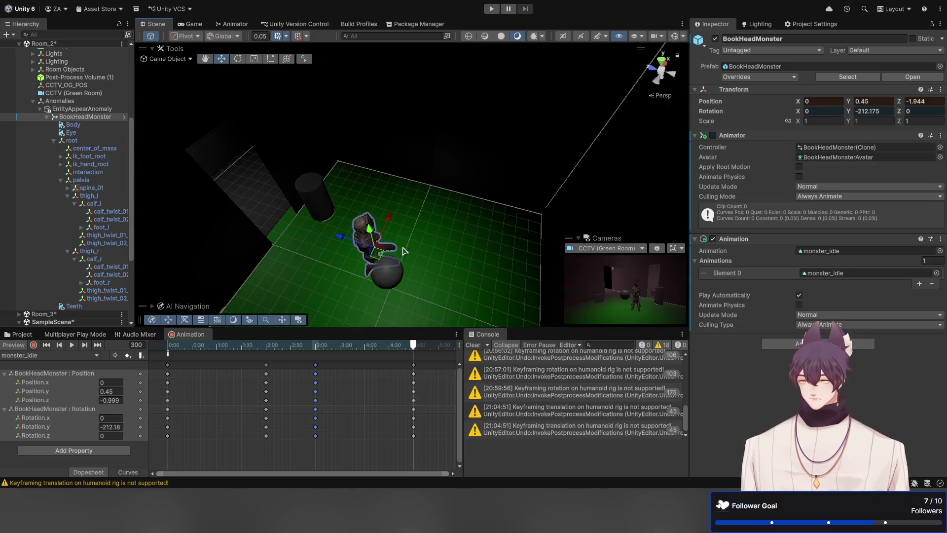
{"action": "mouse_move", "coordinate": [378, 260]}
{"action": "left_mouse_down"}
{"action": "mouse_move", "coordinate": [480, 254]}
{"action": "mouse_move", "coordinate": [495, 270]}
{"action": "mouse_move", "coordinate": [473, 237]}
{"action": "mouse_move", "coordinate": [512, 225]}
{"action": "mouse_move", "coordinate": [504, 225]}
{"action": "mouse_move", "coordinate": [511, 211]}
{"action": "mouse_move", "coordinate": [450, 211]}
{"action": "mouse_move", "coordinate": [495, 226]}
{"action": "left_mouse_up"}
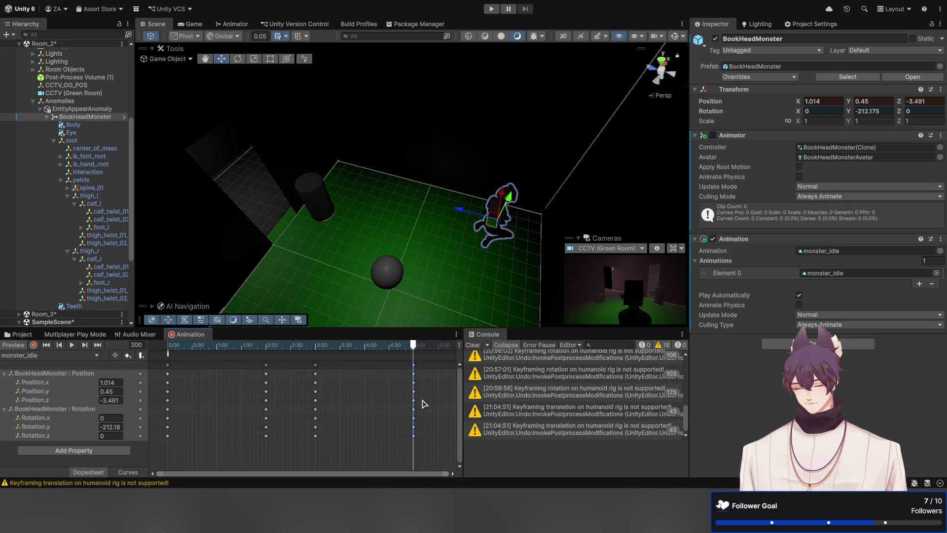
{"action": "scroll", "coordinate": [423, 414], "scroll_direction": "up", "scroll_amount": 5}
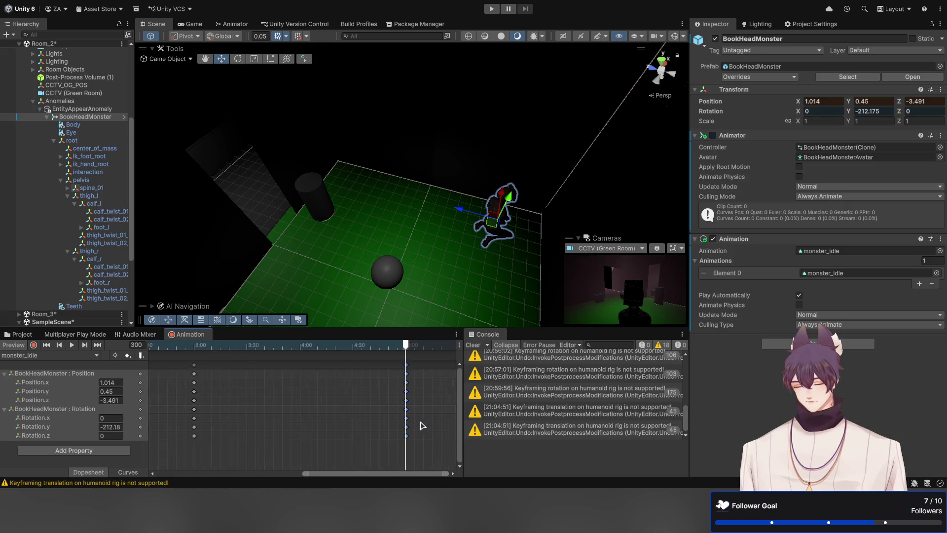
{"action": "left_click", "coordinate": [48, 345]}
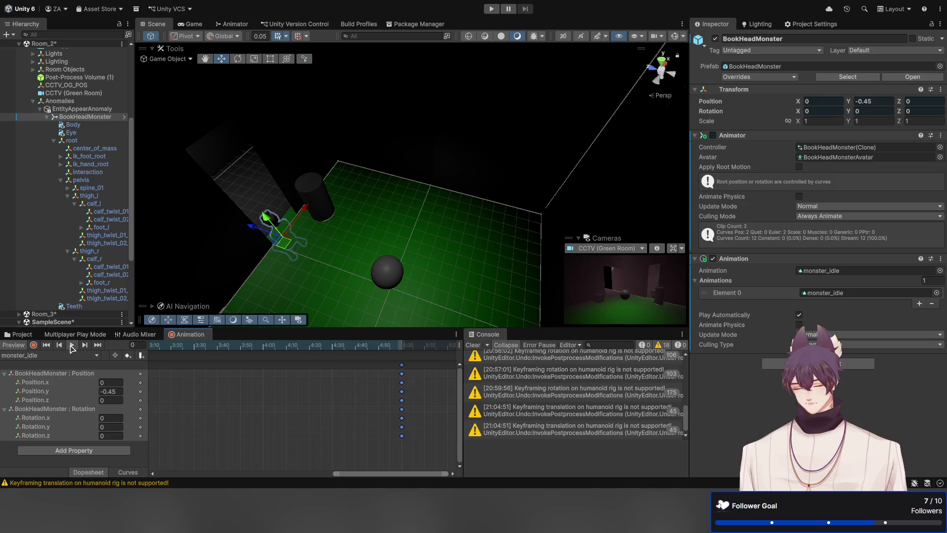
{"action": "left_click", "coordinate": [72, 344]}
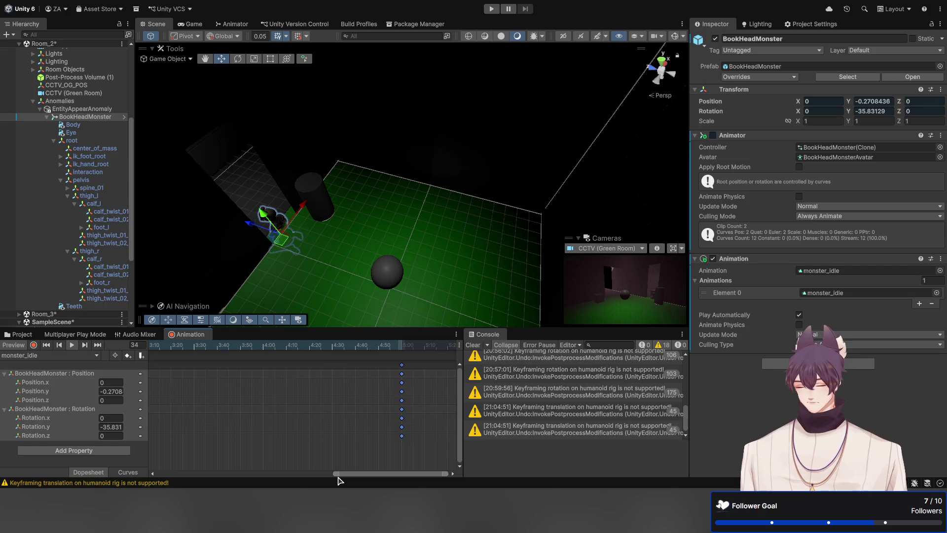
{"action": "left_click_drag", "start_coordinate": [337, 474], "coordinate": [214, 477]}
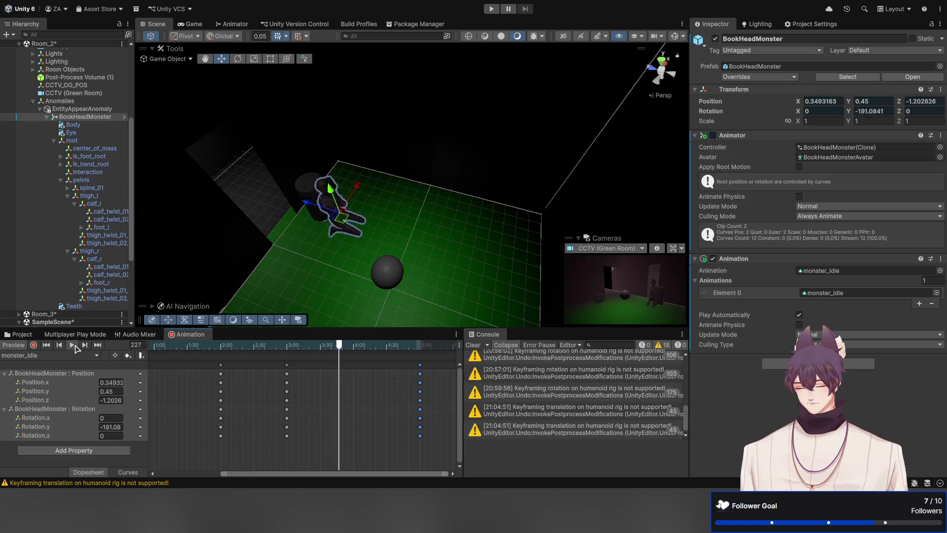
Step: Scrub frames around 238–241 while trying the monster at different X positions
{"action": "left_click_drag", "start_coordinate": [363, 340], "coordinate": [354, 363]}
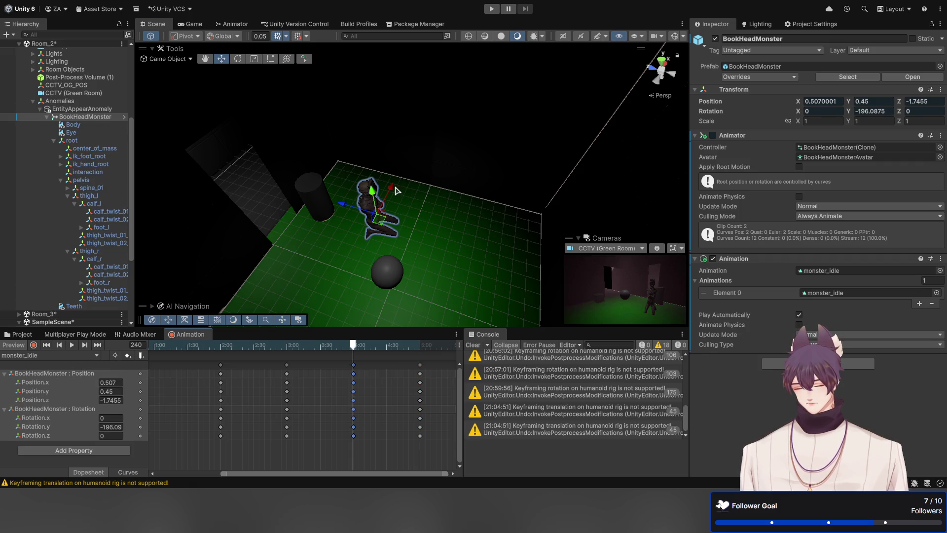
{"action": "left_click_drag", "start_coordinate": [394, 189], "coordinate": [390, 217]}
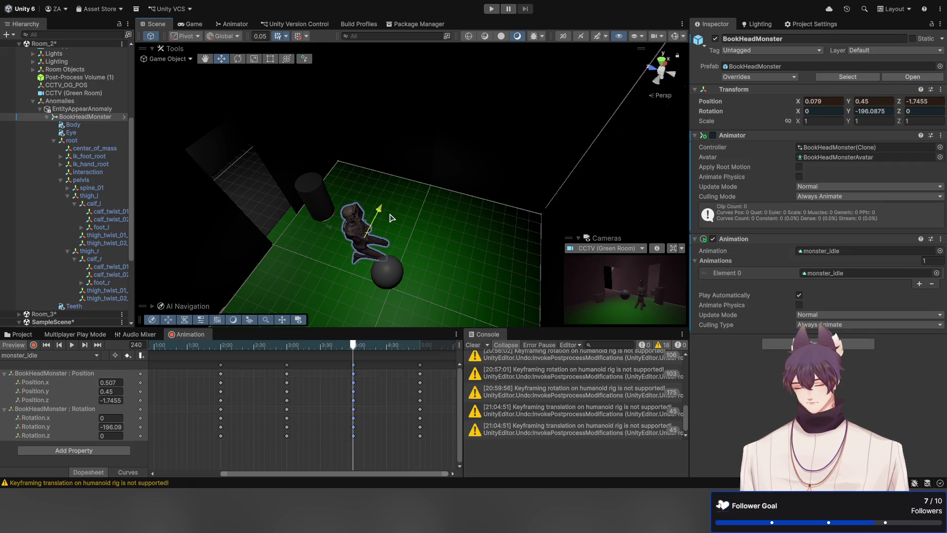
{"action": "mouse_move", "coordinate": [354, 345]}
{"action": "left_mouse_down"}
{"action": "mouse_move", "coordinate": [308, 351]}
{"action": "mouse_move", "coordinate": [356, 351]}
{"action": "left_mouse_up"}
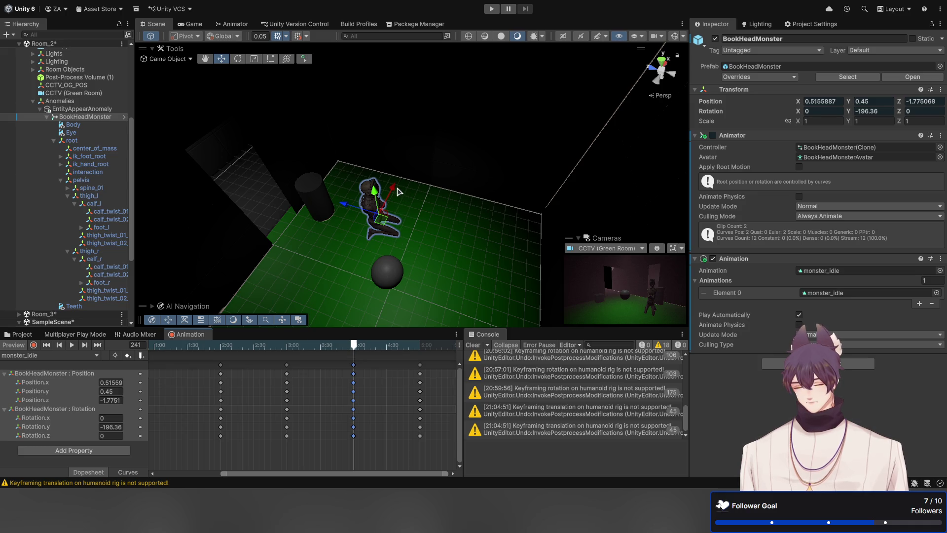
{"action": "left_click_drag", "start_coordinate": [395, 190], "coordinate": [390, 215]}
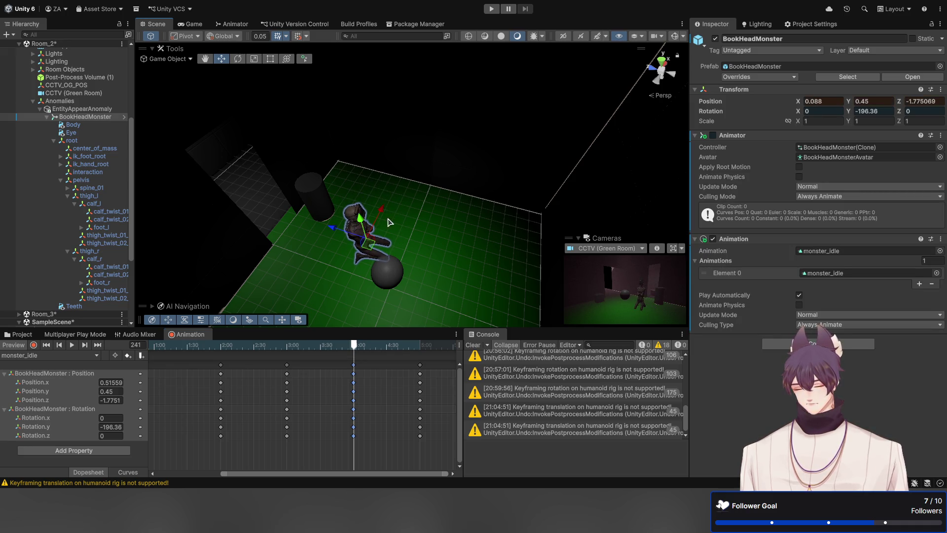
{"action": "mouse_move", "coordinate": [355, 346]}
{"action": "left_mouse_down"}
{"action": "mouse_move", "coordinate": [290, 351]}
{"action": "mouse_move", "coordinate": [355, 366]}
{"action": "left_mouse_up"}
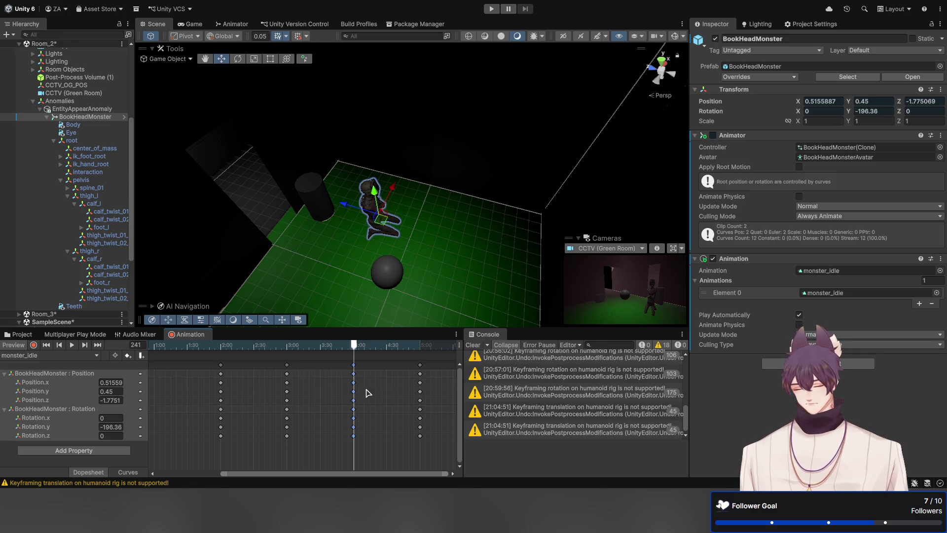
Step: Replace the frame-241 keys with a recorded frame-240 key at Position X -0.085
{"action": "left_click_drag", "start_coordinate": [380, 446], "coordinate": [335, 363]}
{"action": "key", "text": "Delete"}
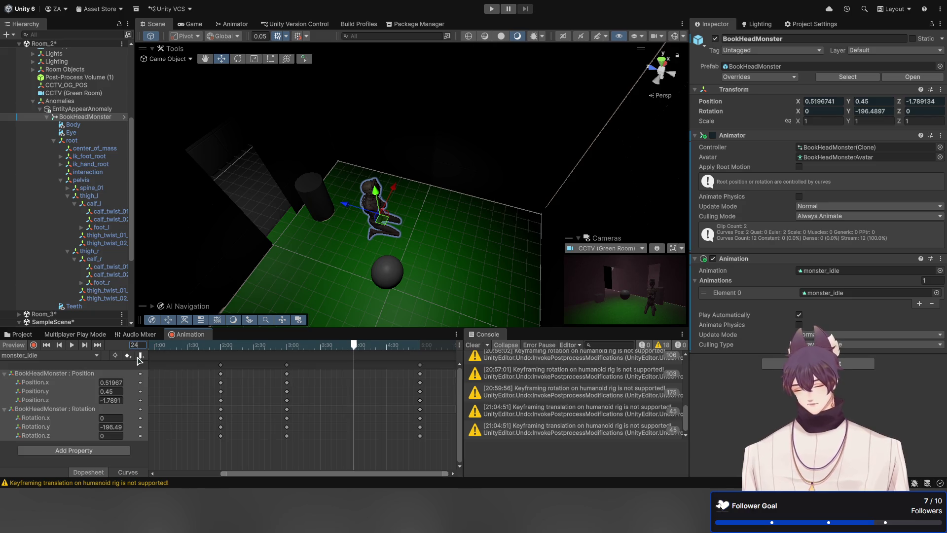
{"action": "type", "text": "0"}
{"action": "key", "text": "Return"}
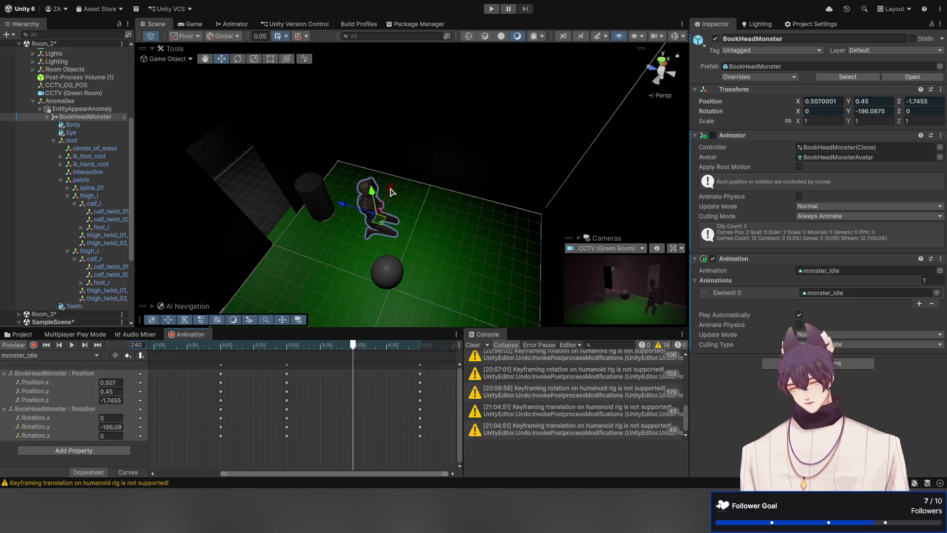
{"action": "left_click_drag", "start_coordinate": [391, 192], "coordinate": [381, 238]}
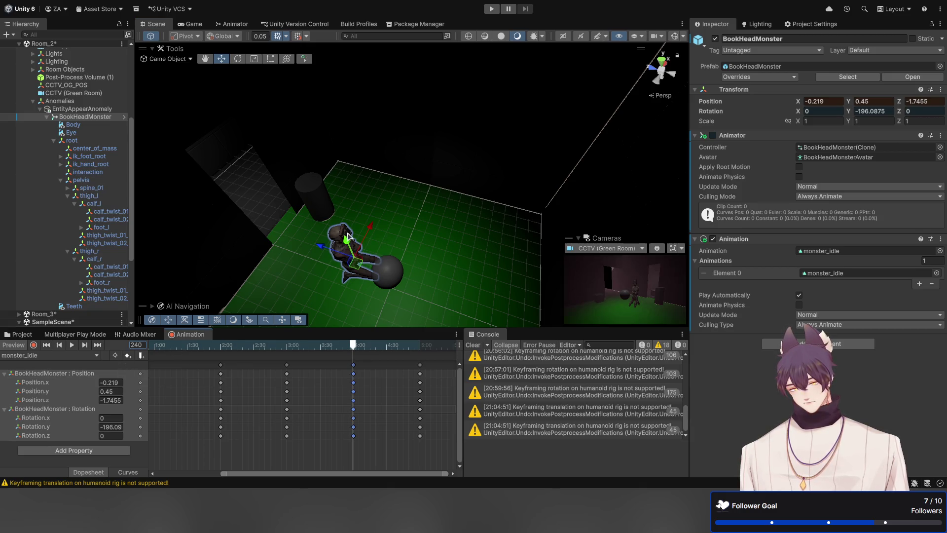
{"action": "left_click_drag", "start_coordinate": [372, 232], "coordinate": [381, 223]}
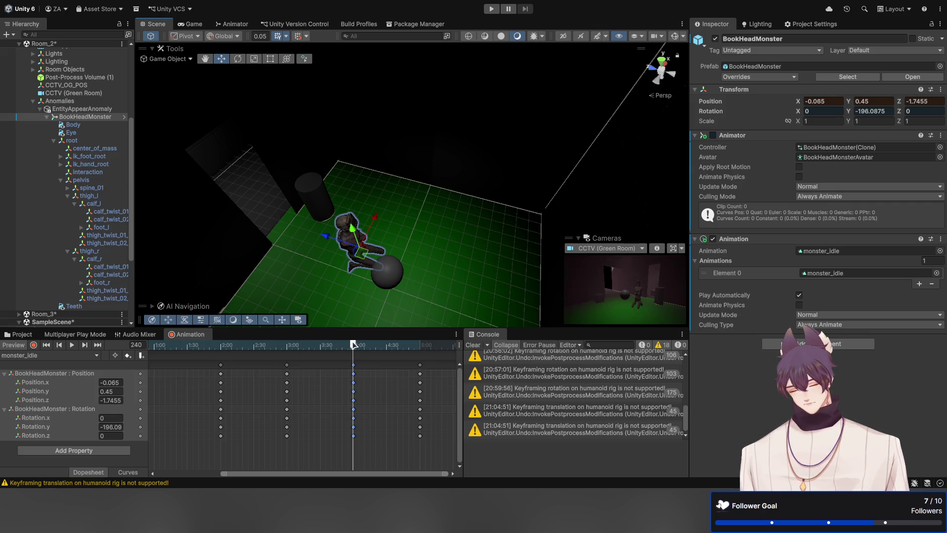
{"action": "left_click", "coordinate": [33, 344]}
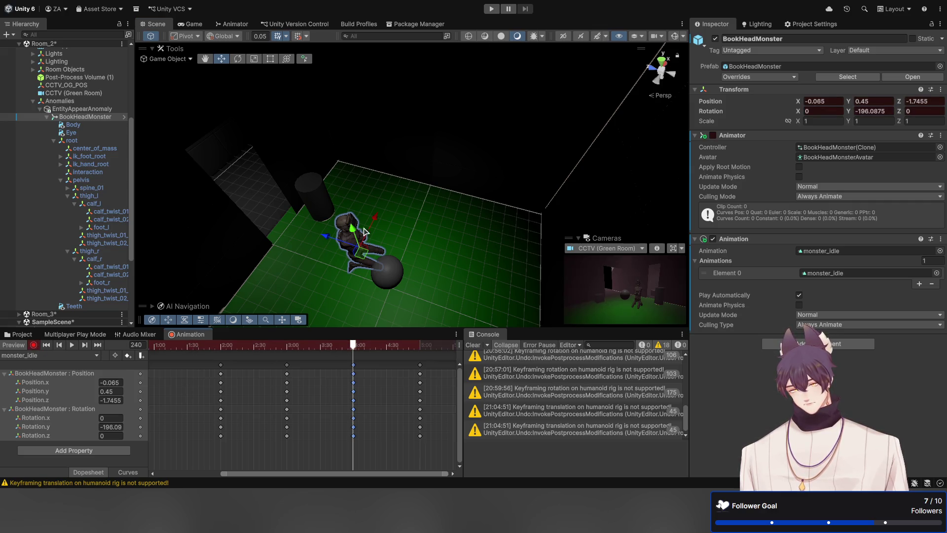
{"action": "left_click_drag", "start_coordinate": [364, 231], "coordinate": [376, 224]}
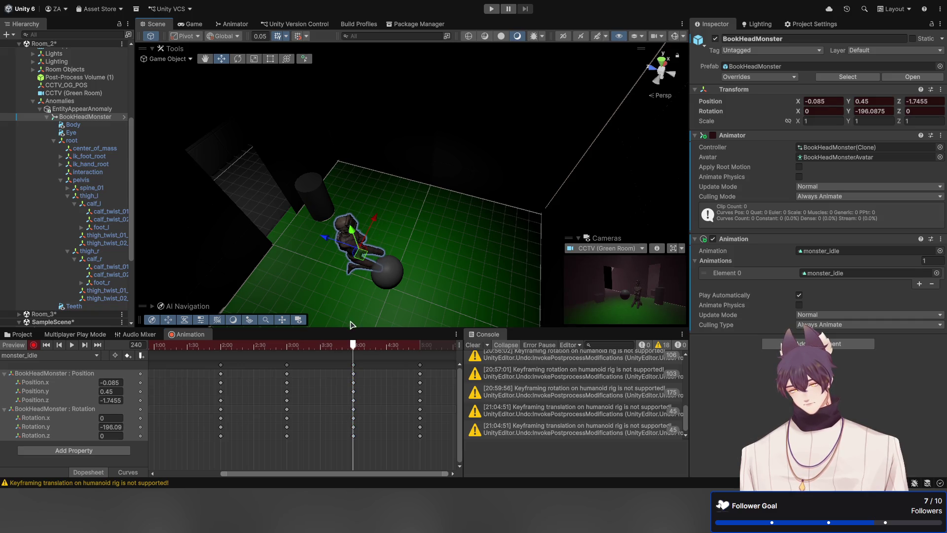
{"action": "left_click", "coordinate": [33, 345]}
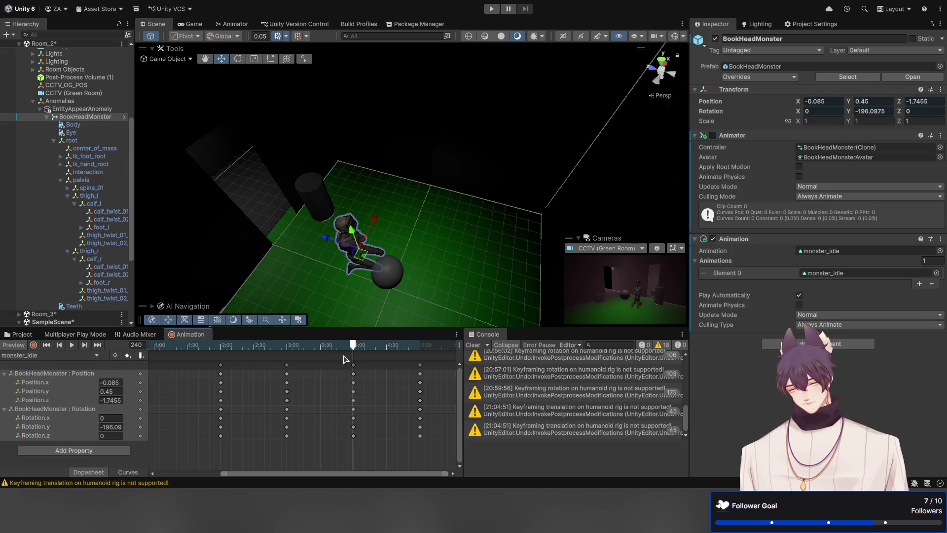
Step: Play the clip from frame 147 to check the new X movement
{"action": "mouse_move", "coordinate": [304, 344]}
{"action": "left_mouse_down"}
{"action": "mouse_move", "coordinate": [230, 345]}
{"action": "mouse_move", "coordinate": [250, 344]}
{"action": "left_mouse_up"}
{"action": "key", "text": "space"}
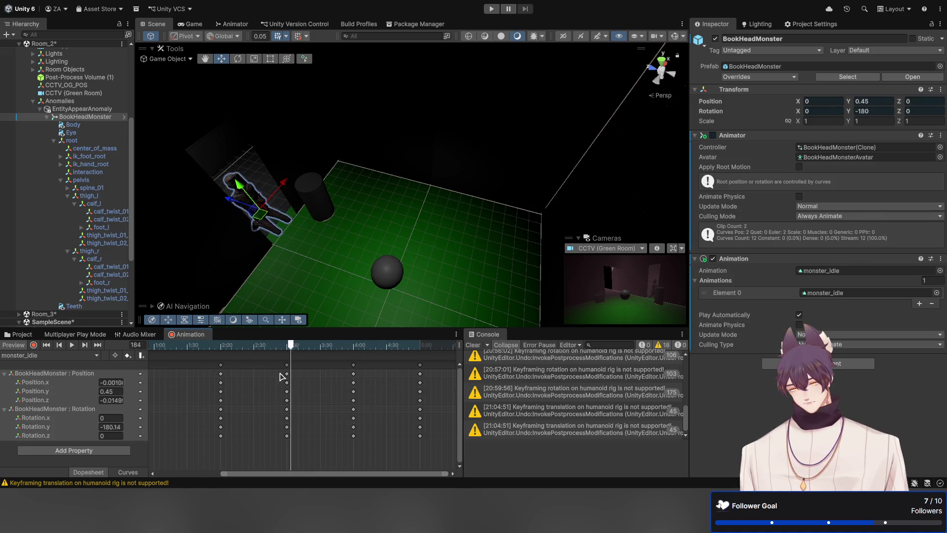
{"action": "mouse_move", "coordinate": [389, 372]}
{"action": "left_mouse_down"}
{"action": "mouse_move", "coordinate": [260, 391]}
{"action": "mouse_move", "coordinate": [422, 392]}
{"action": "left_mouse_up"}
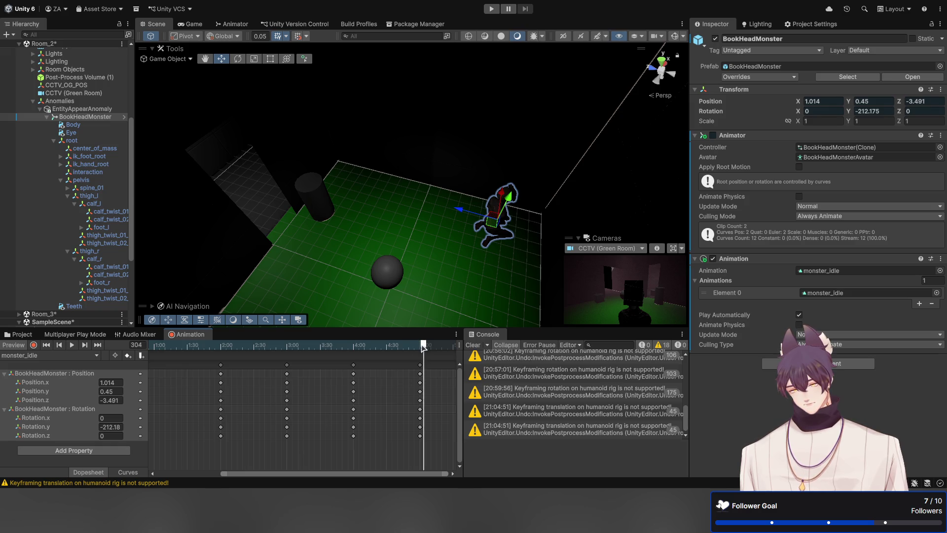
Step: Compress the 3:00, 4:00 and 5:00 keyframe columns to start at 3:57
{"action": "left_click_drag", "start_coordinate": [423, 347], "coordinate": [324, 347]}
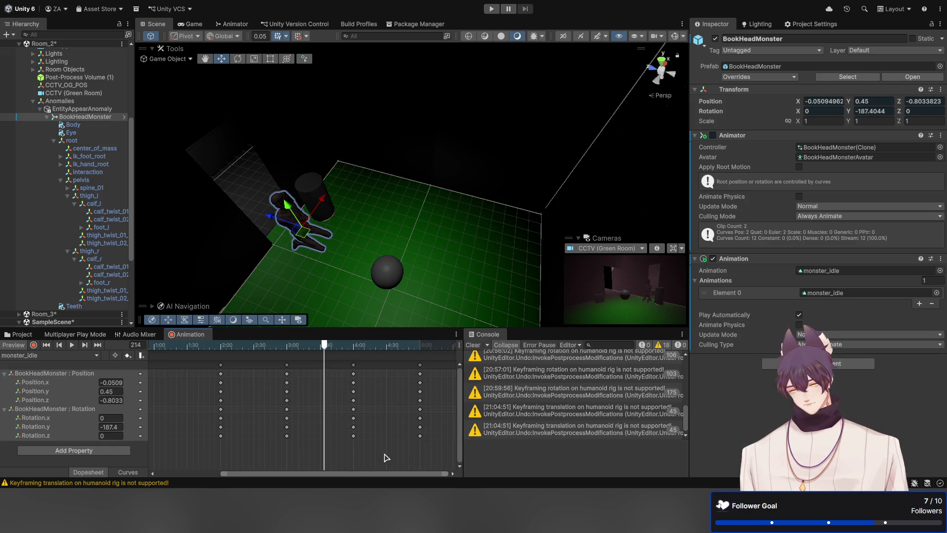
{"action": "left_click_drag", "start_coordinate": [318, 425], "coordinate": [271, 359]}
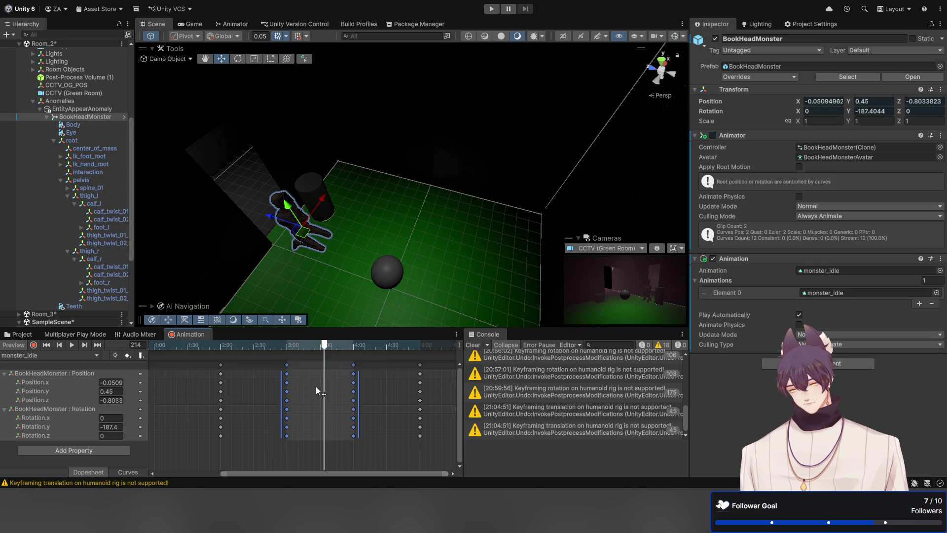
{"action": "left_click_drag", "start_coordinate": [432, 460], "coordinate": [253, 358]}
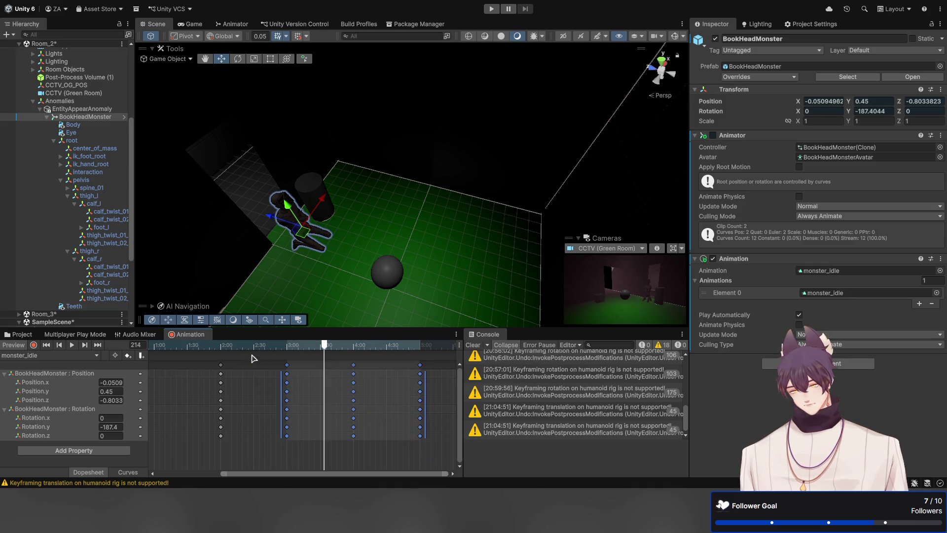
{"action": "left_click_drag", "start_coordinate": [280, 391], "coordinate": [346, 401]}
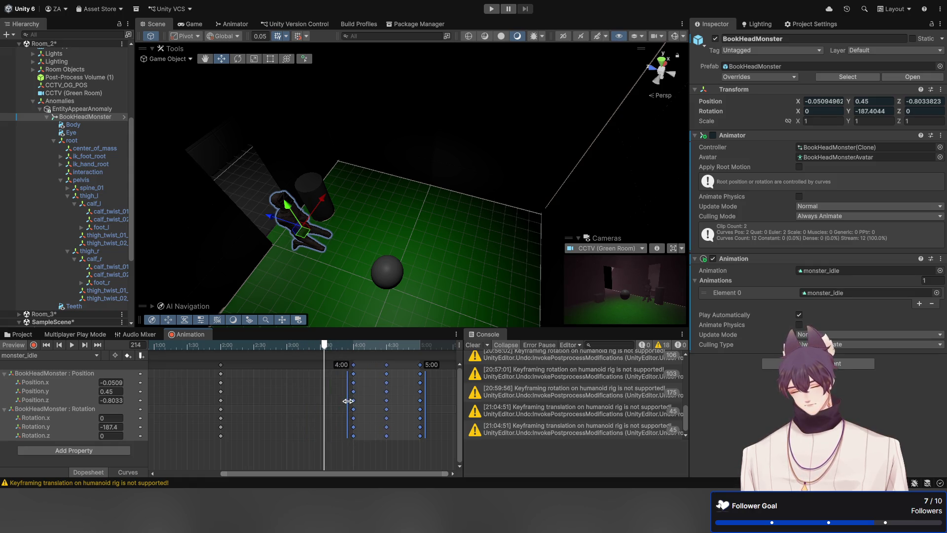
{"action": "left_click_drag", "start_coordinate": [348, 401], "coordinate": [348, 401]}
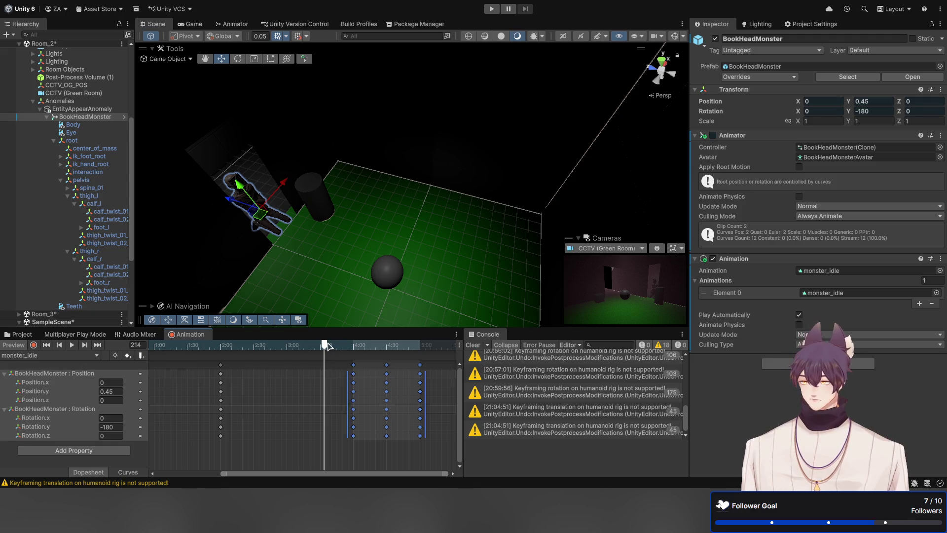
Step: Preview the clip, then squeeze those keys further into 4:29–5:00
{"action": "mouse_move", "coordinate": [310, 349]}
{"action": "left_mouse_down"}
{"action": "mouse_move", "coordinate": [182, 365]}
{"action": "mouse_move", "coordinate": [423, 370]}
{"action": "mouse_move", "coordinate": [97, 391]}
{"action": "left_mouse_up"}
{"action": "left_click", "coordinate": [47, 345]}
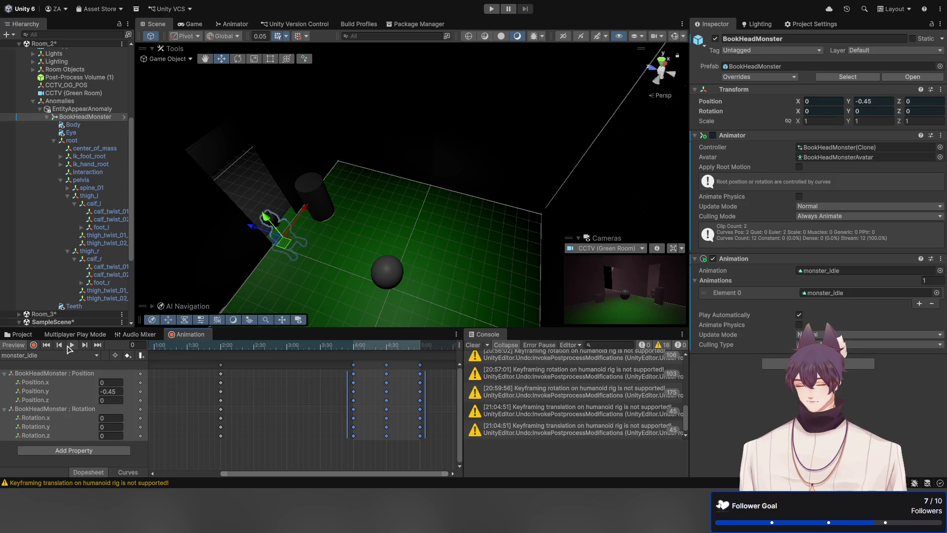
{"action": "left_click", "coordinate": [72, 345]}
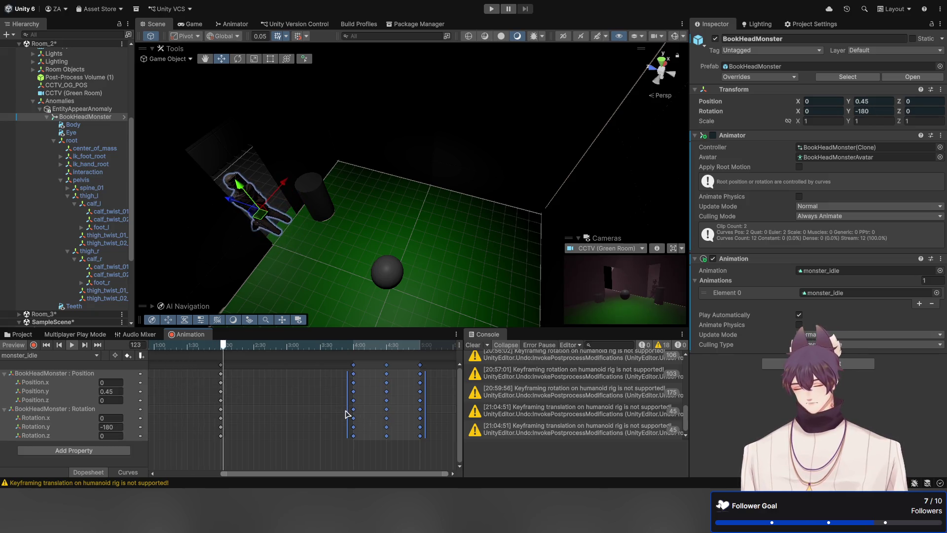
{"action": "left_click_drag", "start_coordinate": [345, 410], "coordinate": [392, 426]}
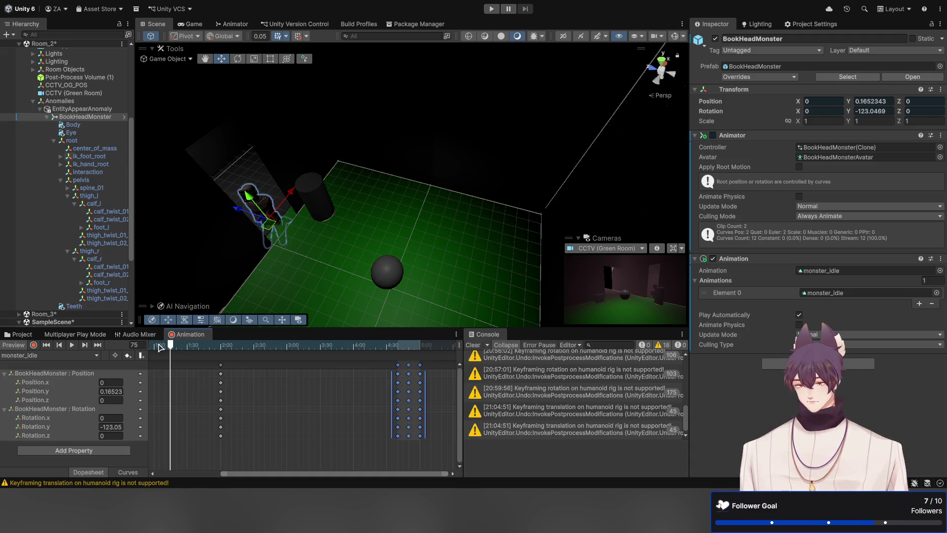
Step: Move the 2:00 keyframe column to 3:00, preview, and rewind to frame 0
{"action": "left_click_drag", "start_coordinate": [225, 474], "coordinate": [157, 474]}
{"action": "left_click", "coordinate": [270, 366]}
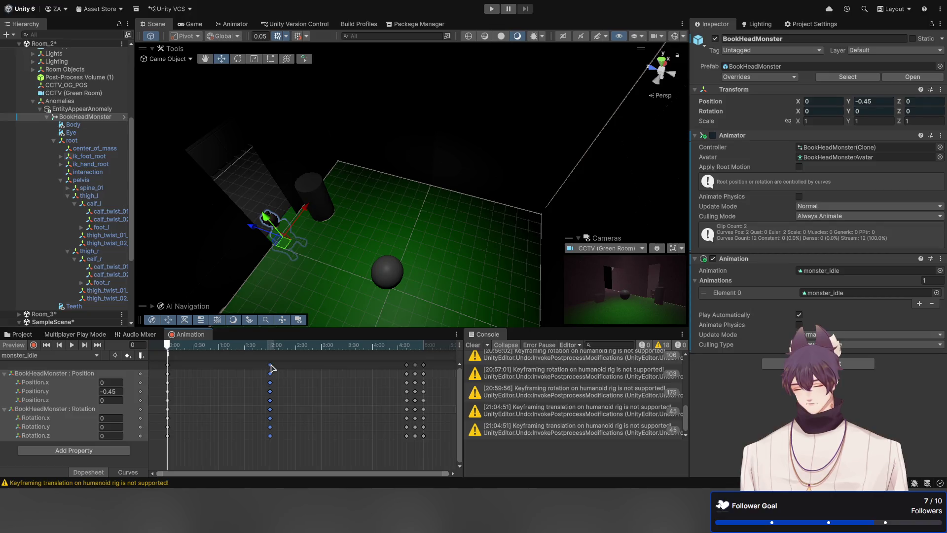
{"action": "left_click_drag", "start_coordinate": [271, 367], "coordinate": [321, 394]}
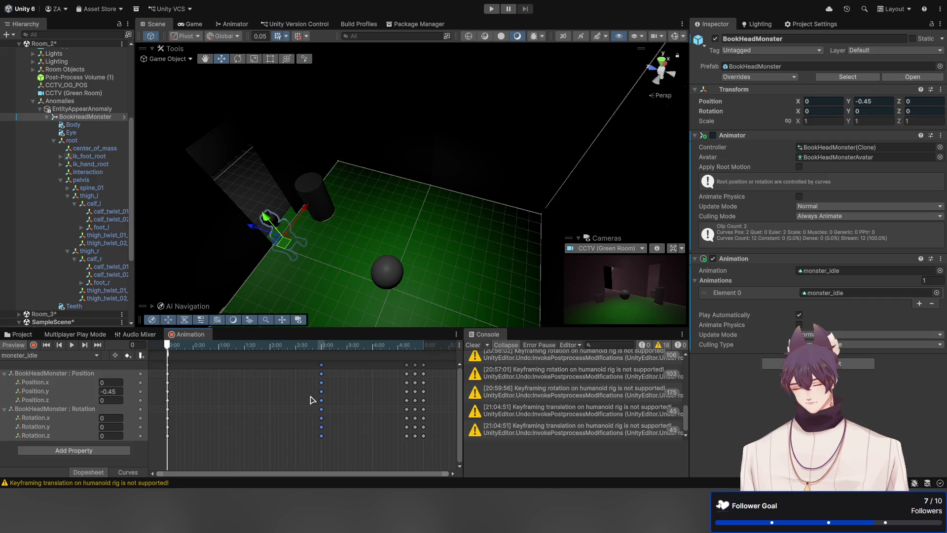
{"action": "left_click", "coordinate": [72, 345]}
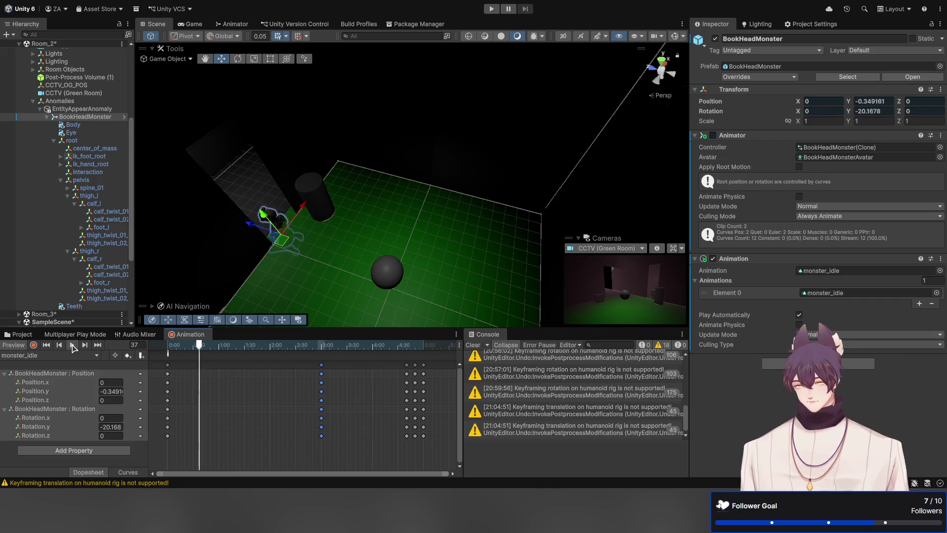
{"action": "left_click", "coordinate": [72, 346]}
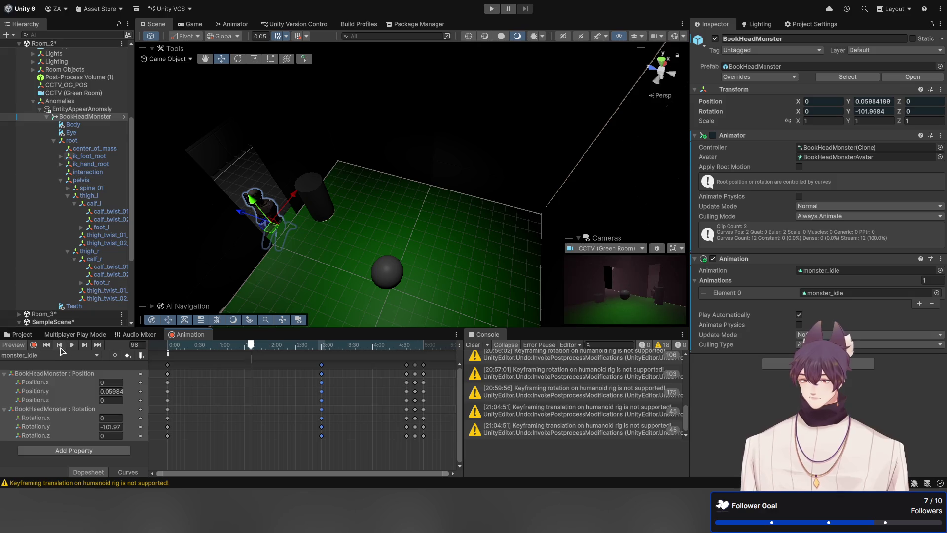
{"action": "left_click", "coordinate": [59, 346]}
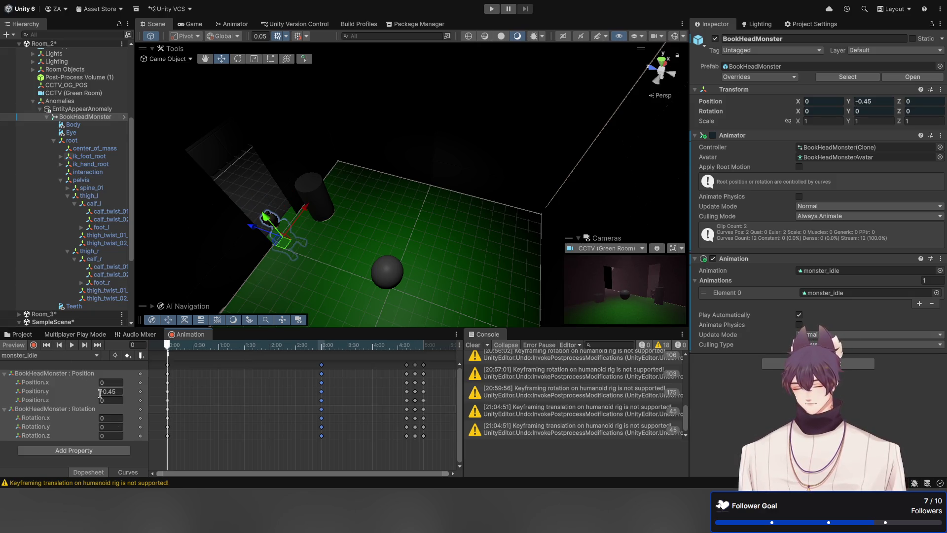
Step: Start the monster at Position.y -0.75 and drag the 3:00 keyframes to about 0:30
{"action": "left_click_drag", "start_coordinate": [96, 392], "coordinate": [103, 394]}
{"action": "left_click", "coordinate": [115, 391]}
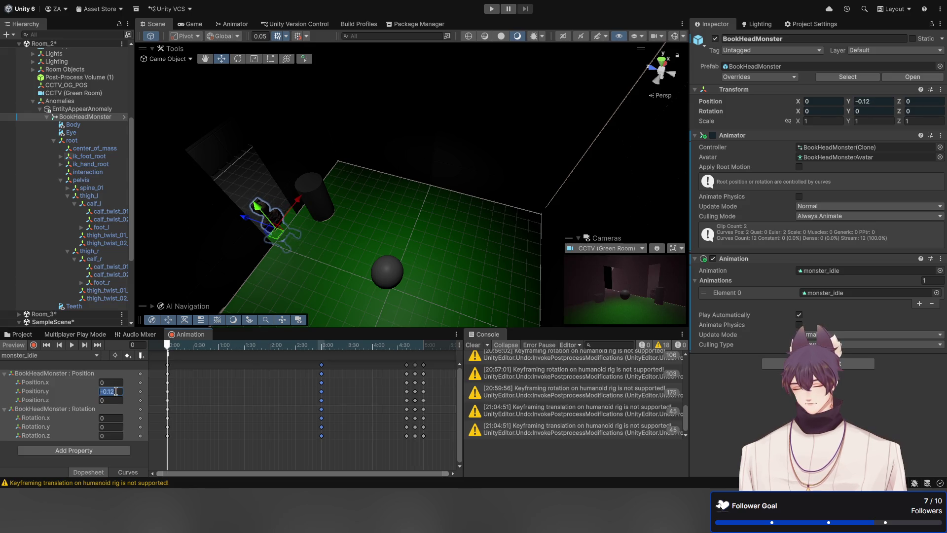
{"action": "type", "text": "-"}
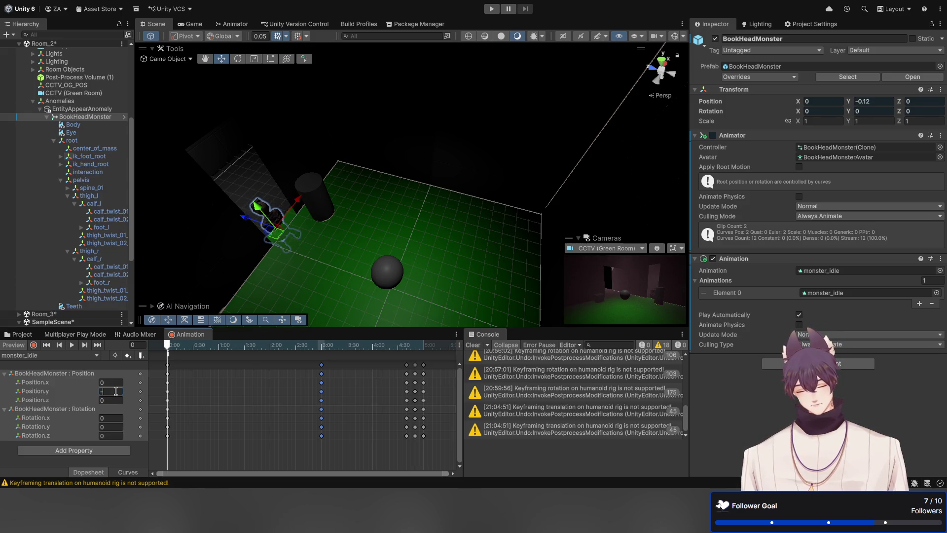
{"action": "type", "text": ".65"}
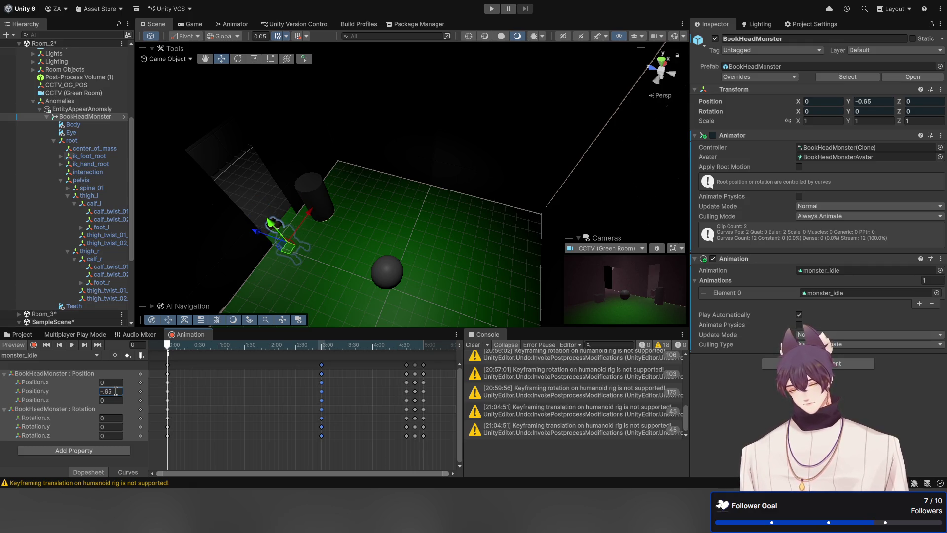
{"action": "key", "text": "BackSpace"}
{"action": "key", "text": "BackSpace"}
{"action": "type", "text": "75"}
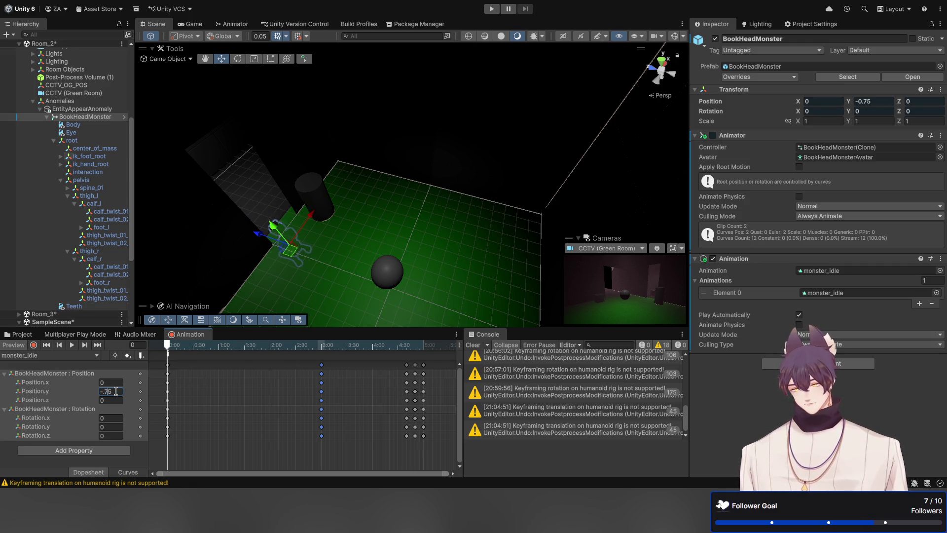
{"action": "key", "text": "Return"}
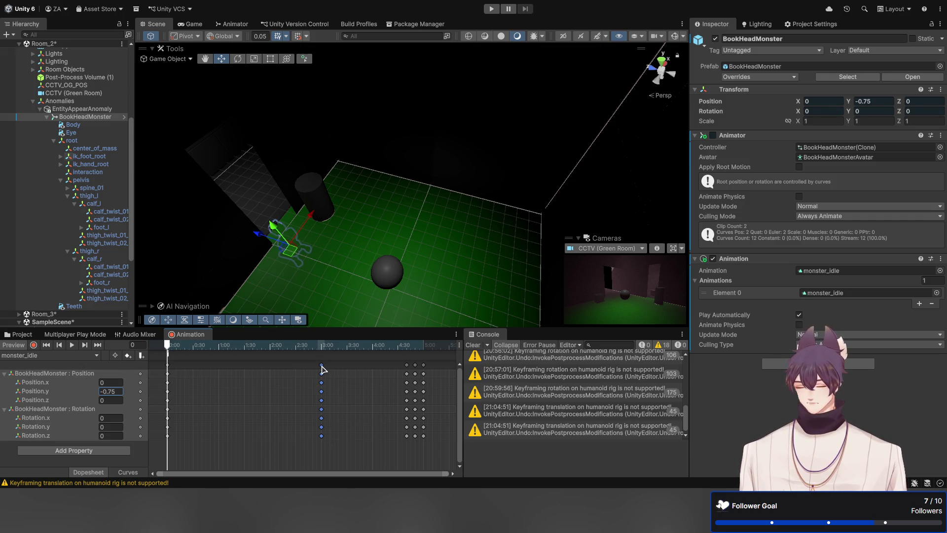
{"action": "left_click_drag", "start_coordinate": [321, 368], "coordinate": [202, 369]}
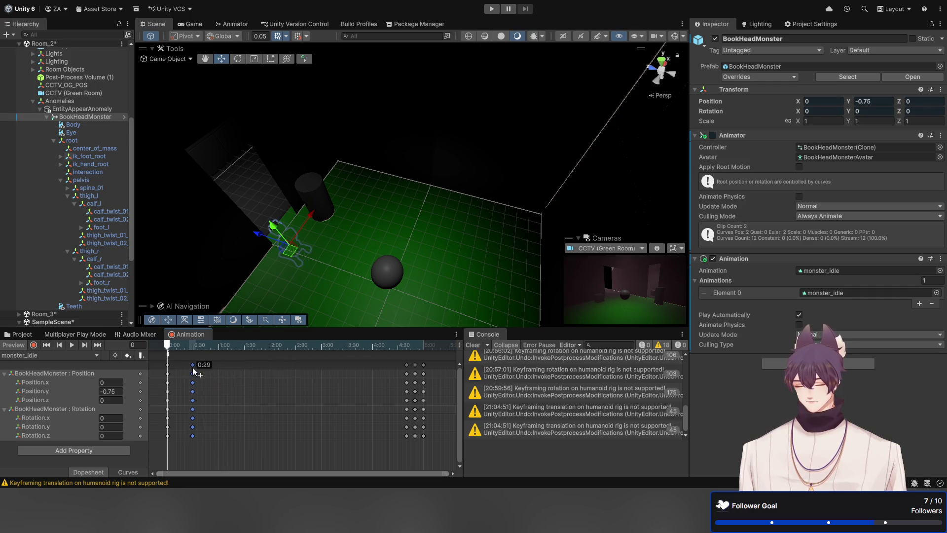
Step: Preview the clip and scrub between the 3:00 mark and about frame 27
{"action": "left_click", "coordinate": [72, 345]}
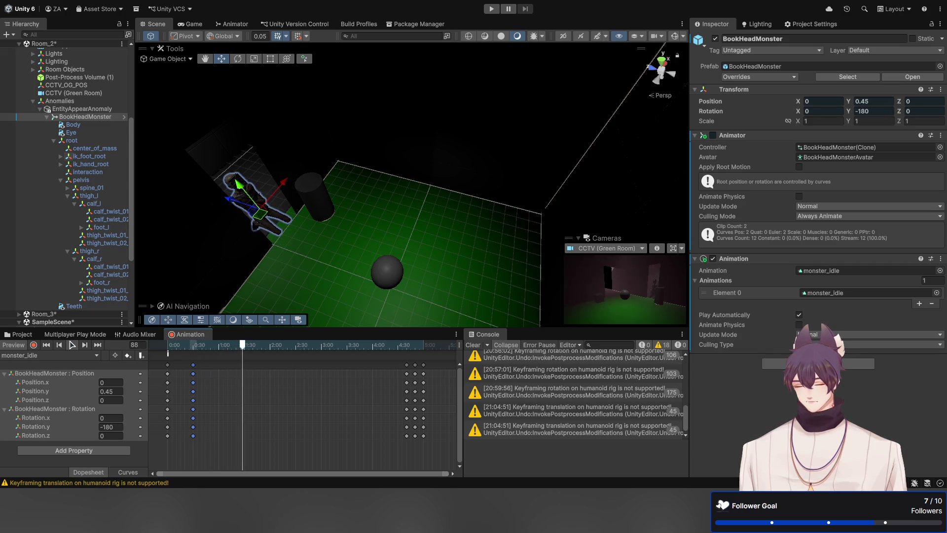
{"action": "left_click", "coordinate": [72, 345]}
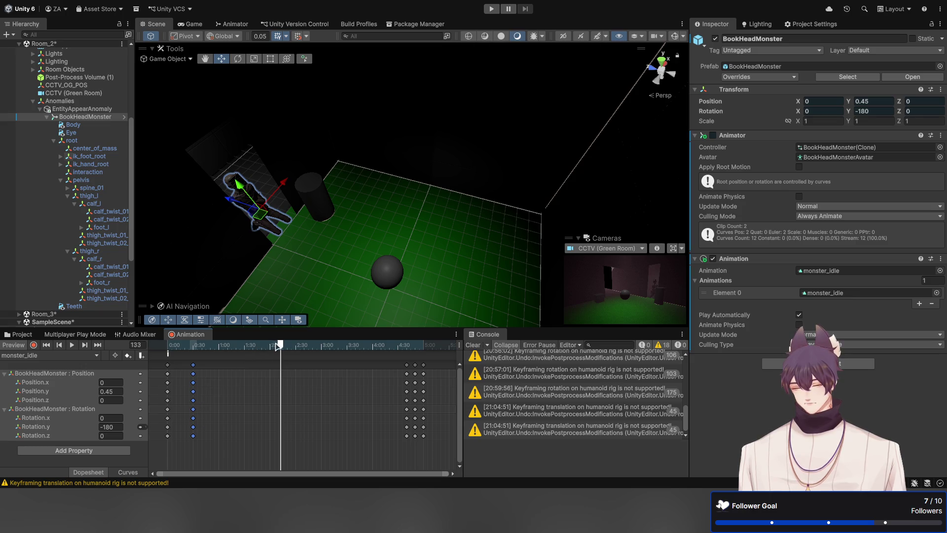
{"action": "mouse_move", "coordinate": [280, 345]}
{"action": "left_mouse_down"}
{"action": "mouse_move", "coordinate": [205, 352]}
{"action": "mouse_move", "coordinate": [167, 379]}
{"action": "left_mouse_up"}
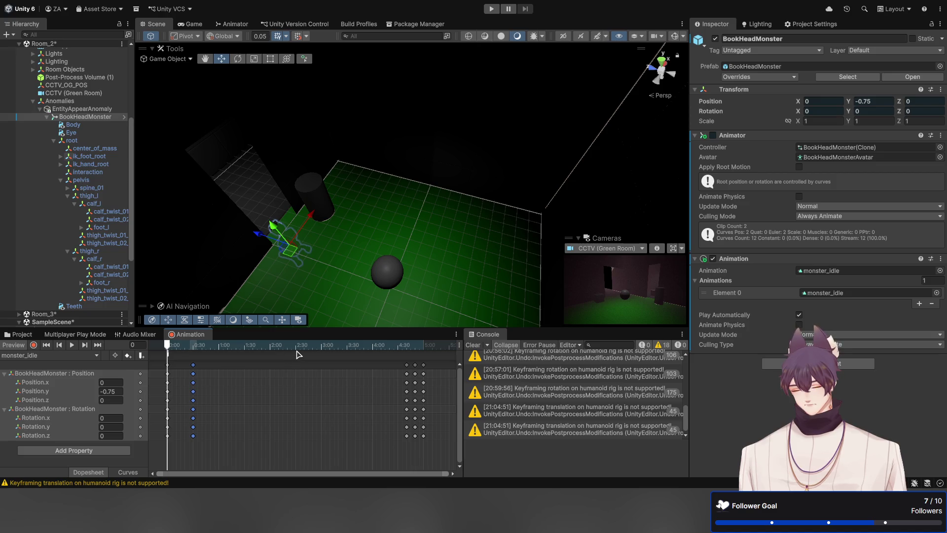
{"action": "left_click", "coordinate": [321, 350]}
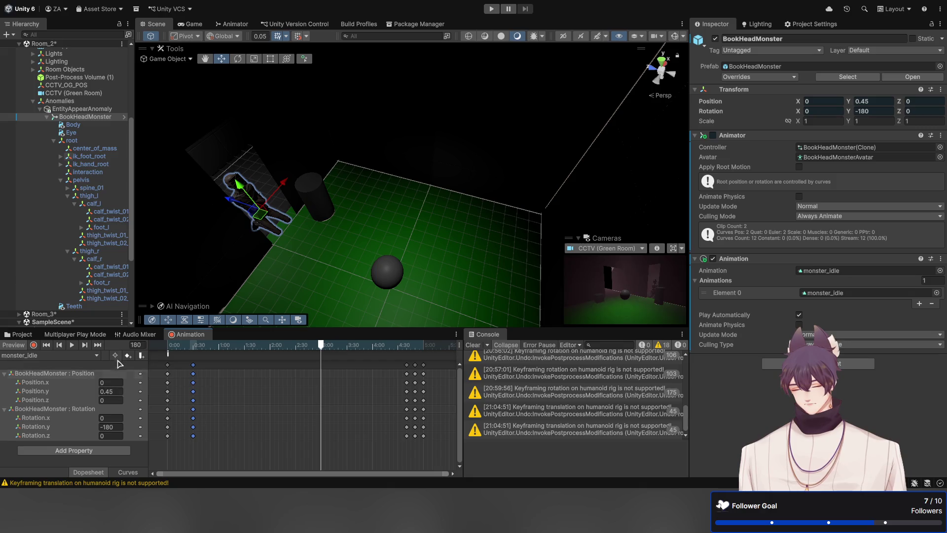
{"action": "left_click", "coordinate": [193, 349]}
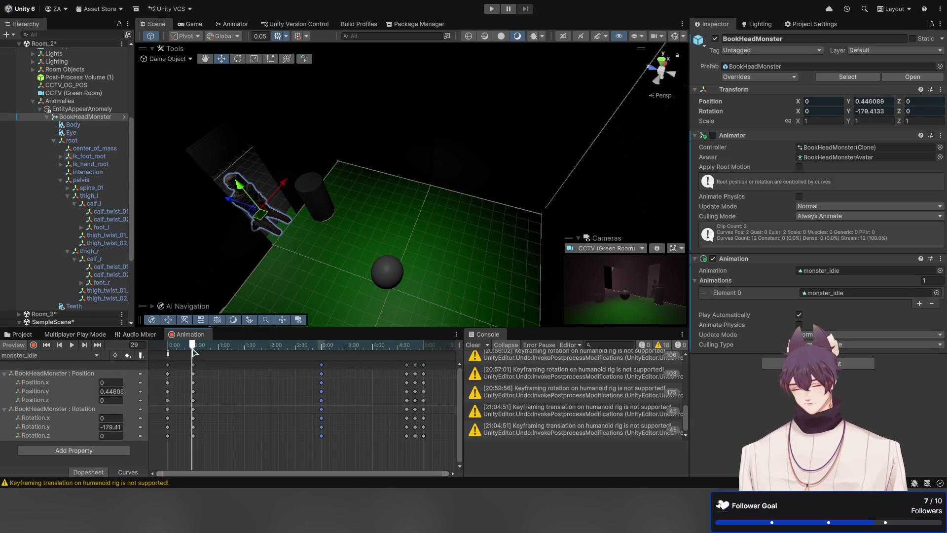
{"action": "left_click_drag", "start_coordinate": [192, 348], "coordinate": [190, 352]}
Step: Set Rotation.y to 0 at frame 30
{"action": "left_click", "coordinate": [135, 345]}
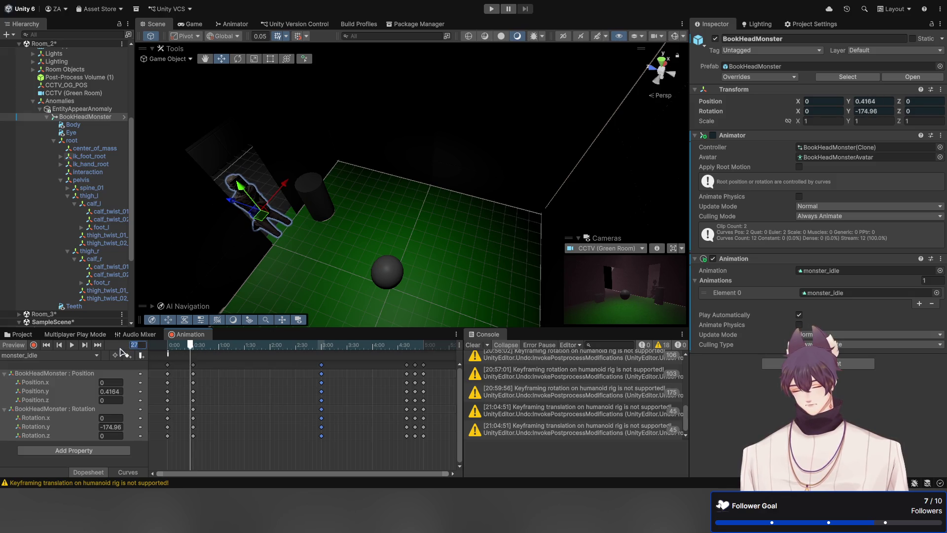
{"action": "type", "text": "30"}
{"action": "left_click", "coordinate": [114, 428]}
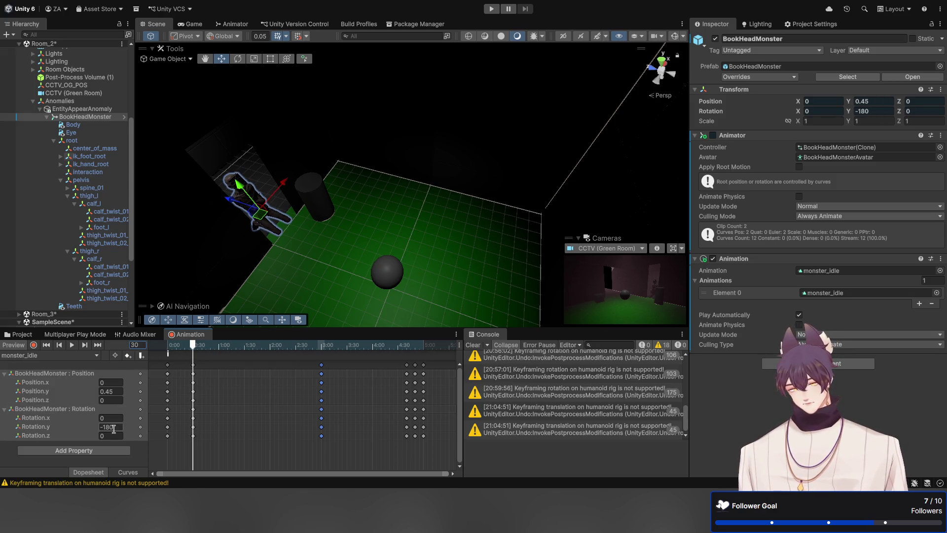
{"action": "type", "text": "0"}
{"action": "key", "text": "Return"}
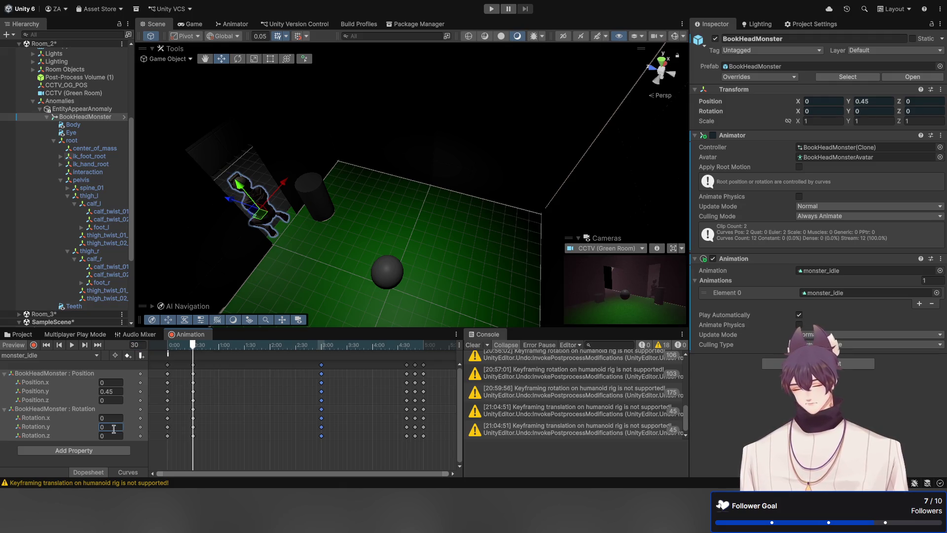
Step: Preview the new rotation and drag the 0:30 keyframe column to just before 1:00
{"action": "left_click", "coordinate": [60, 344]}
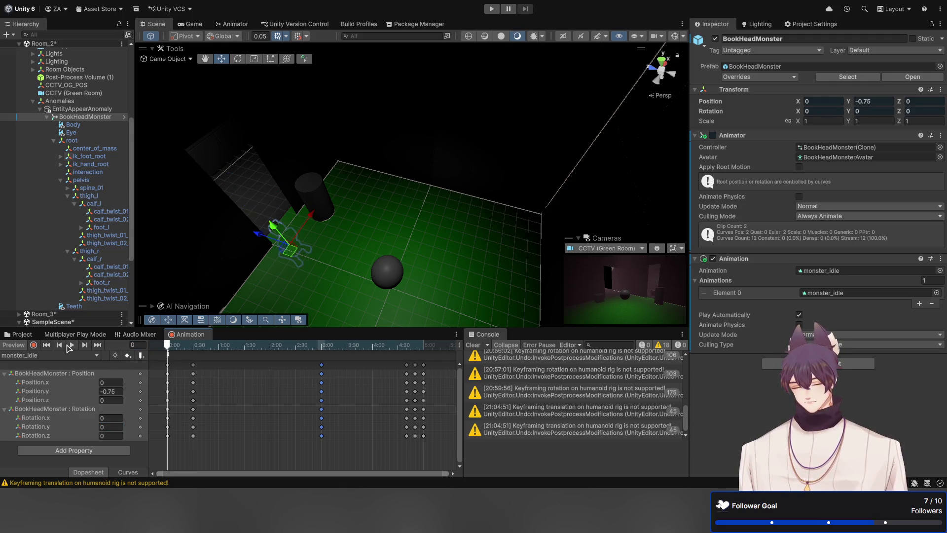
{"action": "left_click", "coordinate": [72, 345]}
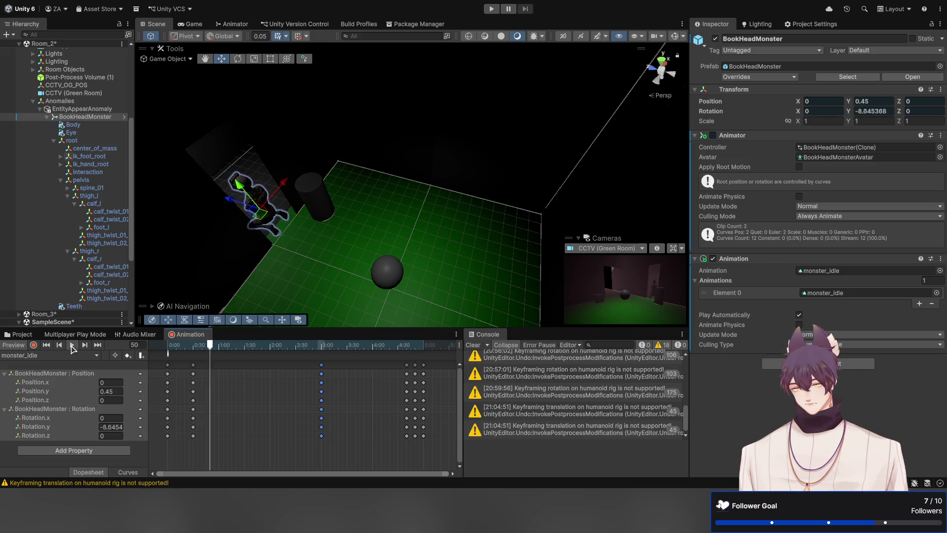
{"action": "left_click", "coordinate": [72, 345]}
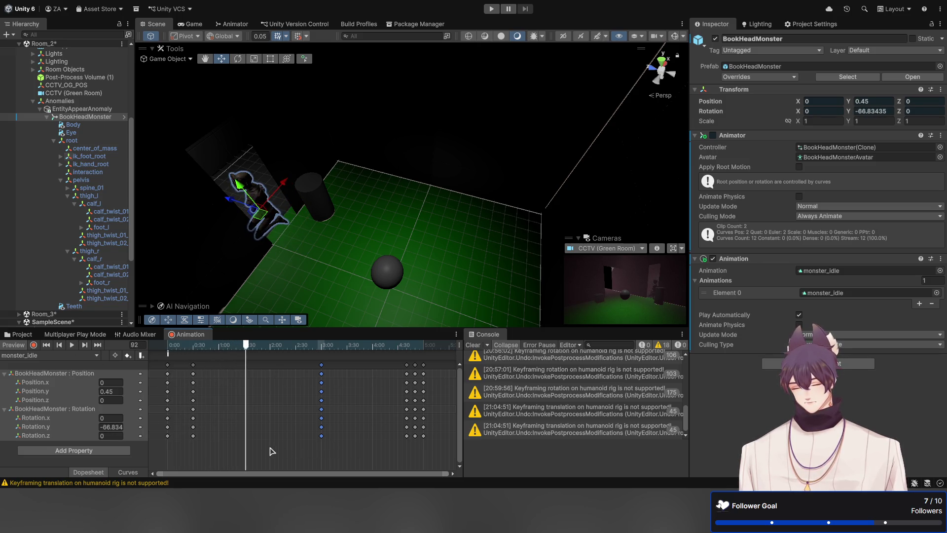
{"action": "mouse_move", "coordinate": [267, 449]}
{"action": "left_mouse_down"}
{"action": "mouse_move", "coordinate": [179, 360]}
{"action": "mouse_move", "coordinate": [203, 369]}
{"action": "mouse_move", "coordinate": [220, 396]}
{"action": "left_mouse_up"}
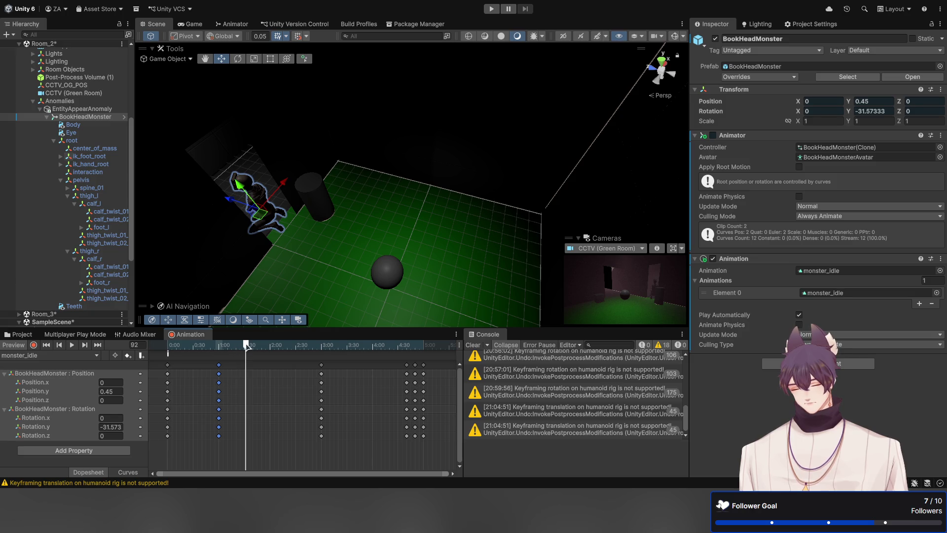
Step: Key all properties at frame 45 and drag the new keys to about 1:00–1:15
{"action": "mouse_move", "coordinate": [247, 346]}
{"action": "left_mouse_down"}
{"action": "mouse_move", "coordinate": [300, 346]}
{"action": "mouse_move", "coordinate": [163, 345]}
{"action": "mouse_move", "coordinate": [208, 345]}
{"action": "left_mouse_up"}
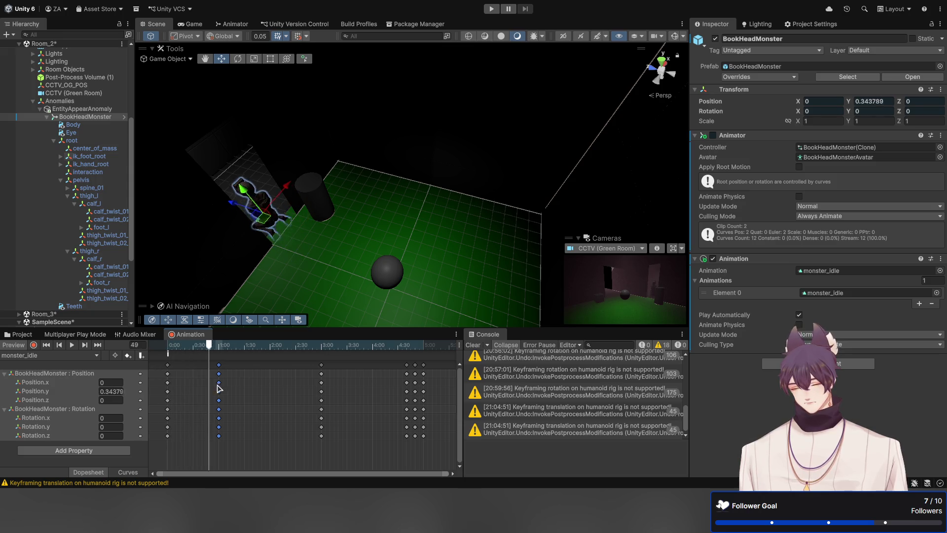
{"action": "mouse_move", "coordinate": [218, 388]}
{"action": "left_mouse_down"}
{"action": "mouse_move", "coordinate": [226, 392]}
{"action": "mouse_move", "coordinate": [208, 408]}
{"action": "left_mouse_up"}
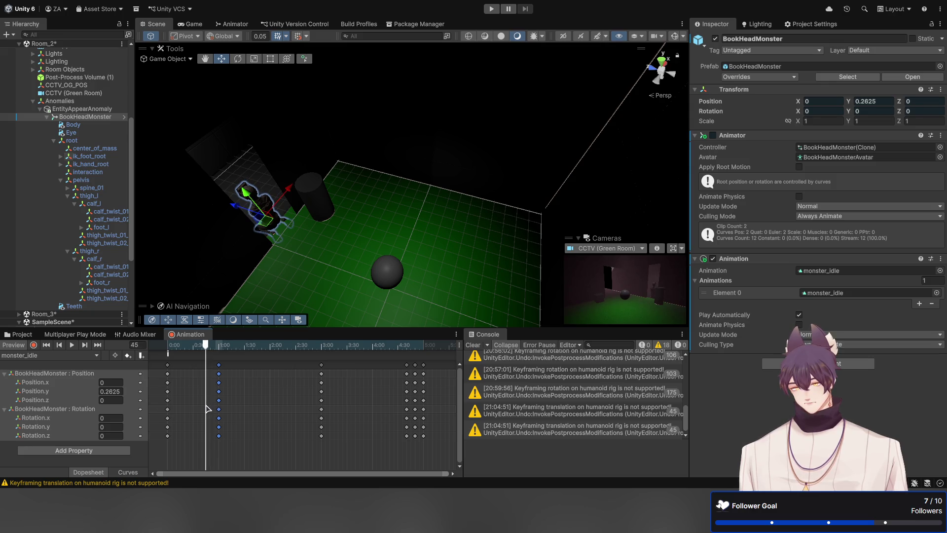
{"action": "left_click", "coordinate": [140, 355]}
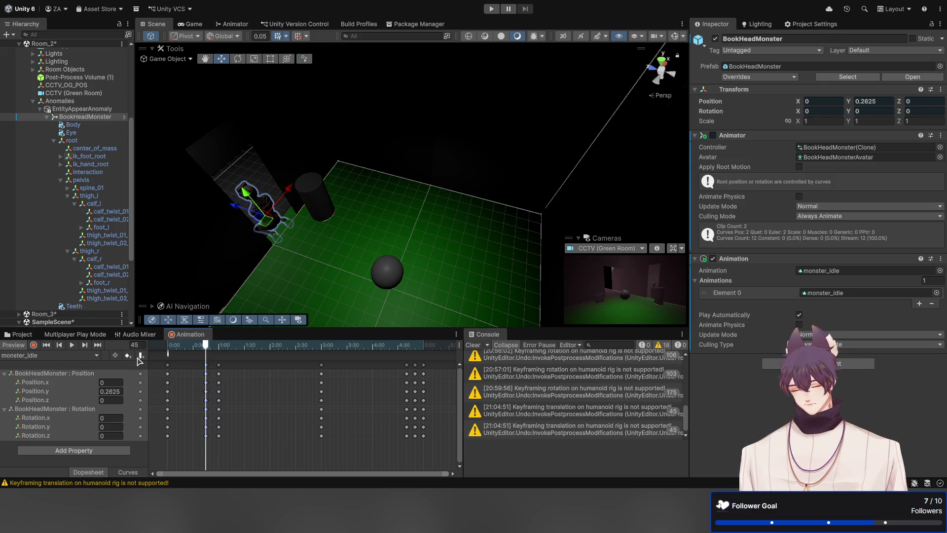
{"action": "mouse_move", "coordinate": [250, 450]}
{"action": "left_mouse_down"}
{"action": "mouse_move", "coordinate": [183, 363]}
{"action": "mouse_move", "coordinate": [233, 366]}
{"action": "left_mouse_up"}
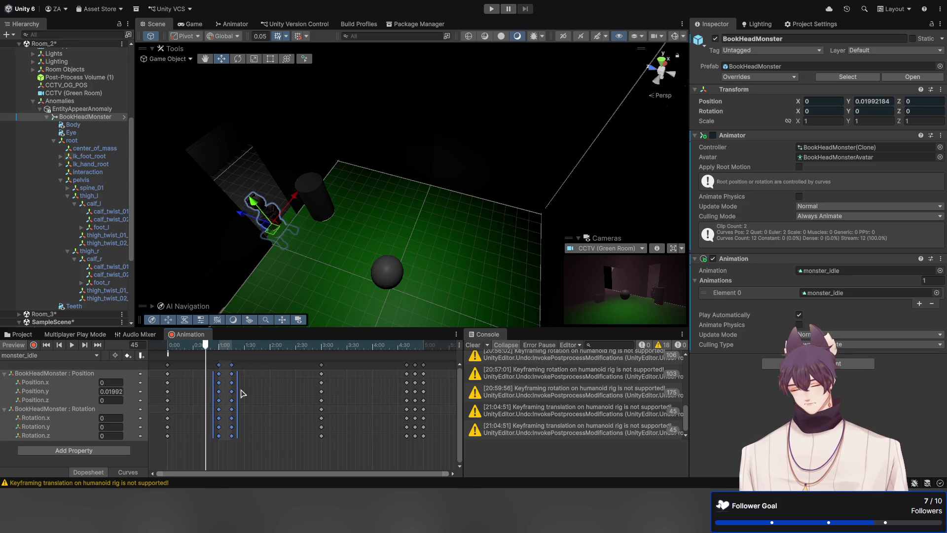
{"action": "left_click", "coordinate": [267, 438]}
{"action": "mouse_move", "coordinate": [249, 450]}
{"action": "left_mouse_down"}
{"action": "mouse_move", "coordinate": [227, 361]}
{"action": "mouse_move", "coordinate": [248, 389]}
{"action": "left_mouse_up"}
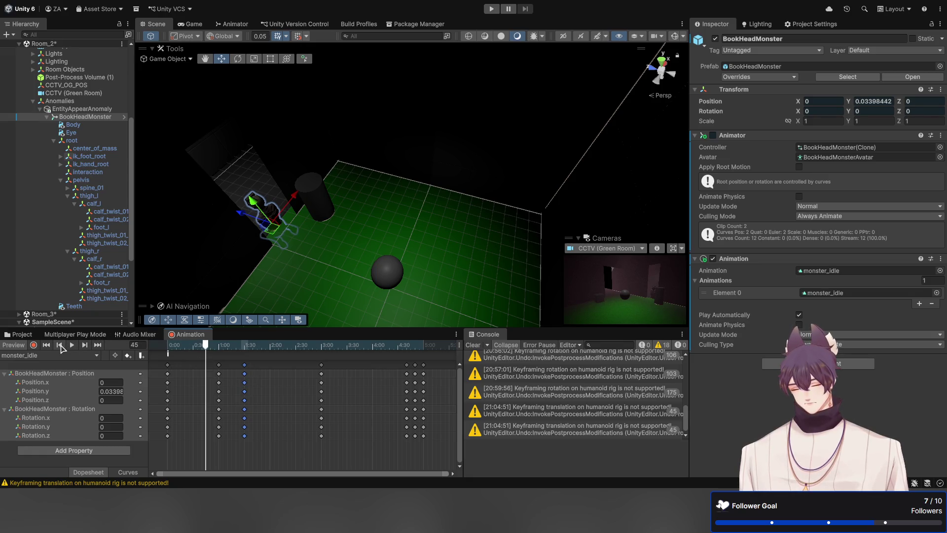
Step: Preview the motion from the start, then box-select the last three keyframe columns
{"action": "left_click", "coordinate": [60, 345]}
{"action": "left_click", "coordinate": [72, 345]}
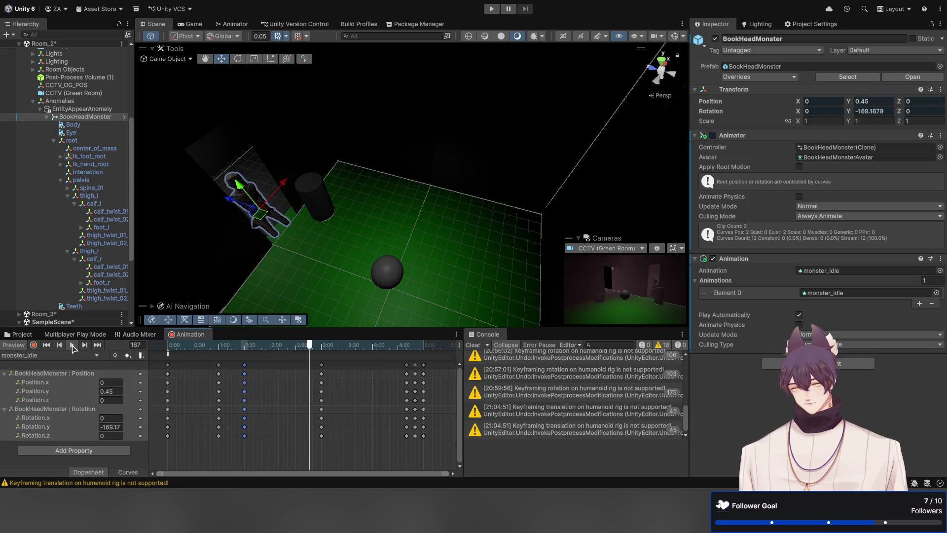
{"action": "left_click", "coordinate": [46, 346]}
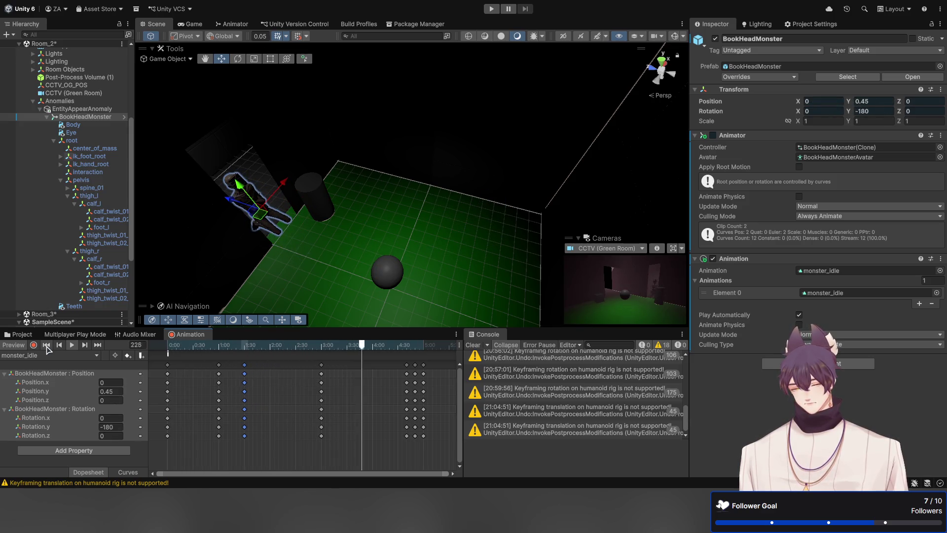
{"action": "left_click", "coordinate": [47, 345]}
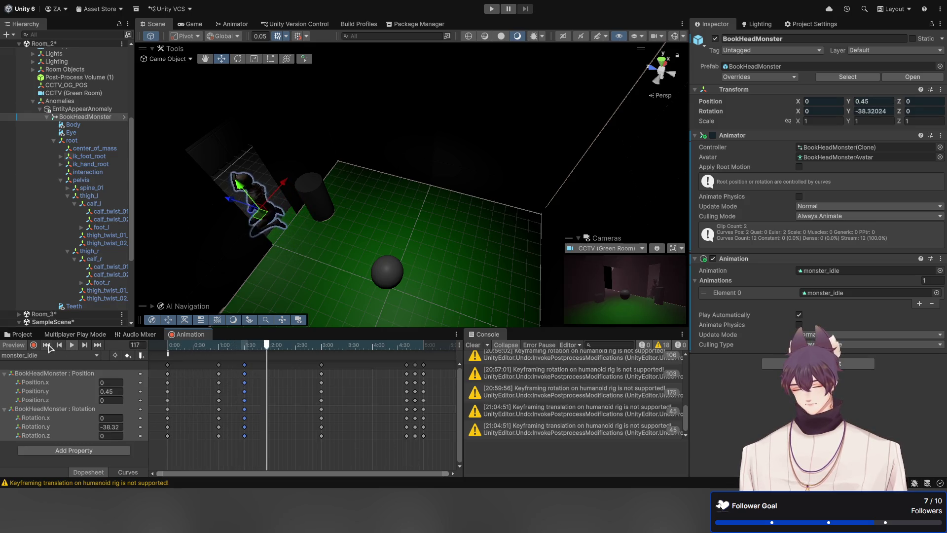
{"action": "key", "text": "shift+comma"}
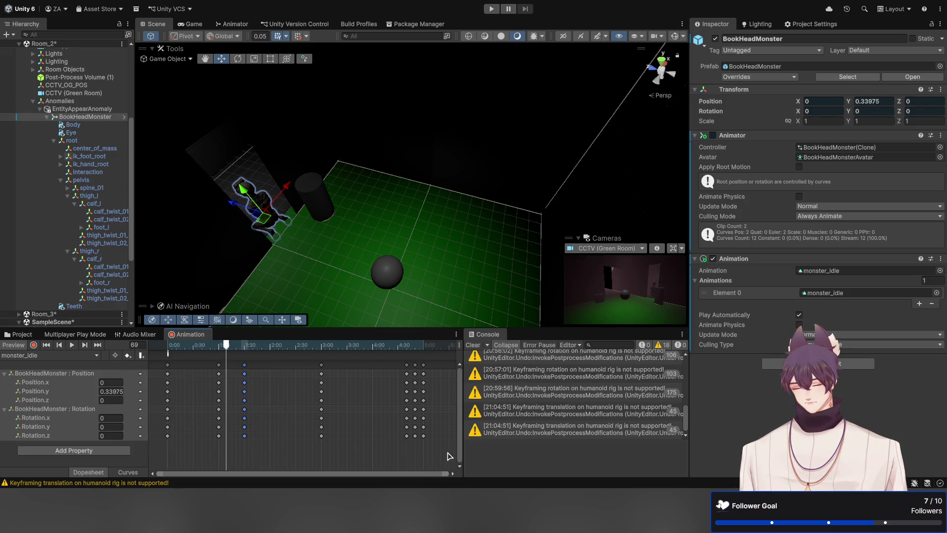
{"action": "left_click_drag", "start_coordinate": [449, 456], "coordinate": [377, 360]}
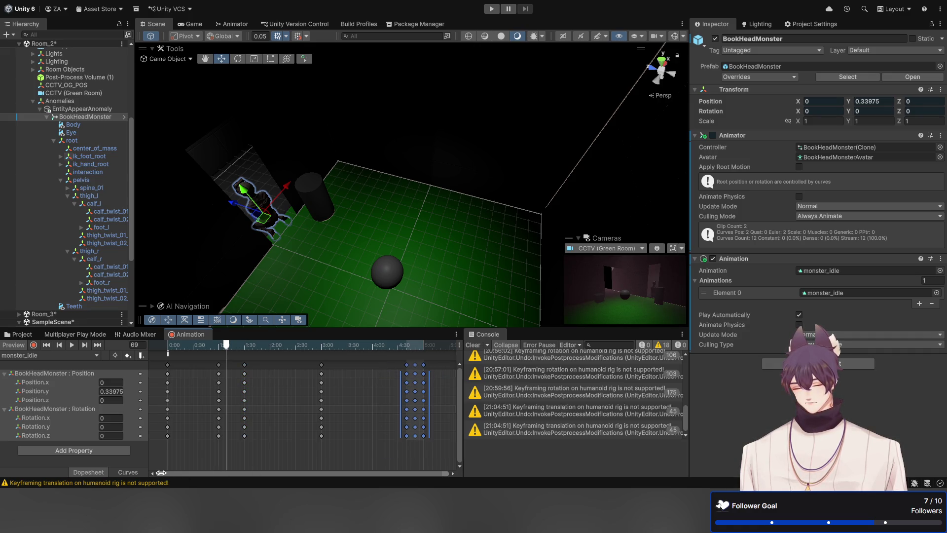
{"action": "left_click_drag", "start_coordinate": [161, 473], "coordinate": [386, 473]}
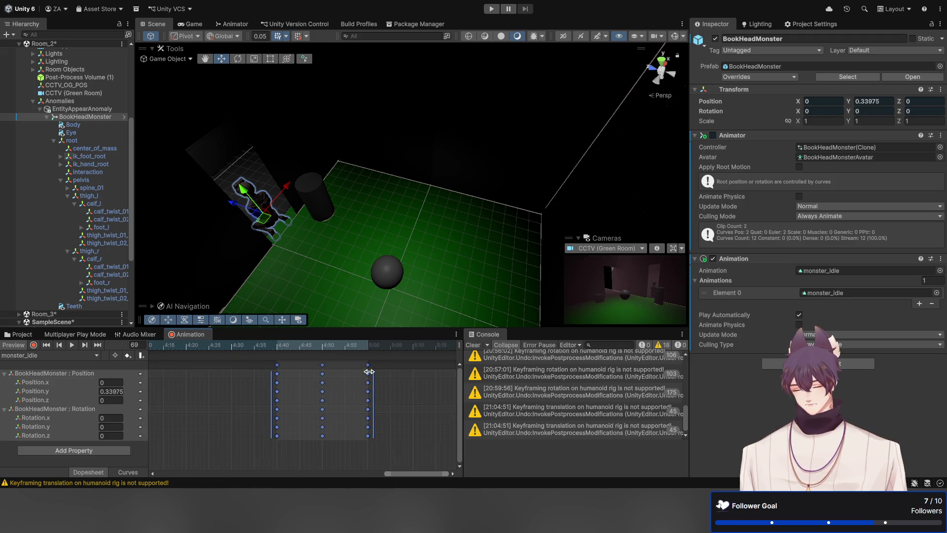
Step: Shift the last three key columns slightly earlier, key all properties at 5:00, and preview
{"action": "left_click_drag", "start_coordinate": [368, 367], "coordinate": [325, 385]}
{"action": "left_click", "coordinate": [367, 417]}
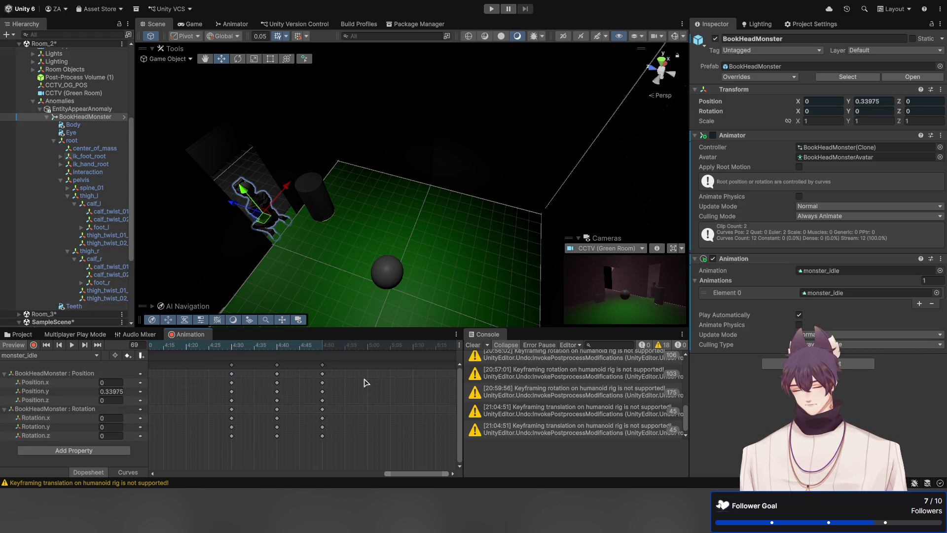
{"action": "left_click", "coordinate": [368, 348]}
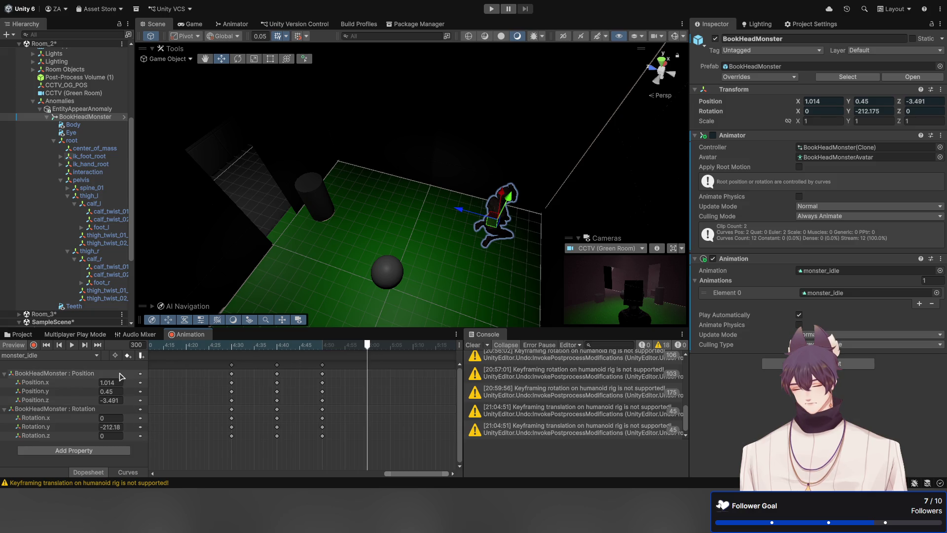
{"action": "left_click", "coordinate": [129, 355]}
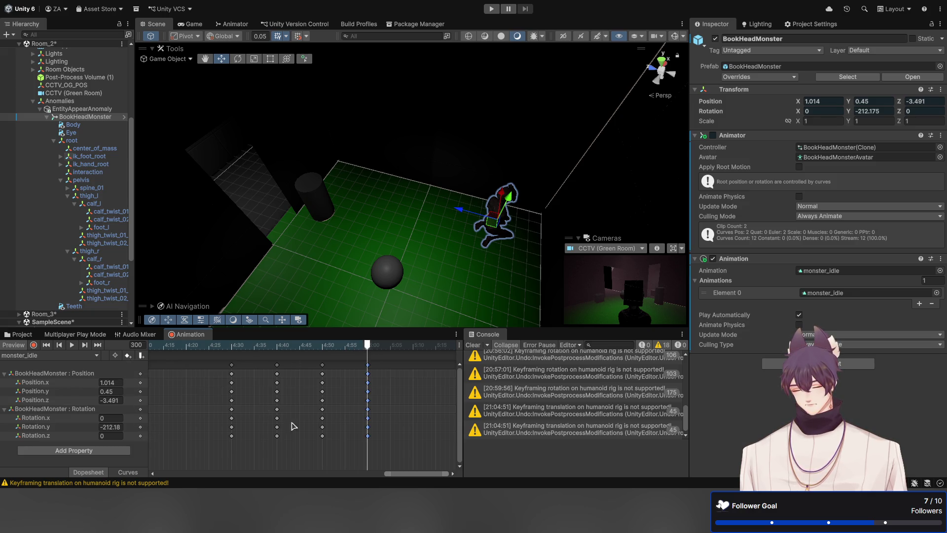
{"action": "left_click", "coordinate": [47, 345]}
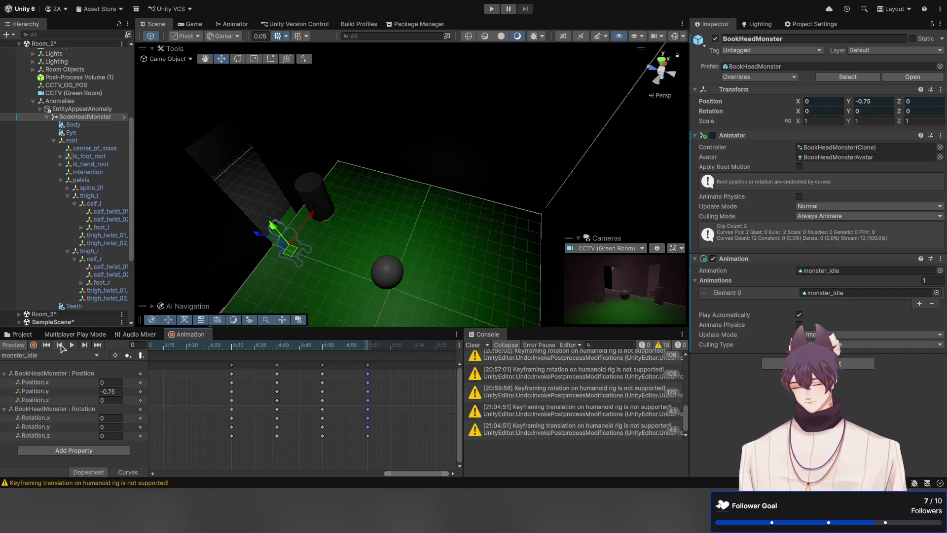
{"action": "left_click", "coordinate": [73, 345]}
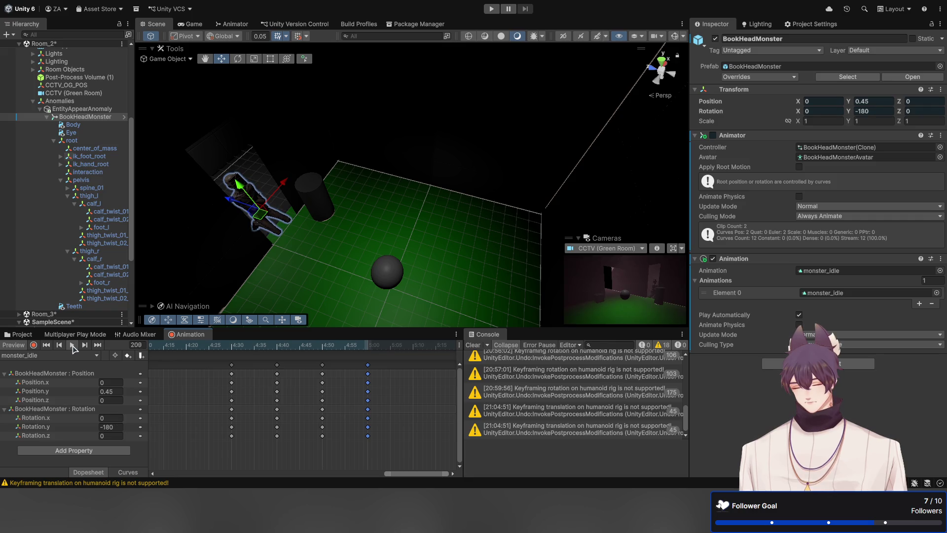
{"action": "left_click", "coordinate": [73, 346]}
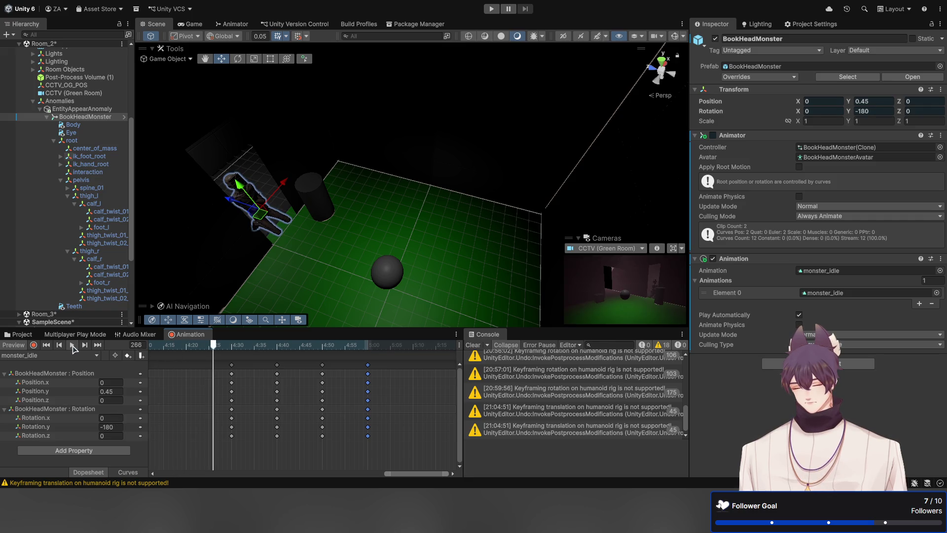
{"action": "left_click", "coordinate": [46, 345]}
Step: Scroll the dopesheet and scrub the monster's motion back to the first frame
{"action": "left_click_drag", "start_coordinate": [389, 474], "coordinate": [156, 474]}
{"action": "scroll", "coordinate": [197, 430], "scroll_direction": "down", "scroll_amount": 2}
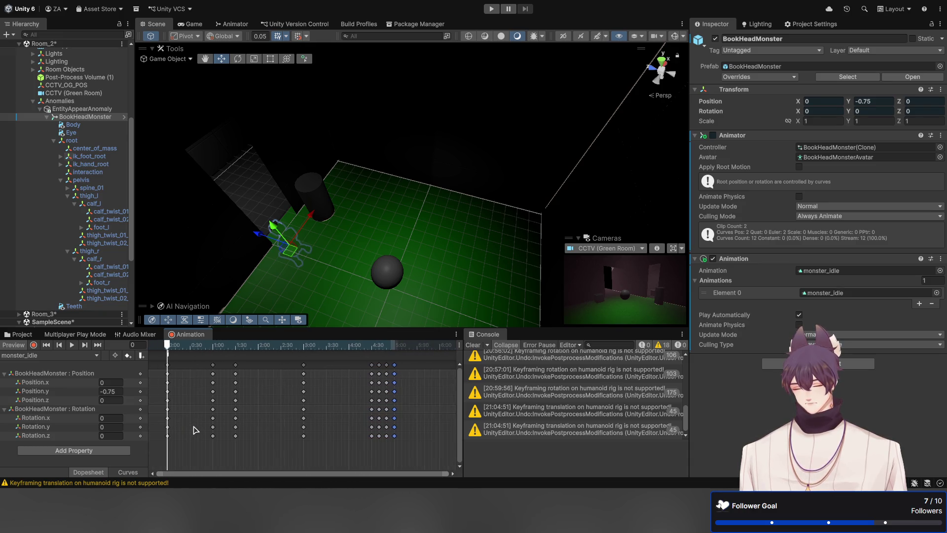
{"action": "scroll", "coordinate": [192, 429], "scroll_direction": "down", "scroll_amount": 2}
{"action": "scroll", "coordinate": [183, 432], "scroll_direction": "down", "scroll_amount": 1}
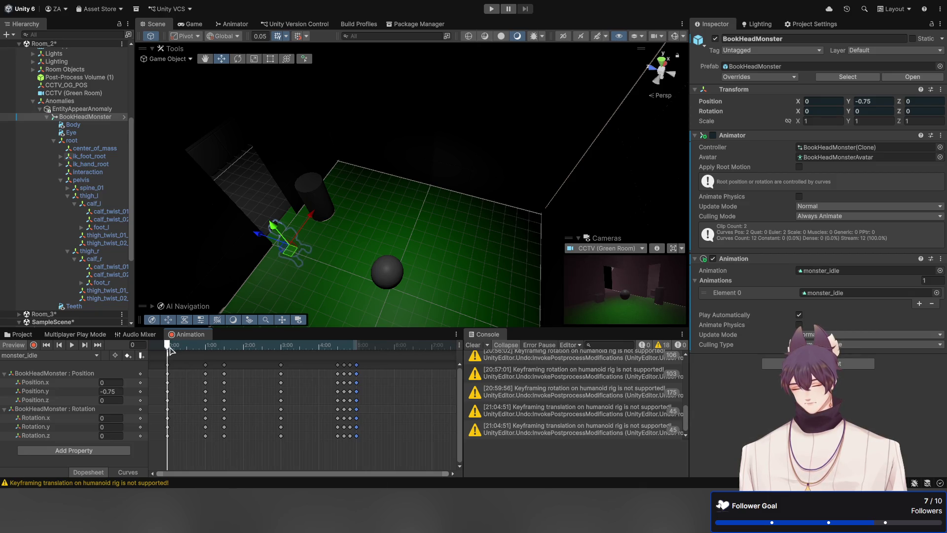
{"action": "mouse_move", "coordinate": [169, 351]}
{"action": "left_mouse_down"}
{"action": "mouse_move", "coordinate": [196, 359]}
{"action": "mouse_move", "coordinate": [159, 366]}
{"action": "left_mouse_up"}
{"action": "mouse_move", "coordinate": [386, 467]}
{"action": "left_mouse_down"}
{"action": "mouse_move", "coordinate": [243, 424]}
{"action": "mouse_move", "coordinate": [190, 387]}
{"action": "mouse_move", "coordinate": [295, 442]}
{"action": "mouse_move", "coordinate": [316, 438]}
{"action": "mouse_move", "coordinate": [304, 361]}
{"action": "mouse_move", "coordinate": [406, 368]}
{"action": "mouse_move", "coordinate": [413, 377]}
{"action": "left_mouse_up"}
Step: Stretch the later key columns to end near 4:40 and move the 1:30 column to 2:00
{"action": "mouse_move", "coordinate": [305, 448]}
{"action": "left_mouse_down"}
{"action": "mouse_move", "coordinate": [266, 448]}
{"action": "mouse_move", "coordinate": [154, 376]}
{"action": "left_mouse_up"}
{"action": "left_click_drag", "start_coordinate": [287, 418], "coordinate": [365, 429]}
{"action": "left_click_drag", "start_coordinate": [366, 431], "coordinate": [362, 431]}
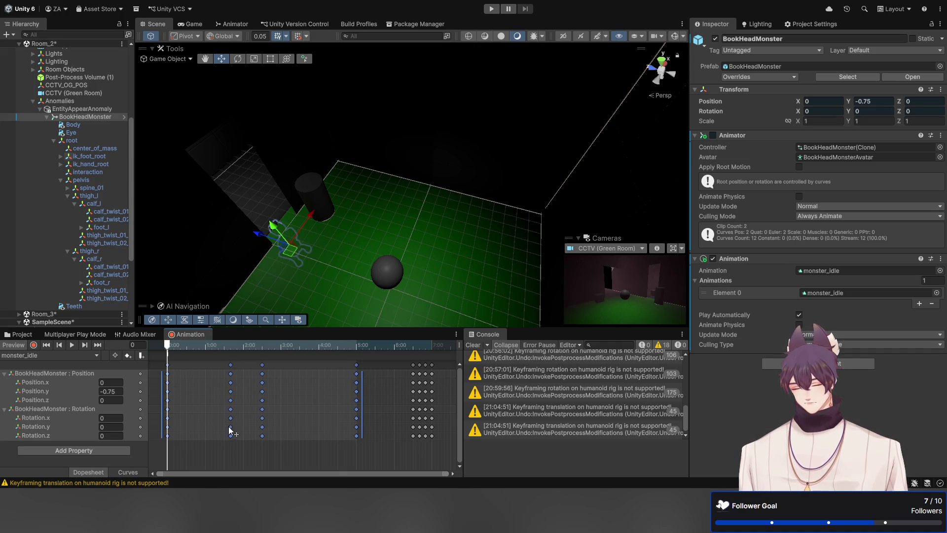
{"action": "left_click", "coordinate": [214, 453]}
{"action": "mouse_move", "coordinate": [214, 453]}
{"action": "left_mouse_down"}
{"action": "mouse_move", "coordinate": [239, 365]}
{"action": "mouse_move", "coordinate": [244, 401]}
{"action": "left_mouse_up"}
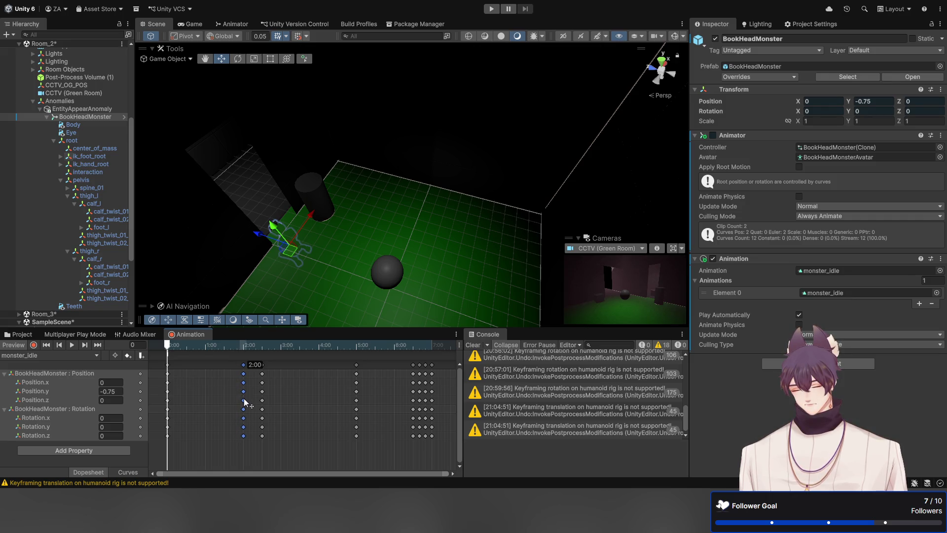
{"action": "left_click_drag", "start_coordinate": [275, 449], "coordinate": [250, 363]}
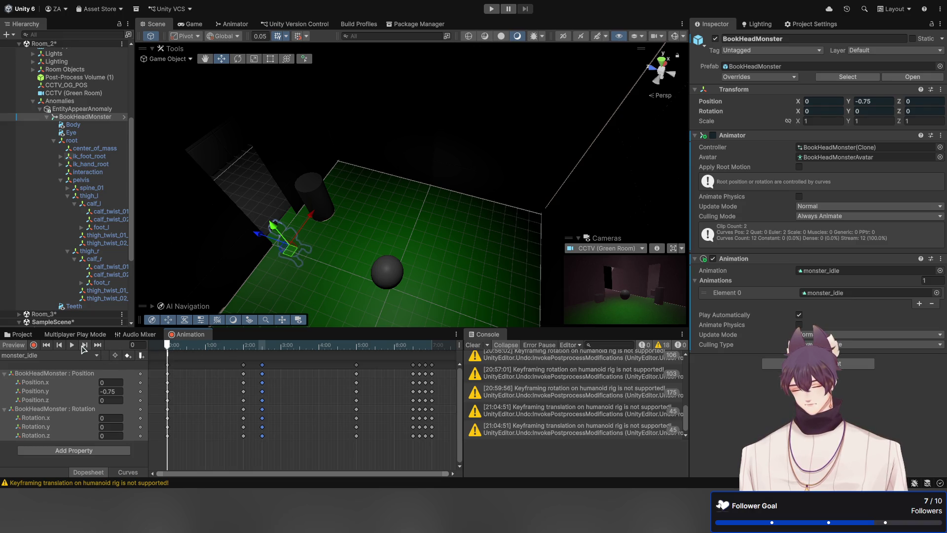
Step: Set the monster's Position.y at the 2:00 keyframe to 0.45
{"action": "left_click", "coordinate": [85, 345]}
{"action": "left_click", "coordinate": [85, 345]}
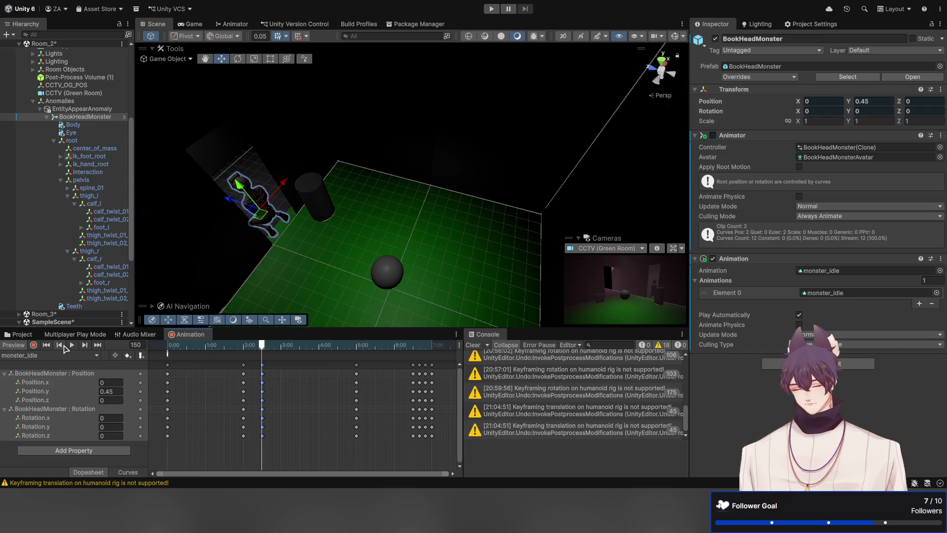
{"action": "left_click", "coordinate": [59, 345]}
{"action": "left_click", "coordinate": [111, 391]}
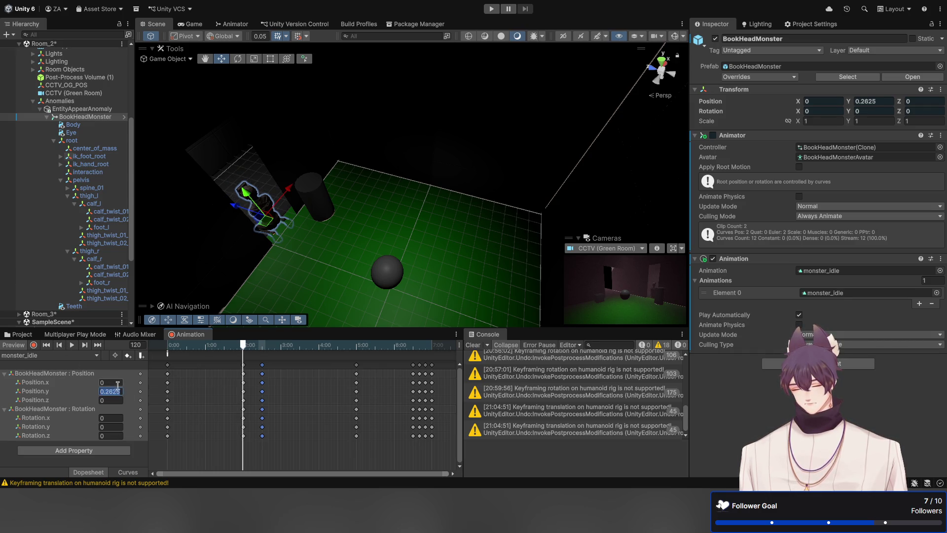
{"action": "type", "text": "0.45"}
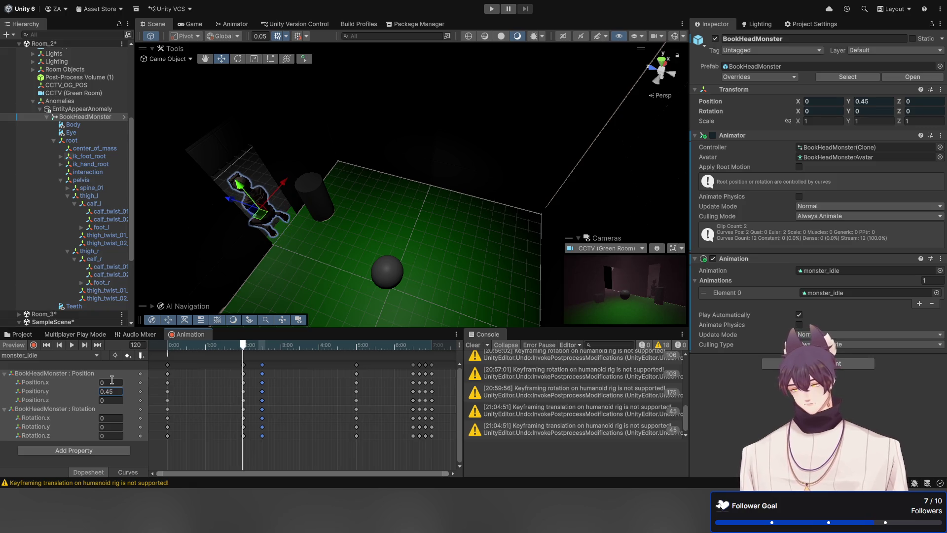
{"action": "key", "text": "Return"}
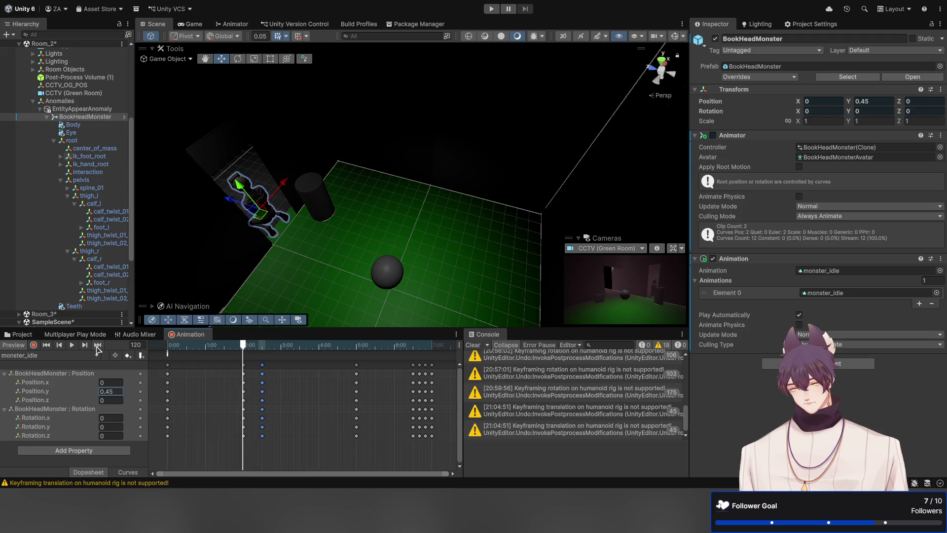
Step: Rewind to the first frame and preview the monster_idle animation
{"action": "left_click", "coordinate": [83, 346]}
{"action": "left_click", "coordinate": [59, 344]}
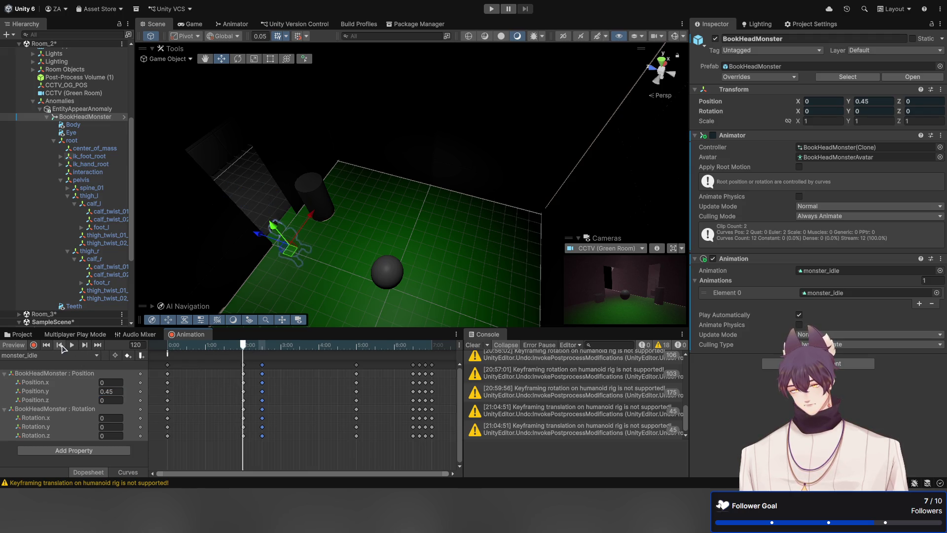
{"action": "left_click", "coordinate": [59, 345]}
{"action": "left_click", "coordinate": [71, 345]}
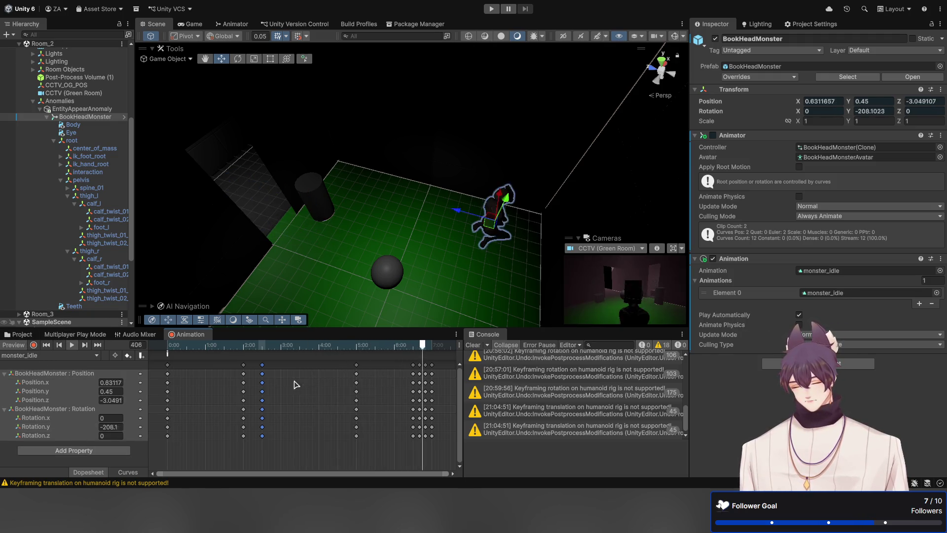
{"action": "left_click", "coordinate": [72, 344]}
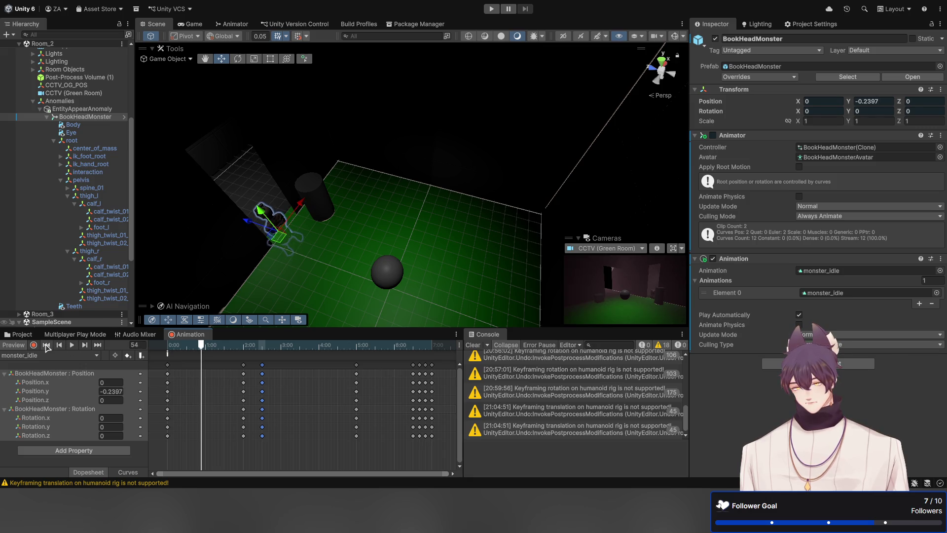
Step: Switch to the Game view and unload the Room_1, Room_2 and Room_3 scenes
{"action": "left_click", "coordinate": [47, 345]}
{"action": "left_click", "coordinate": [191, 24]}
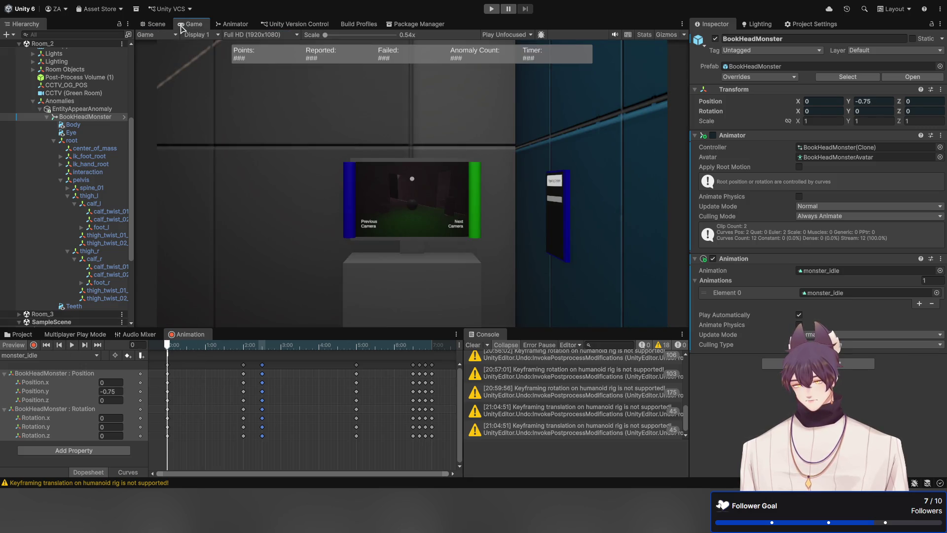
{"action": "scroll", "coordinate": [73, 156], "scroll_direction": "up", "scroll_amount": 5}
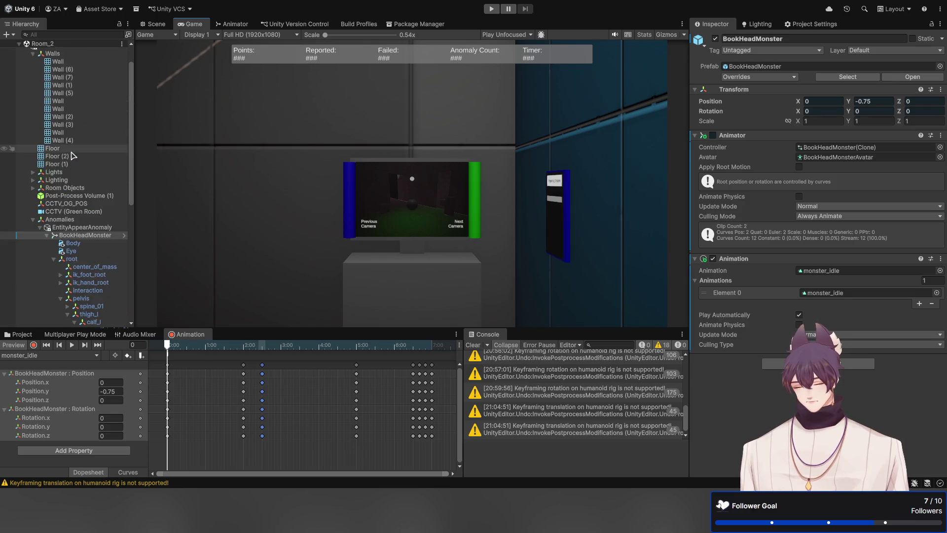
{"action": "scroll", "coordinate": [73, 156], "scroll_direction": "up", "scroll_amount": 2}
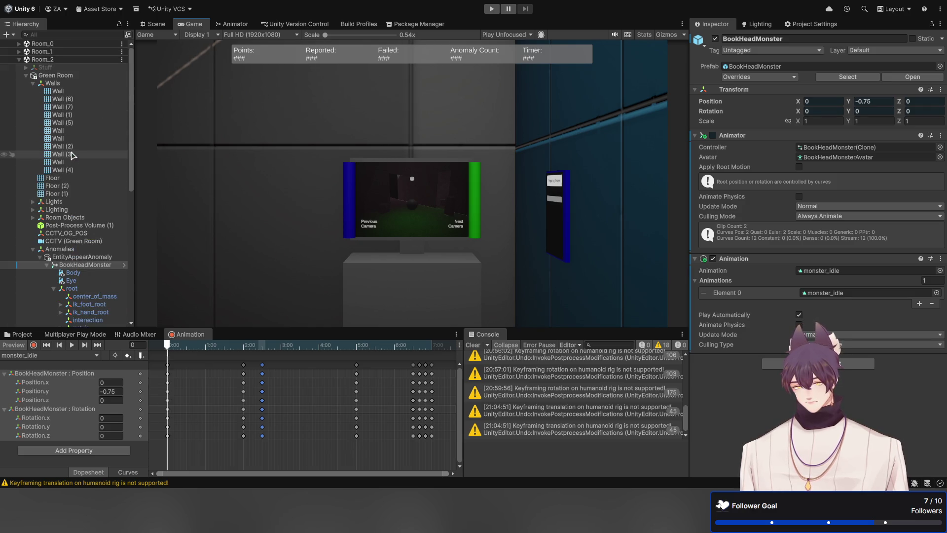
{"action": "left_click", "coordinate": [19, 59]}
{"action": "left_click", "coordinate": [40, 61]}
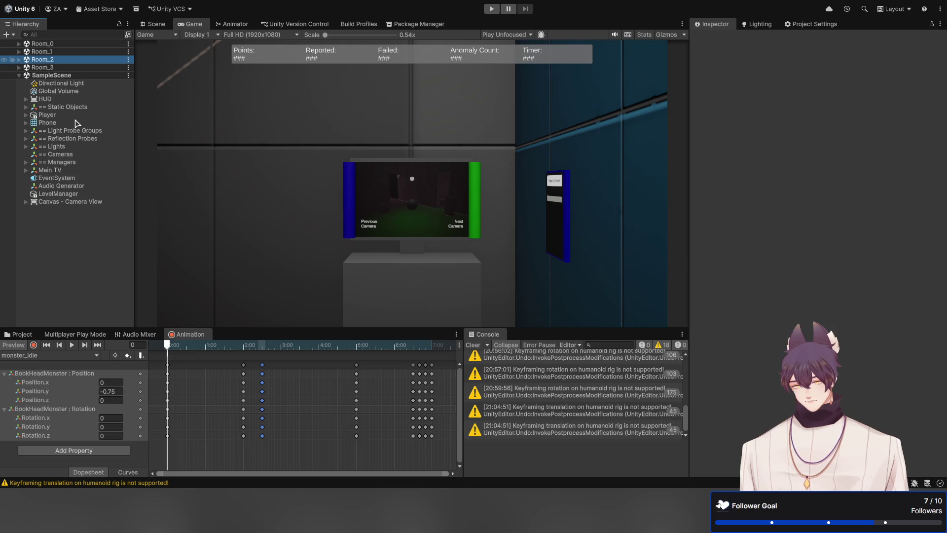
{"action": "left_click", "coordinate": [62, 69]}
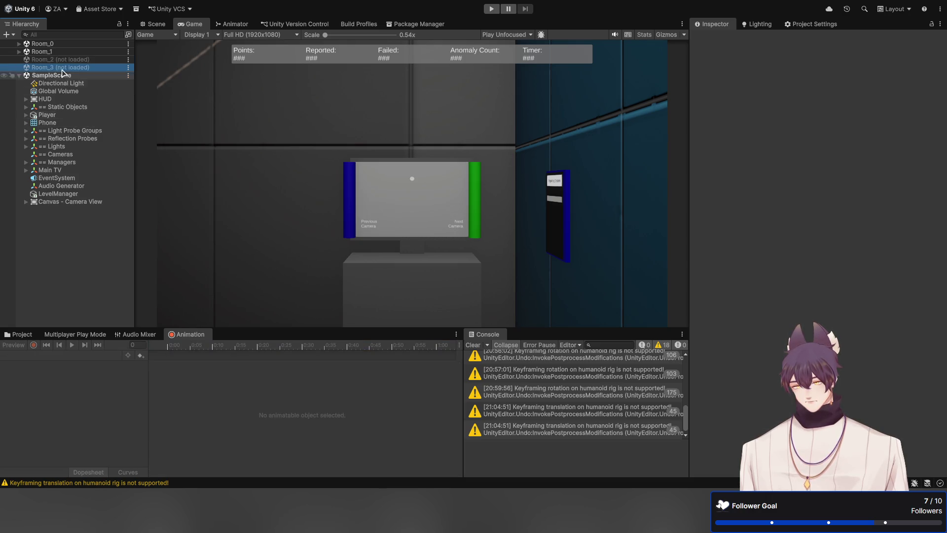
{"action": "left_click", "coordinate": [63, 52]}
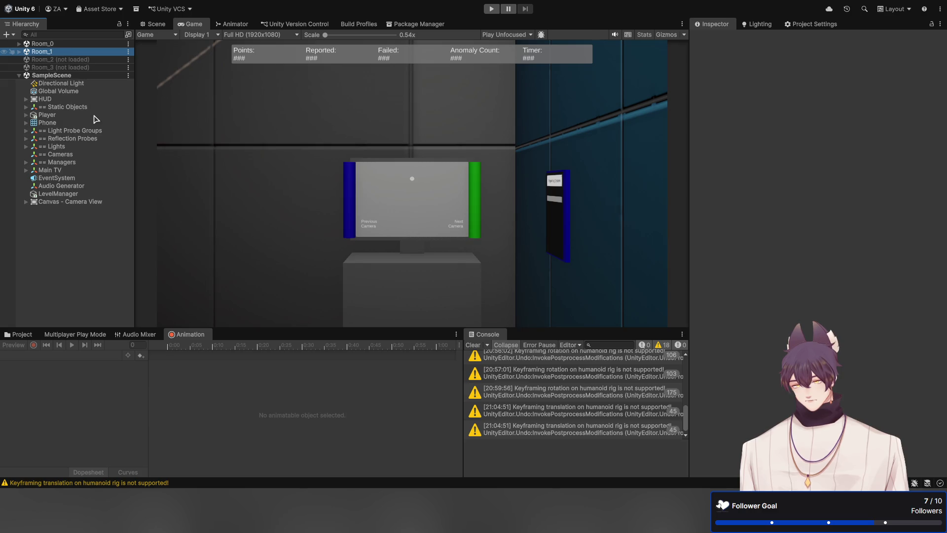
{"action": "left_click", "coordinate": [73, 44]}
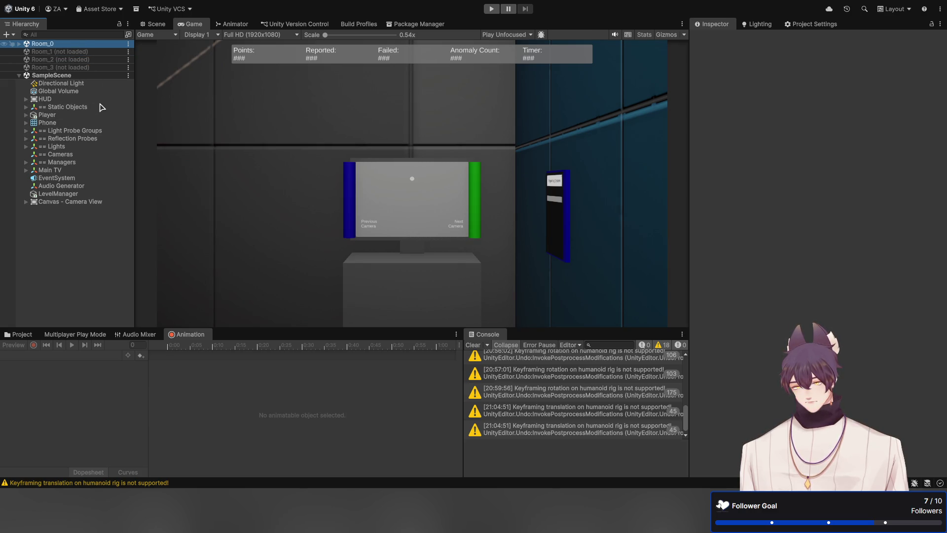
Step: Play-test the game, moving the view up toward the monitor, then stop
{"action": "left_click", "coordinate": [492, 9]}
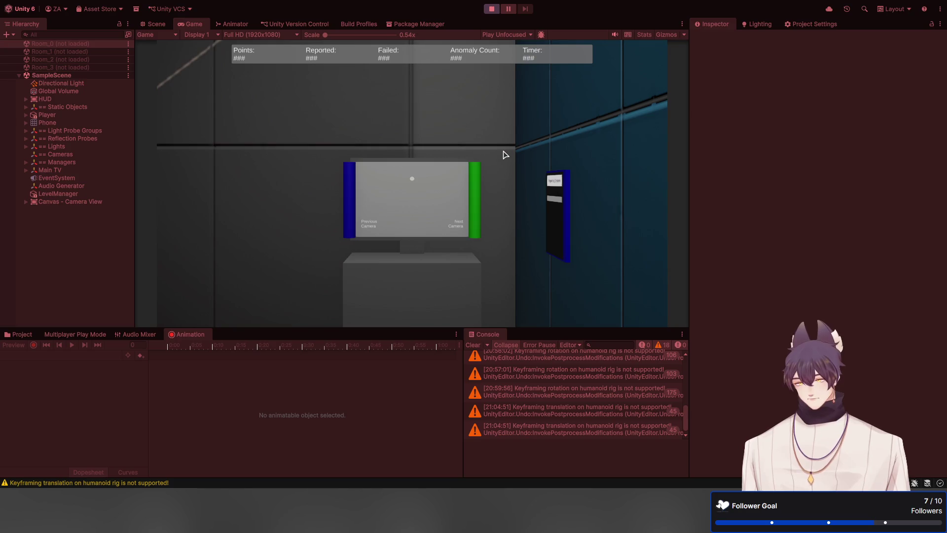
{"action": "left_click", "coordinate": [504, 150]}
{"action": "key", "text": "w"}
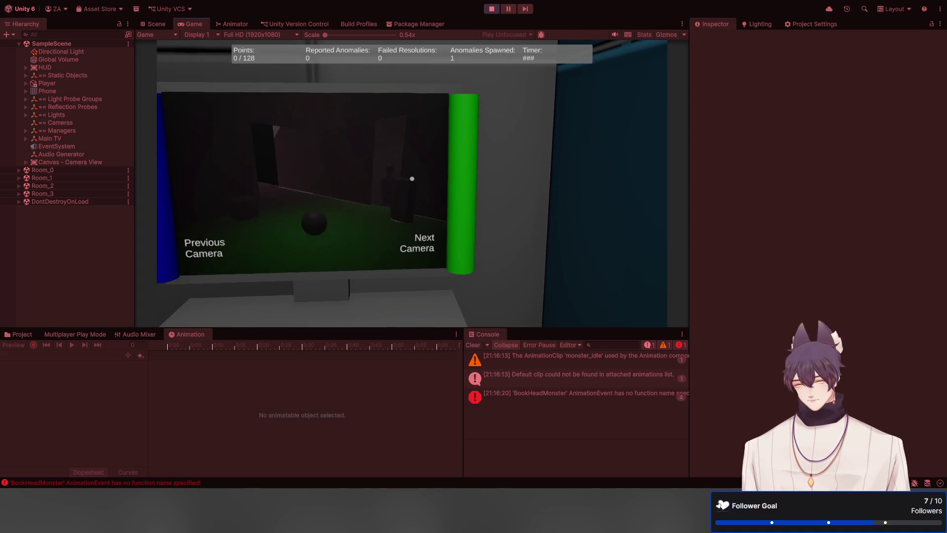
{"action": "key", "text": "Escape"}
{"action": "left_click", "coordinate": [491, 10]}
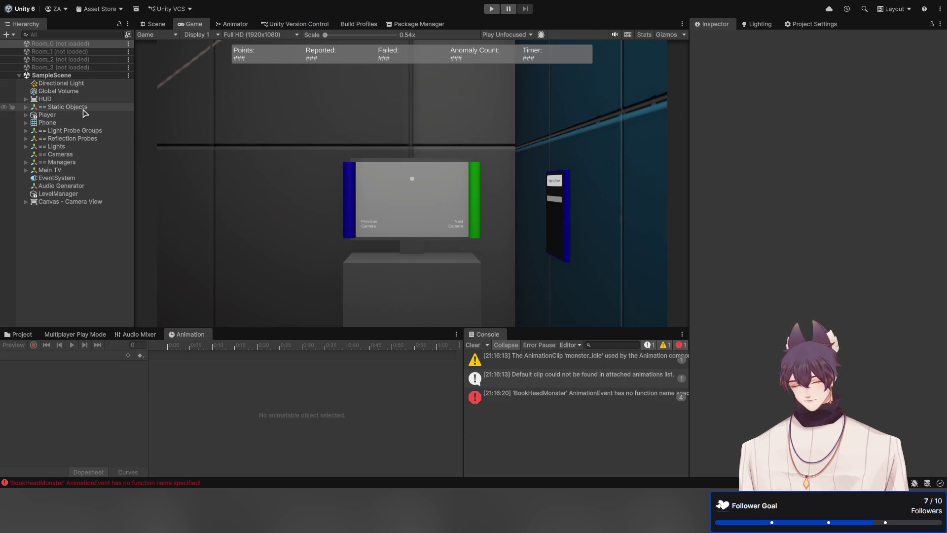
Step: Reload Room_2 and select BookHeadMonster under Anomalies > EntityAppearAnomaly
{"action": "left_click", "coordinate": [76, 68]}
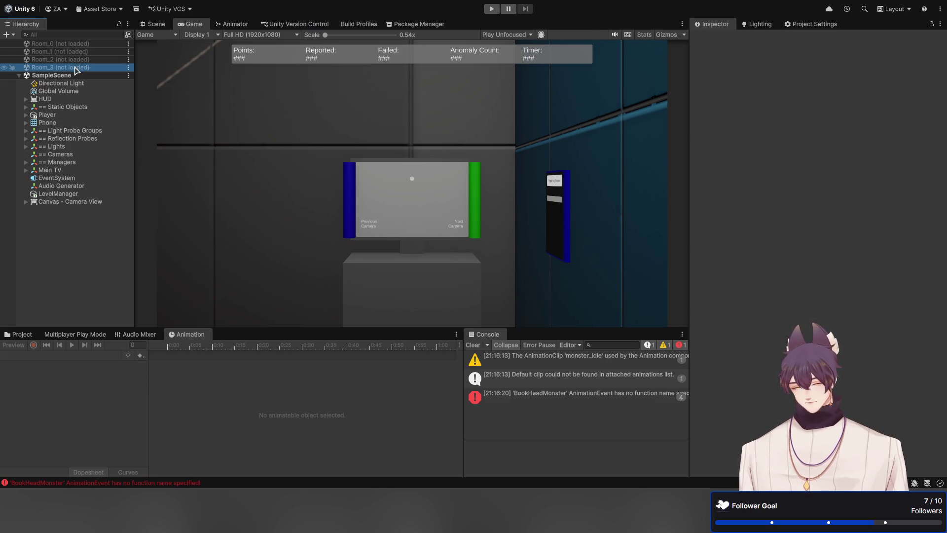
{"action": "left_click", "coordinate": [527, 397]}
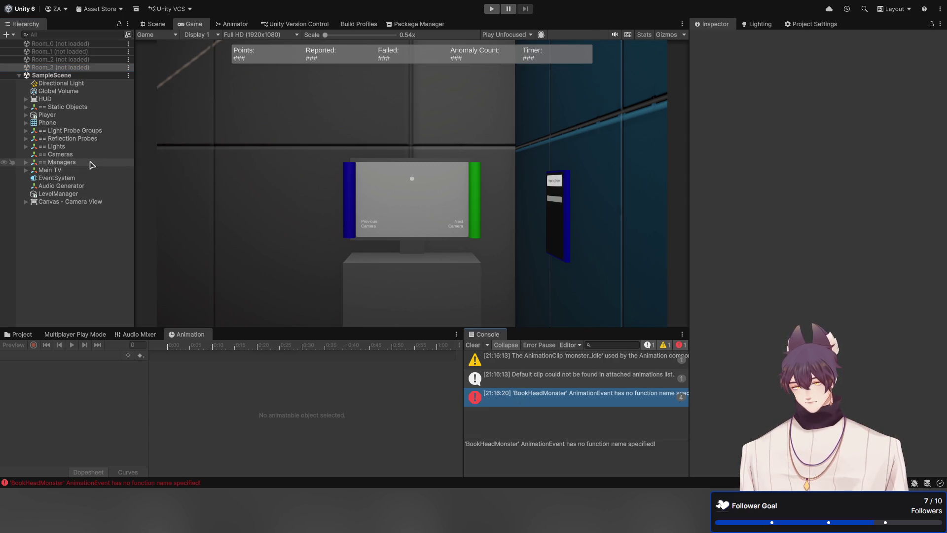
{"action": "left_click", "coordinate": [60, 60]}
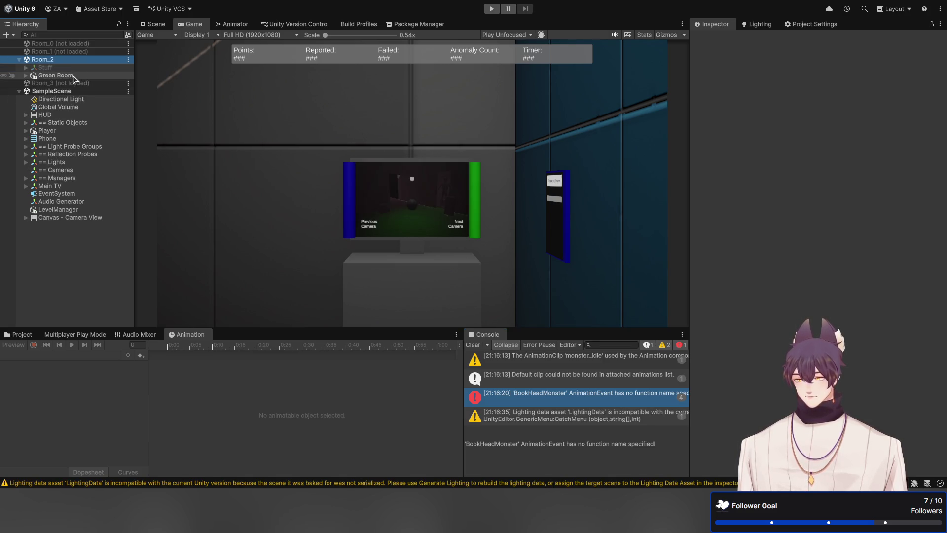
{"action": "left_click", "coordinate": [69, 75]}
{"action": "key", "text": "Right"}
{"action": "key", "text": "Right"}
{"action": "key", "text": "Down"}
{"action": "key", "text": "Down"}
{"action": "key", "text": "Down"}
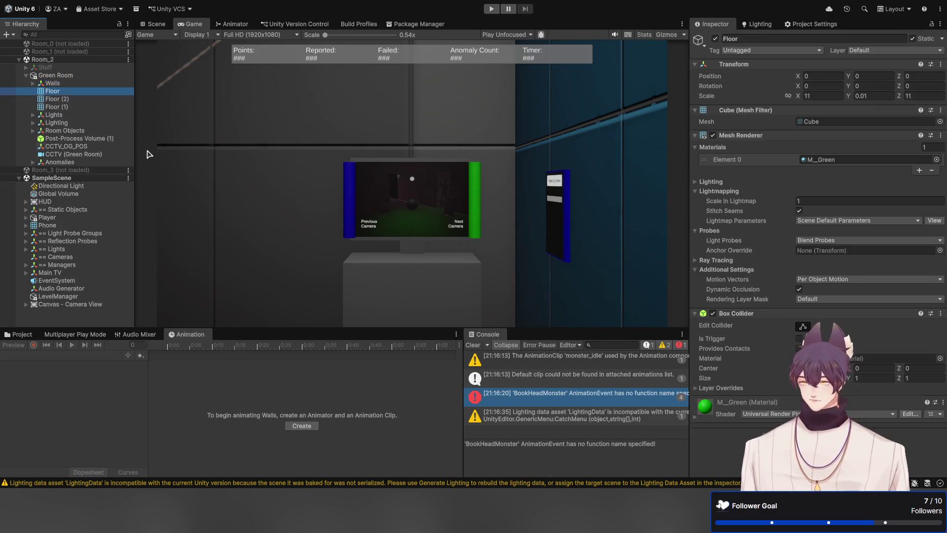
{"action": "key", "text": "Right"}
{"action": "key", "text": "Down"}
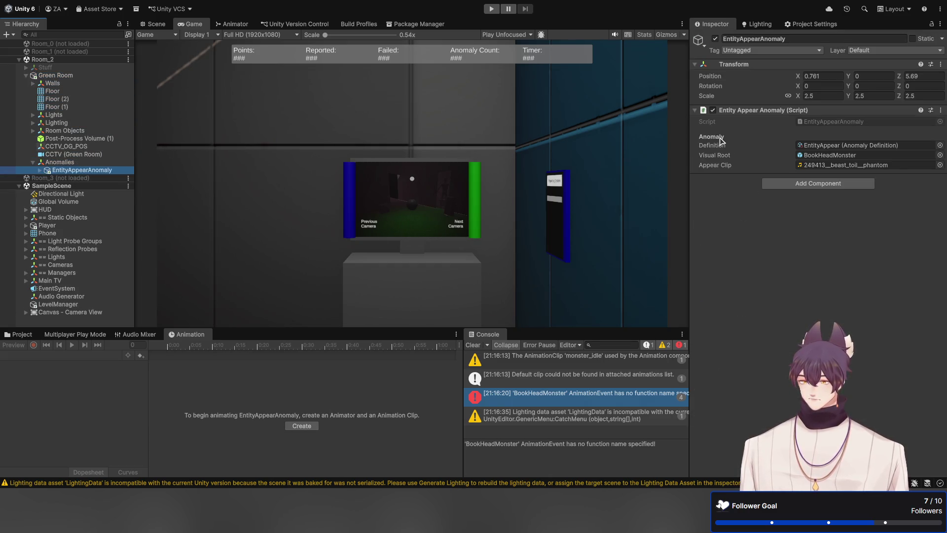
{"action": "key", "text": "Right"}
{"action": "key", "text": "Down"}
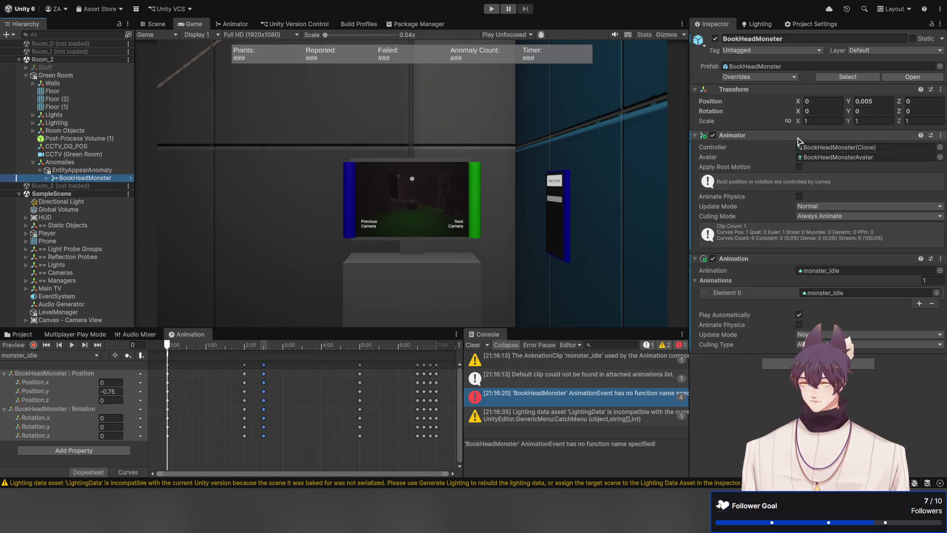
Step: Turn off Play Automatically and locate the monster's controller in the Meshes folder
{"action": "left_click", "coordinate": [798, 315]}
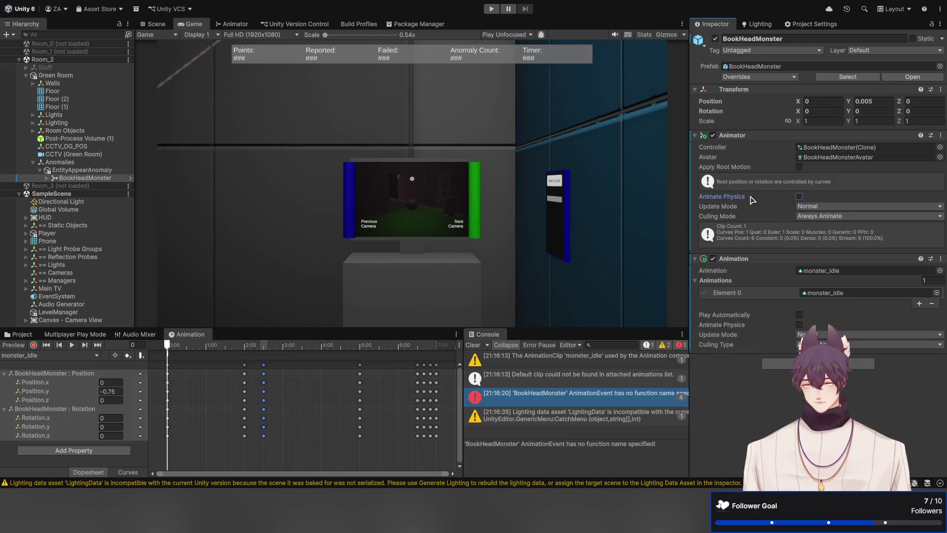
{"action": "left_click", "coordinate": [841, 148]}
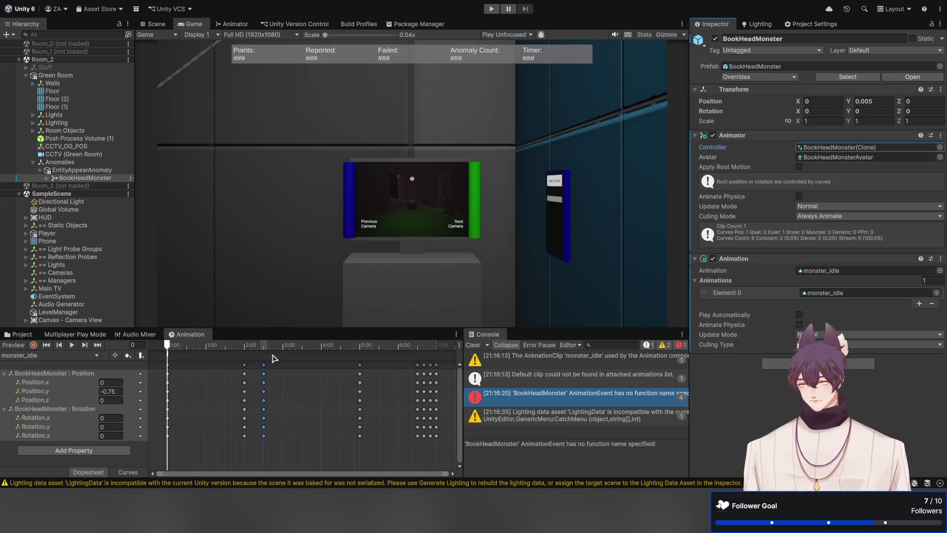
{"action": "left_click", "coordinate": [20, 335]}
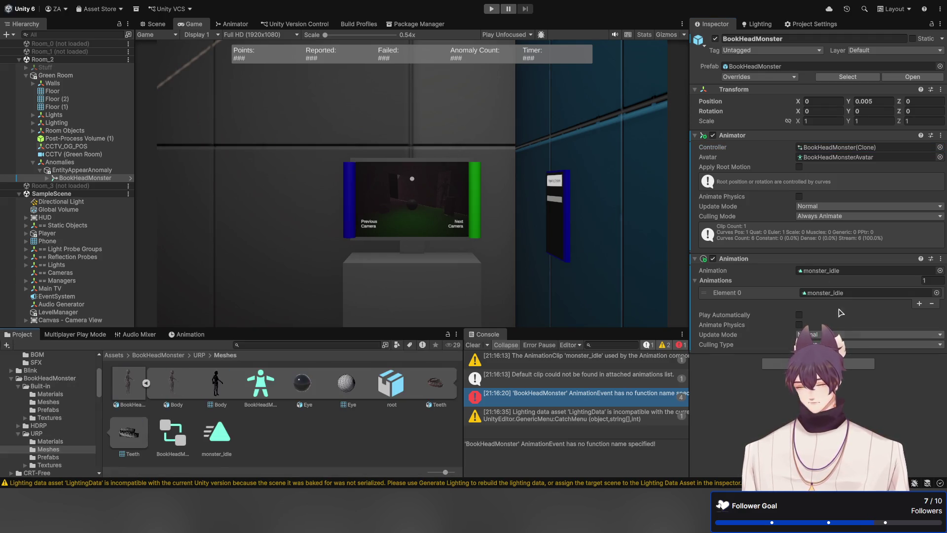
Step: Open the BookHeadMonster controller and inspect its Entry to monster_idle setup
{"action": "double_click", "coordinate": [174, 430]}
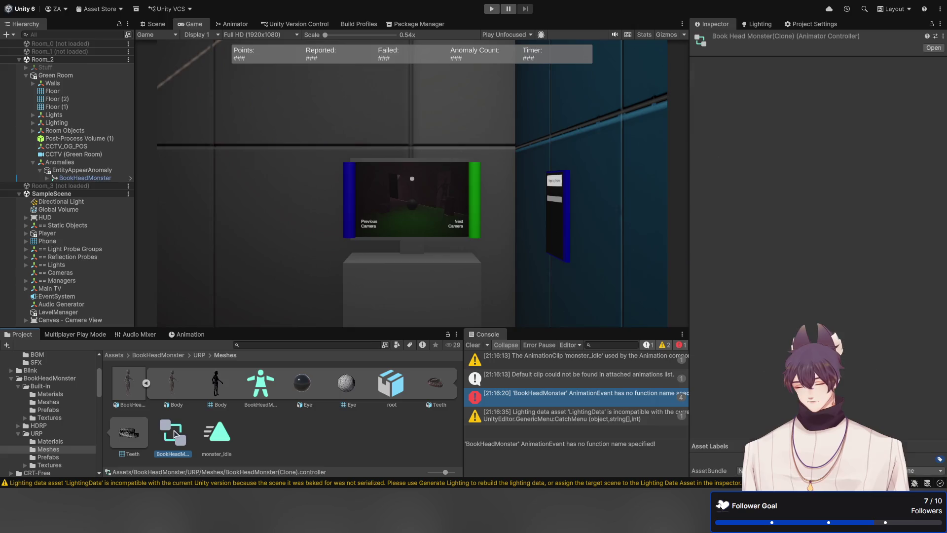
{"action": "left_click_drag", "start_coordinate": [352, 57], "coordinate": [420, 144]}
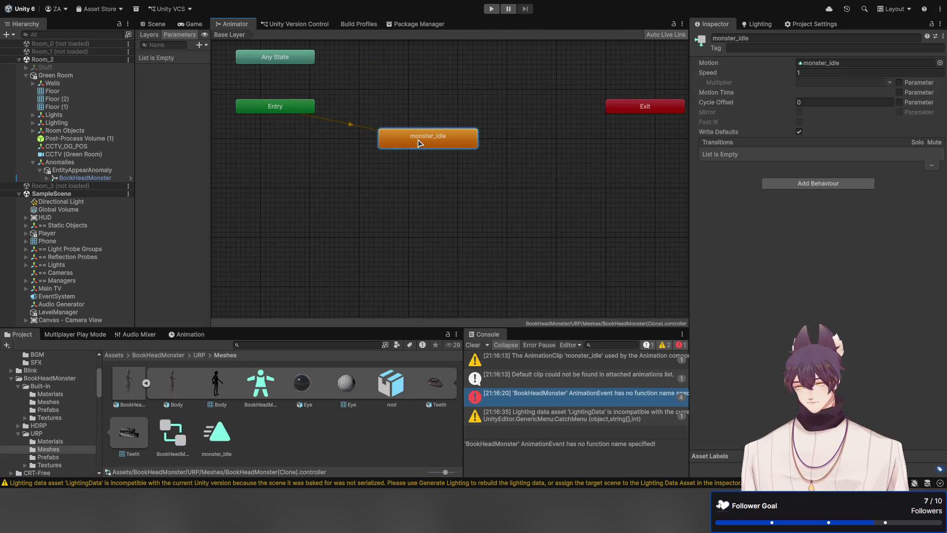
{"action": "left_click", "coordinate": [352, 129]}
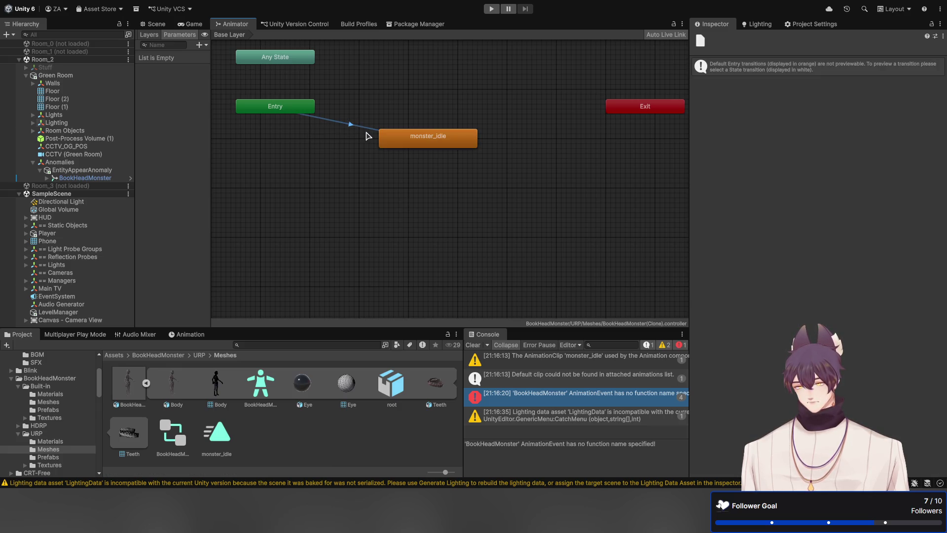
{"action": "left_click", "coordinate": [319, 151]}
{"action": "left_click", "coordinate": [349, 125]}
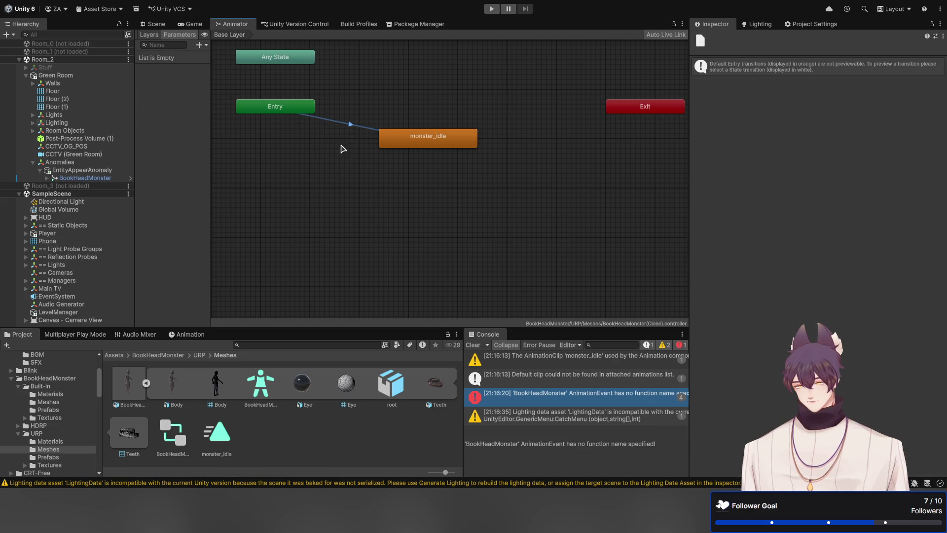
{"action": "left_click", "coordinate": [298, 111]}
{"action": "left_click", "coordinate": [347, 125]}
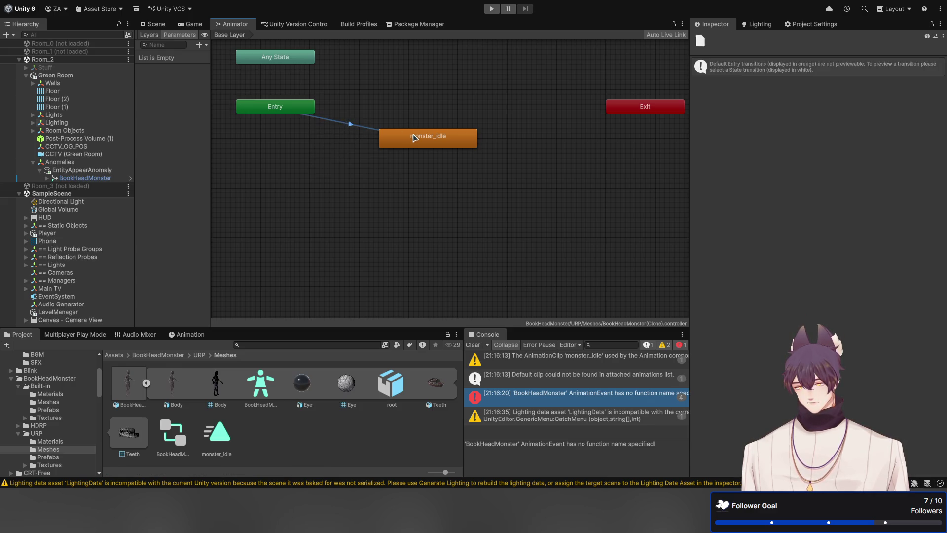
{"action": "left_click", "coordinate": [415, 139]}
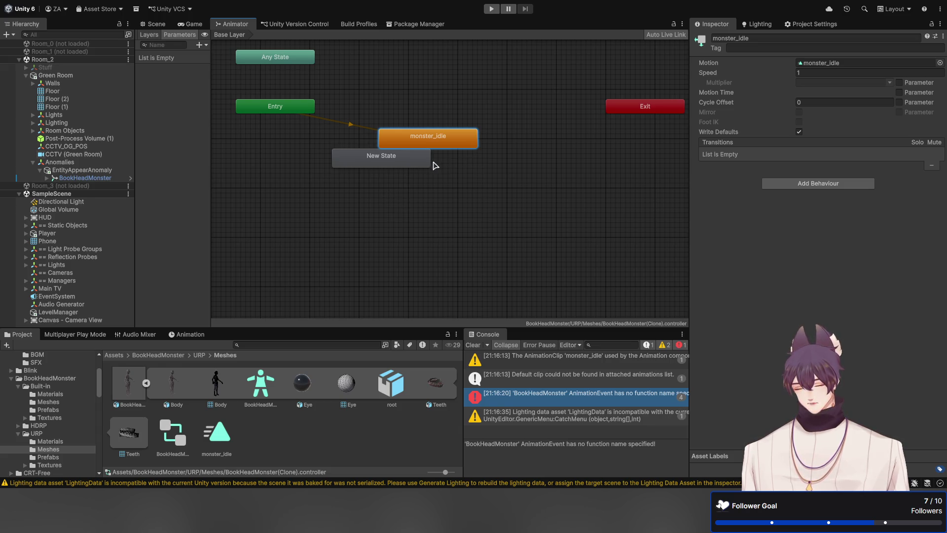
Step: Connect the Entry node to New State and compare the entry transitions
{"action": "right_click", "coordinate": [290, 115]}
{"action": "left_click", "coordinate": [311, 120]}
{"action": "left_click", "coordinate": [348, 167]}
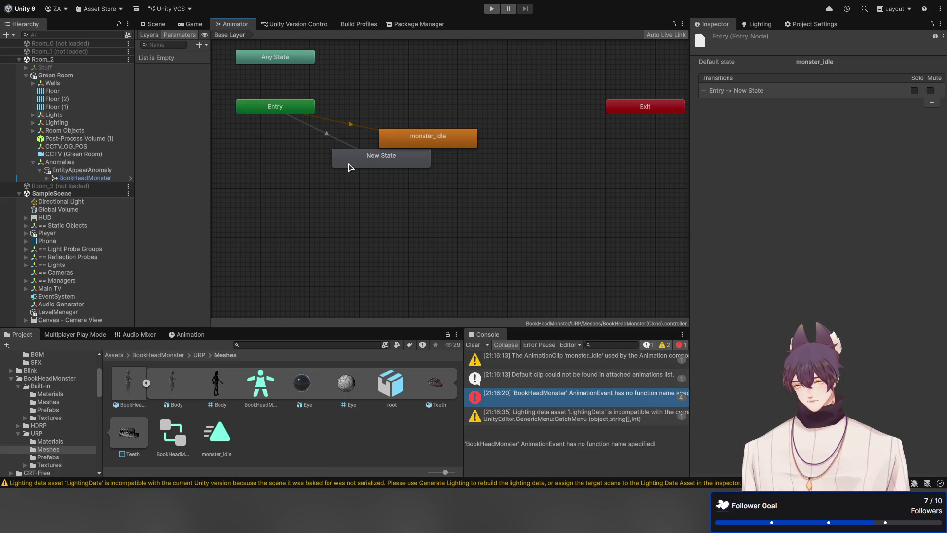
{"action": "left_click", "coordinate": [328, 138]}
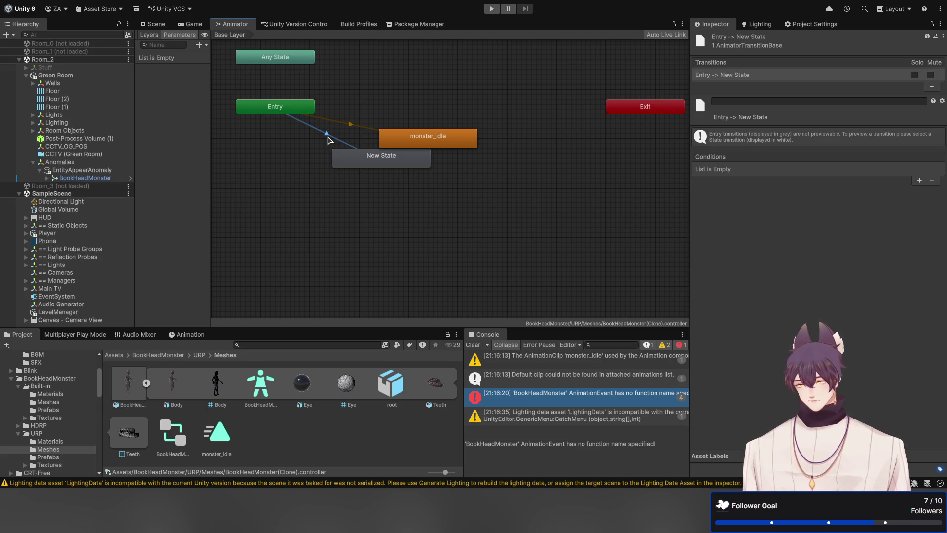
{"action": "left_click", "coordinate": [304, 158]}
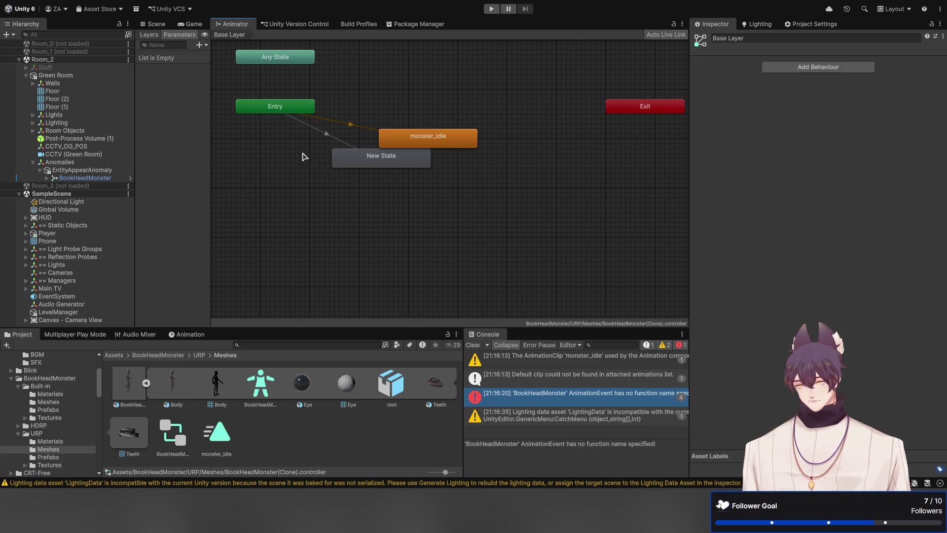
{"action": "left_click", "coordinate": [355, 124]}
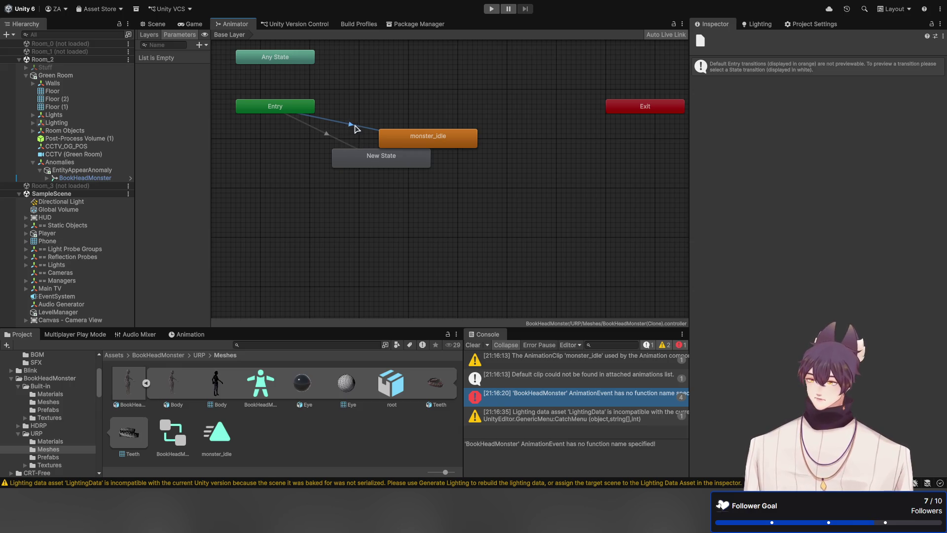
{"action": "left_click", "coordinate": [306, 112]}
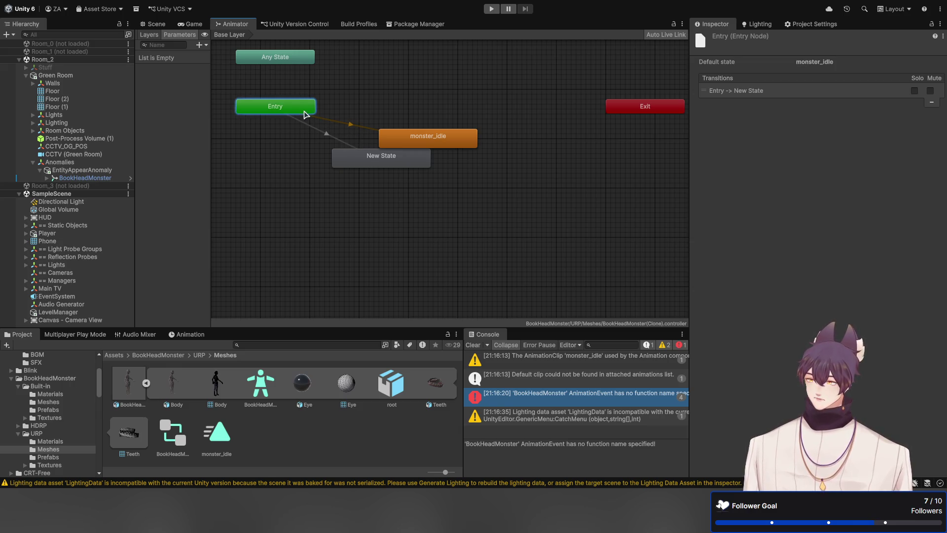
Step: Set New State as the layer default state with a transition to monster_idle
{"action": "right_click", "coordinate": [306, 114]}
{"action": "left_click", "coordinate": [326, 123]}
{"action": "left_click", "coordinate": [341, 153]}
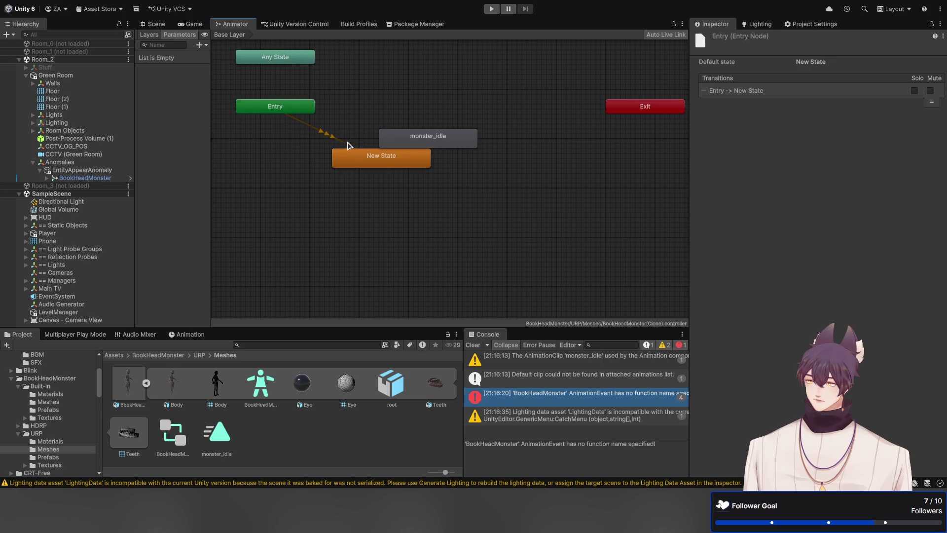
{"action": "left_click", "coordinate": [306, 146]}
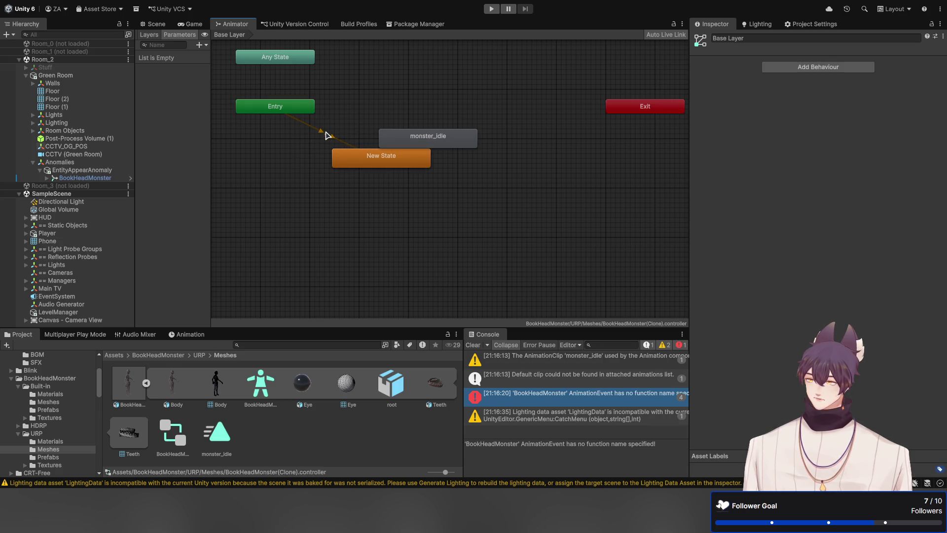
{"action": "left_click", "coordinate": [325, 135]}
{"action": "left_click_drag", "start_coordinate": [356, 154], "coordinate": [316, 185]}
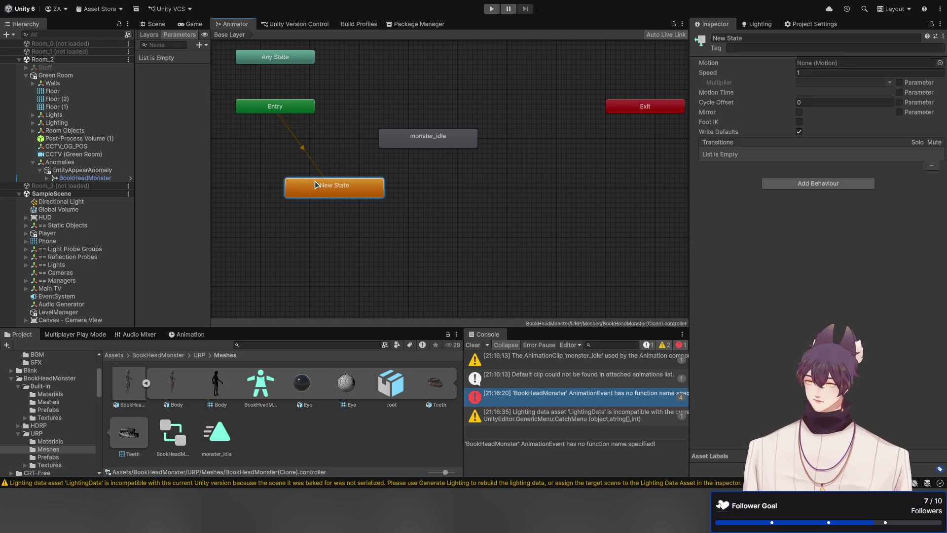
{"action": "left_click", "coordinate": [414, 145]}
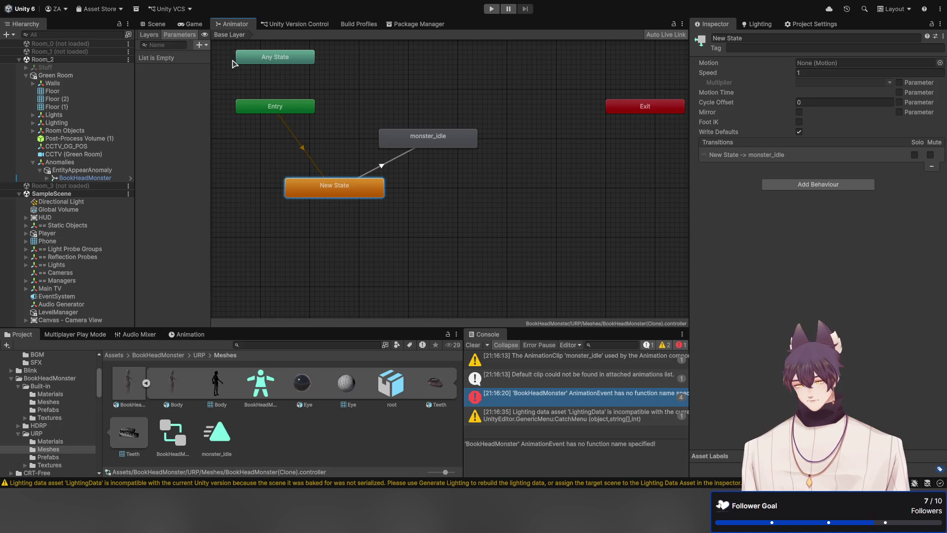
Step: Add a new trigger parameter named Scare to the controller
{"action": "left_click", "coordinate": [241, 94]}
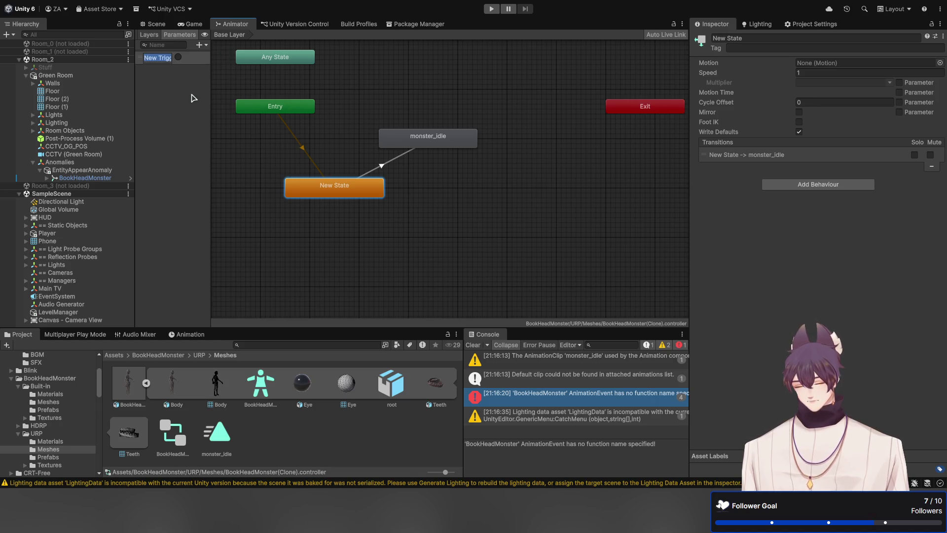
{"action": "type", "text": "Scare"}
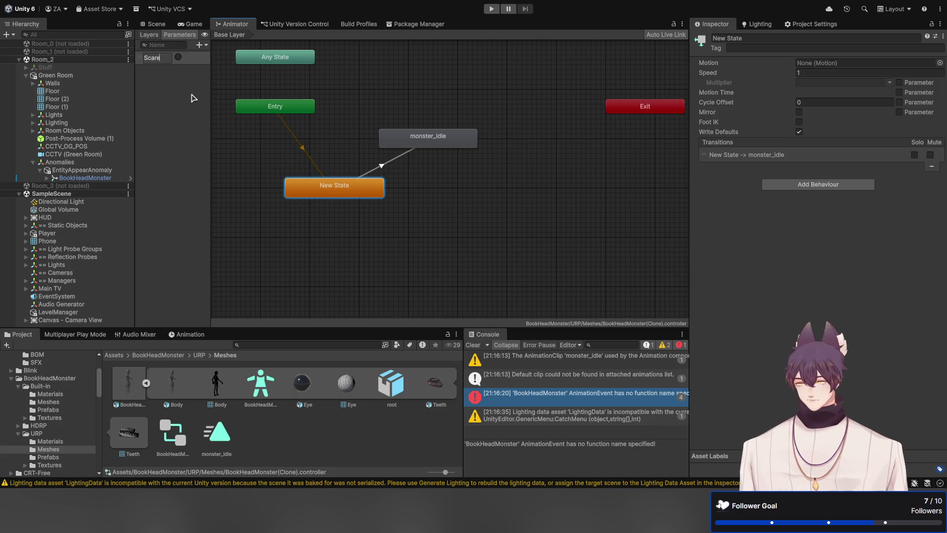
{"action": "key", "text": "Return"}
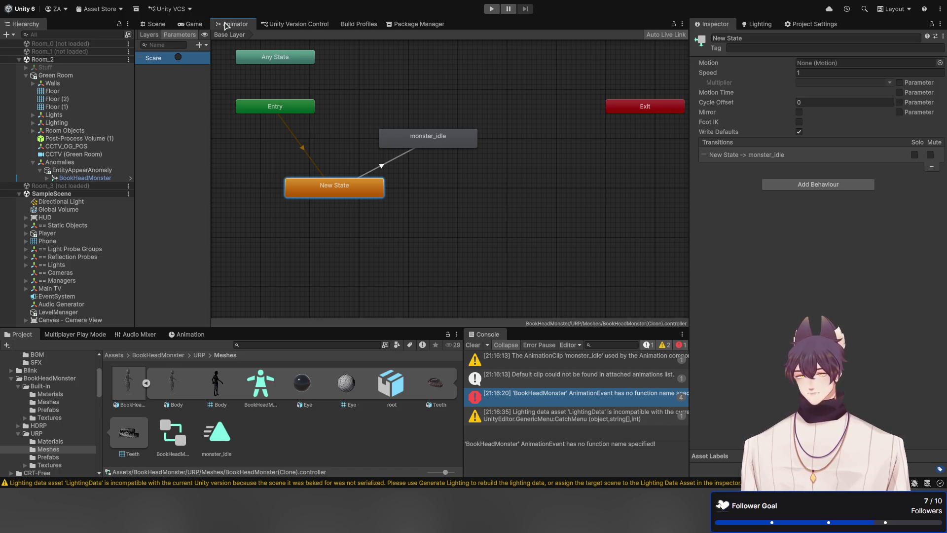
Step: Dock the Animator to reveal the Game view, deactivate BookHeadMonster, and save Room_2
{"action": "left_click_drag", "start_coordinate": [764, 352], "coordinate": [770, 375]}
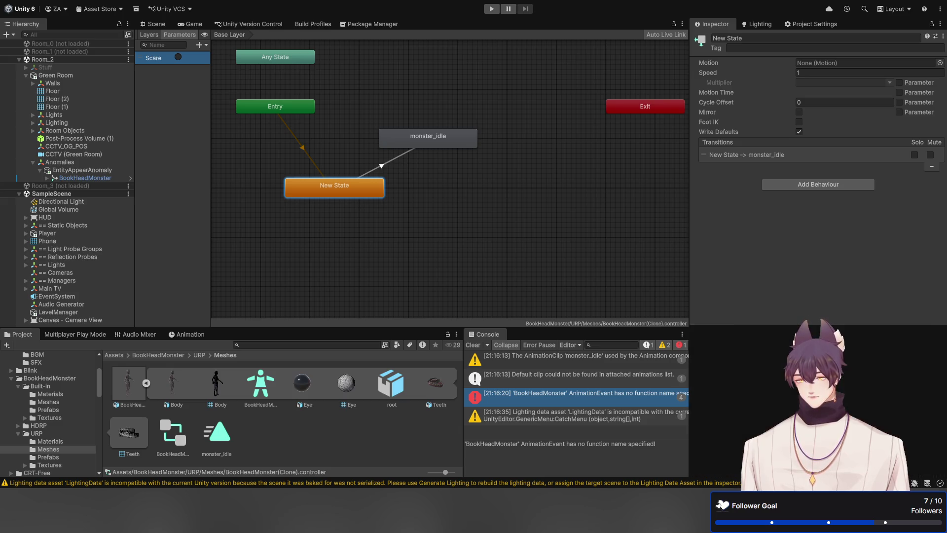
{"action": "left_click_drag", "start_coordinate": [800, 324], "coordinate": [800, 312]}
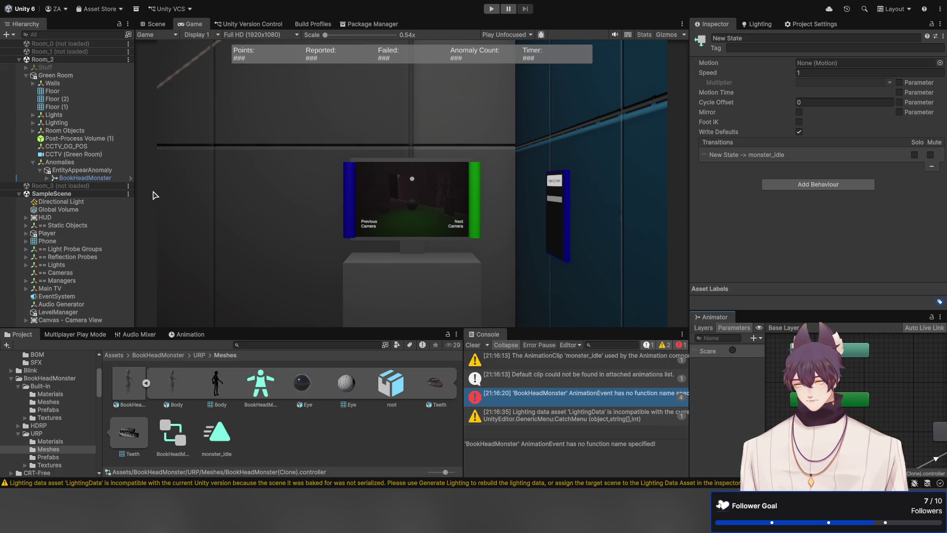
{"action": "left_click", "coordinate": [116, 179]}
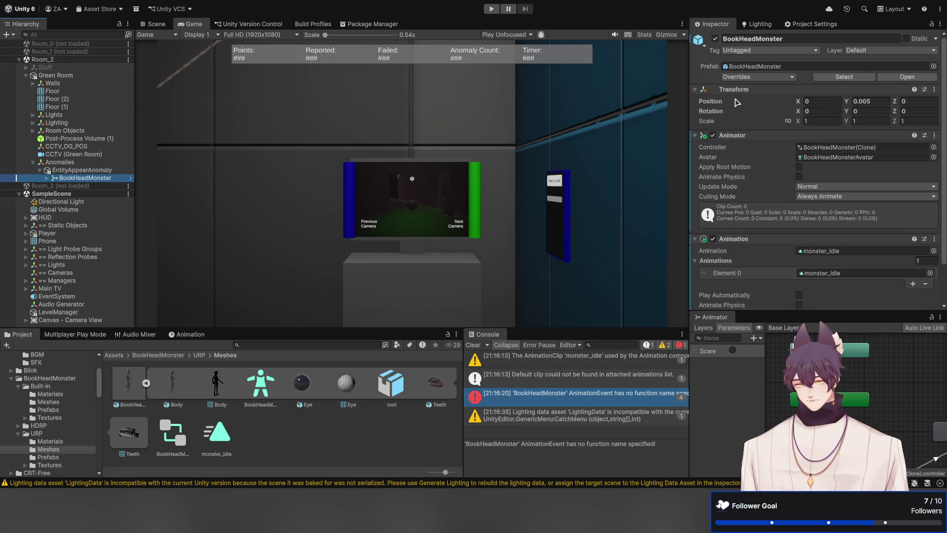
{"action": "left_click", "coordinate": [715, 40]}
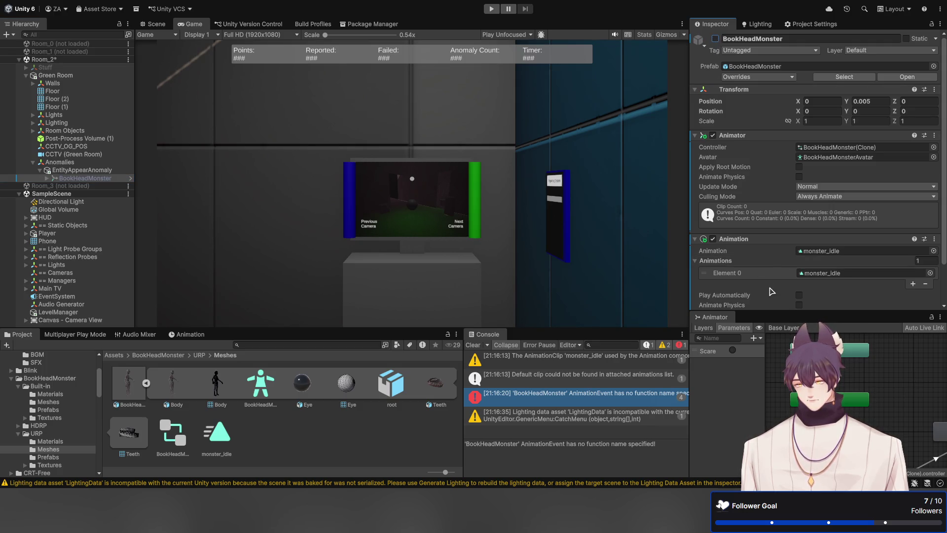
{"action": "scroll", "coordinate": [773, 262], "scroll_direction": "down", "scroll_amount": 1}
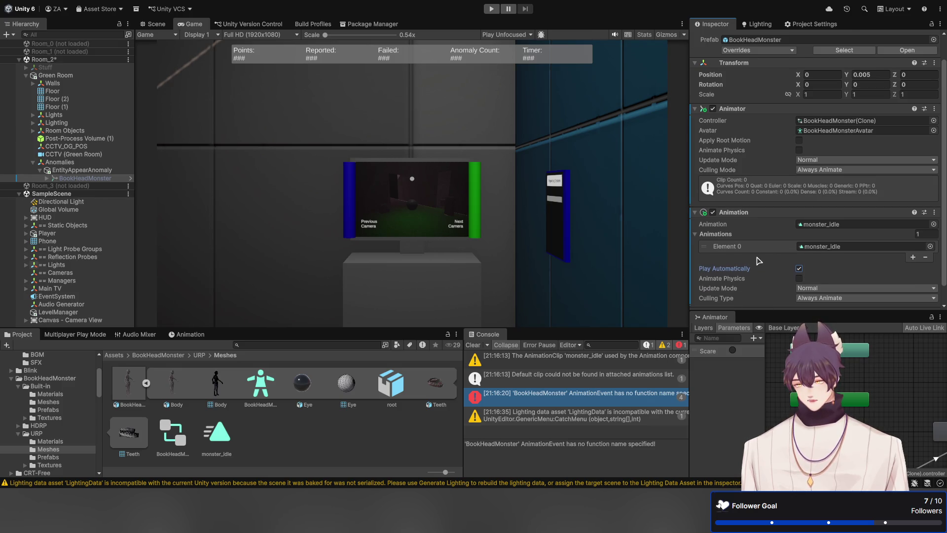
{"action": "scroll", "coordinate": [758, 261], "scroll_direction": "down", "scroll_amount": 1}
{"action": "key", "text": "ctrl+s"}
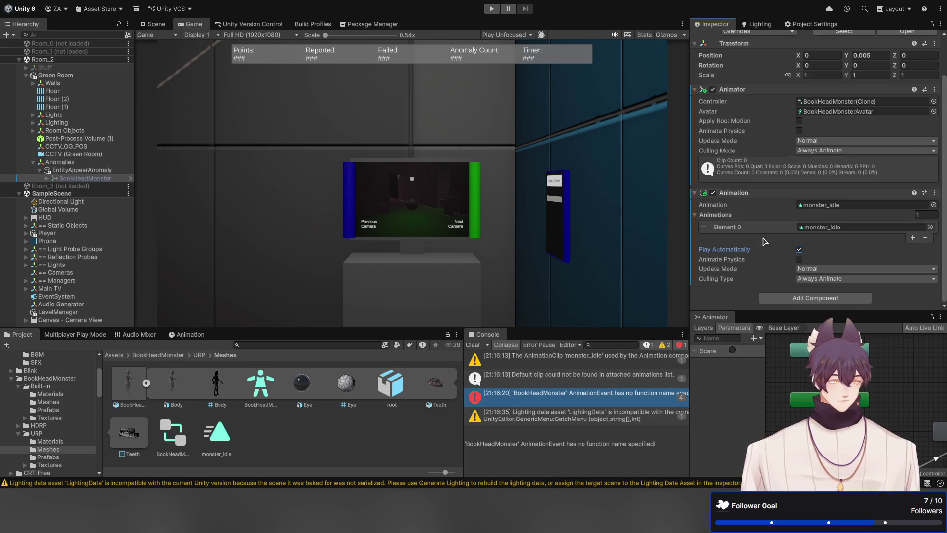
Step: Start a play-test of the game with Room_2 selected
{"action": "left_click", "coordinate": [59, 59]}
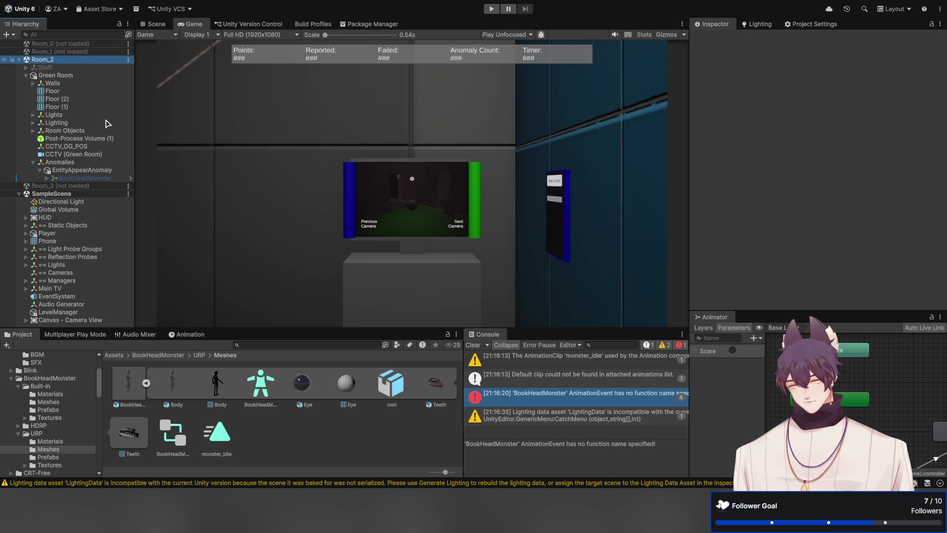
{"action": "left_click", "coordinate": [491, 8]}
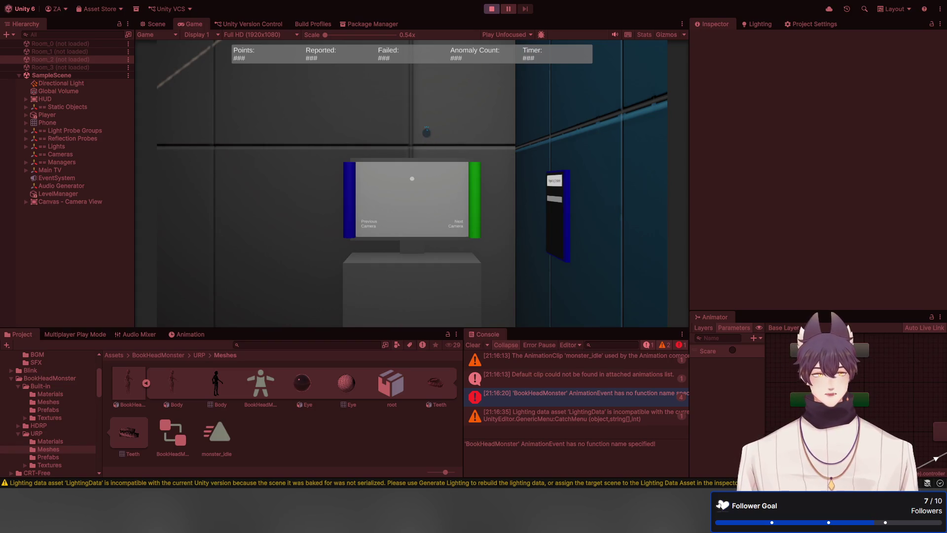
{"action": "left_click", "coordinate": [446, 131]}
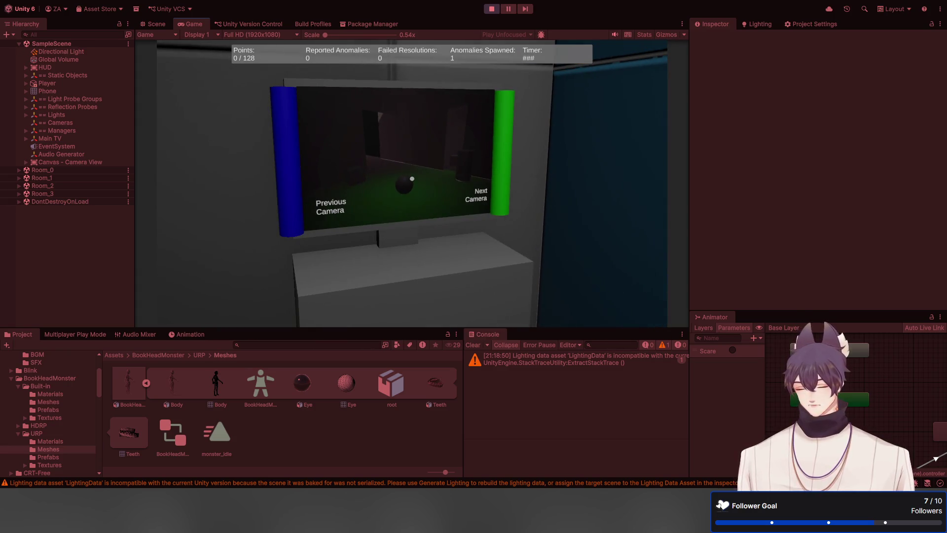
{"action": "key", "text": "alt+Tab"}
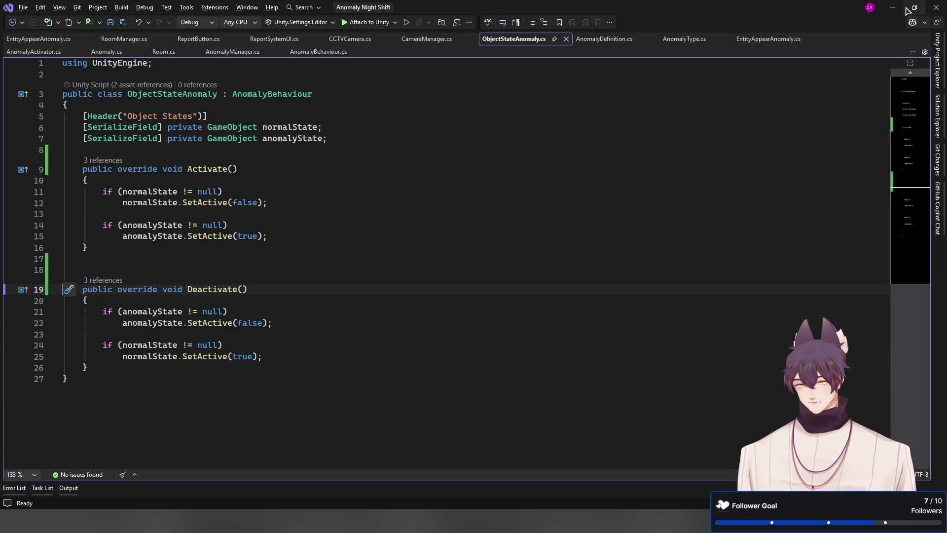
{"action": "key", "text": "alt+Tab"}
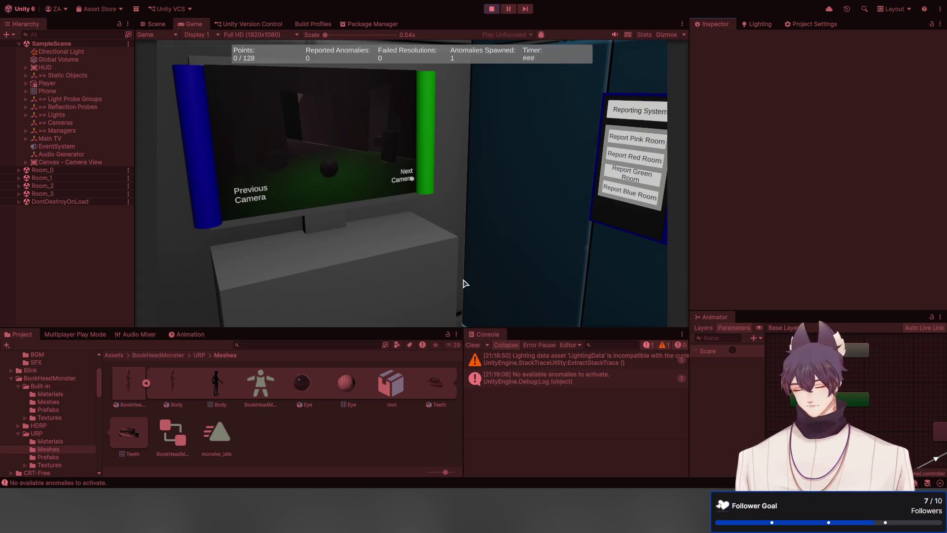
Step: Locate BookHeadMonster under Green Room's EntityAppearAnomaly and fire its Scare trigger
{"action": "left_click", "coordinate": [20, 186]}
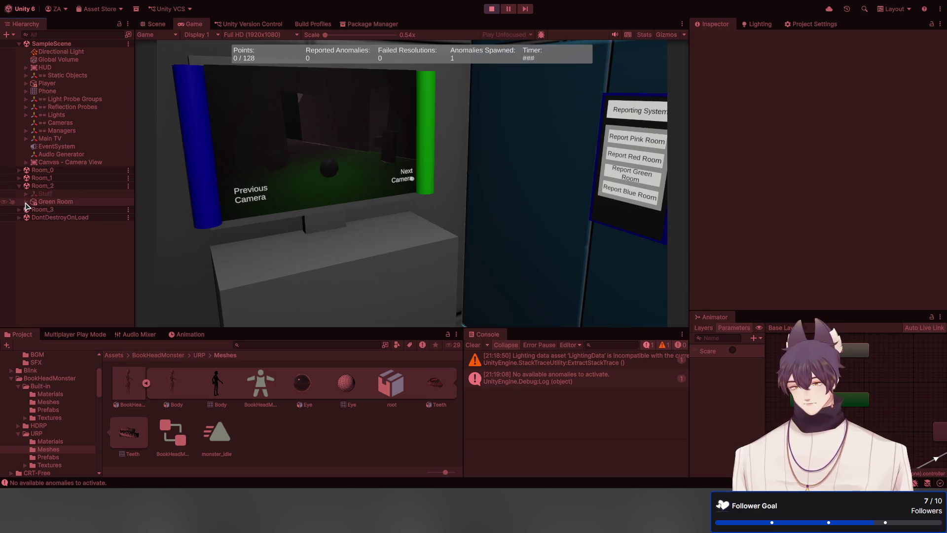
{"action": "left_click", "coordinate": [26, 202]}
{"action": "left_click", "coordinate": [33, 289]}
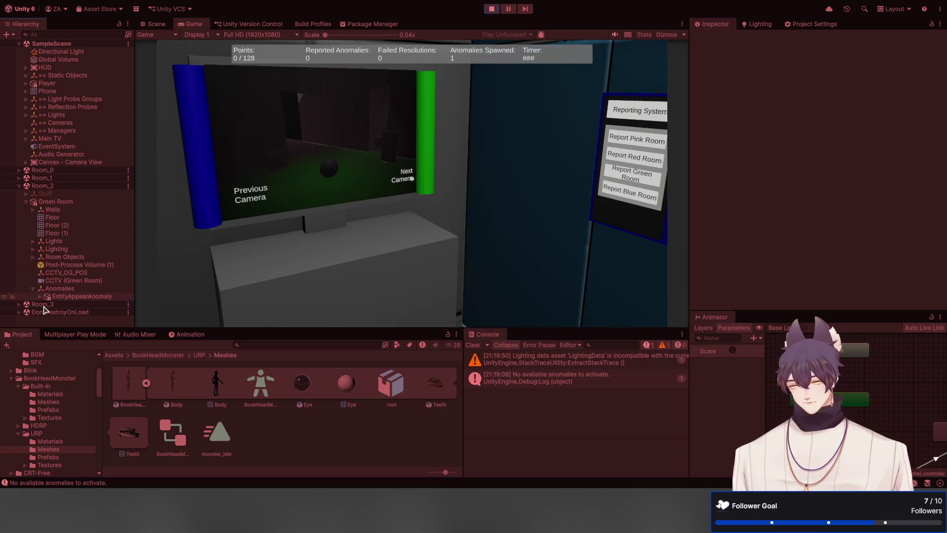
{"action": "left_click", "coordinate": [48, 295]}
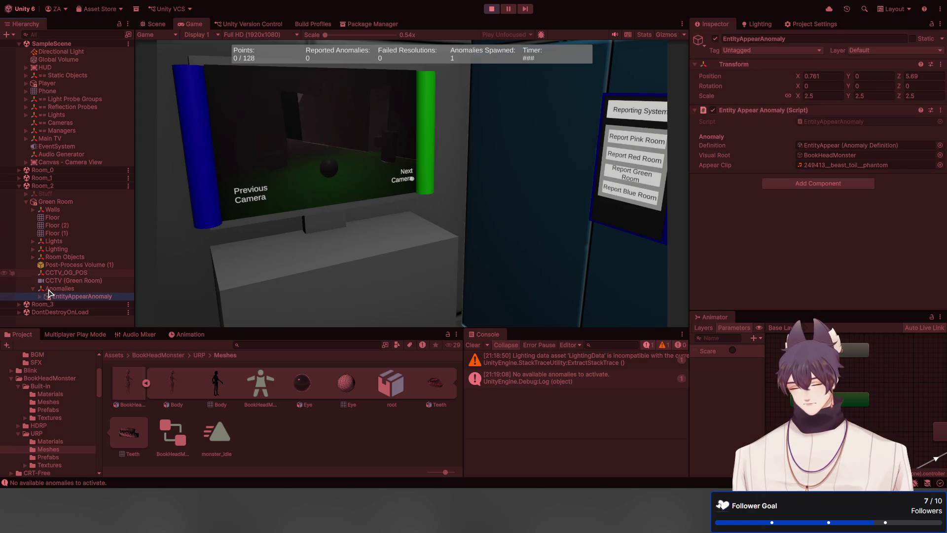
{"action": "left_click", "coordinate": [41, 296]}
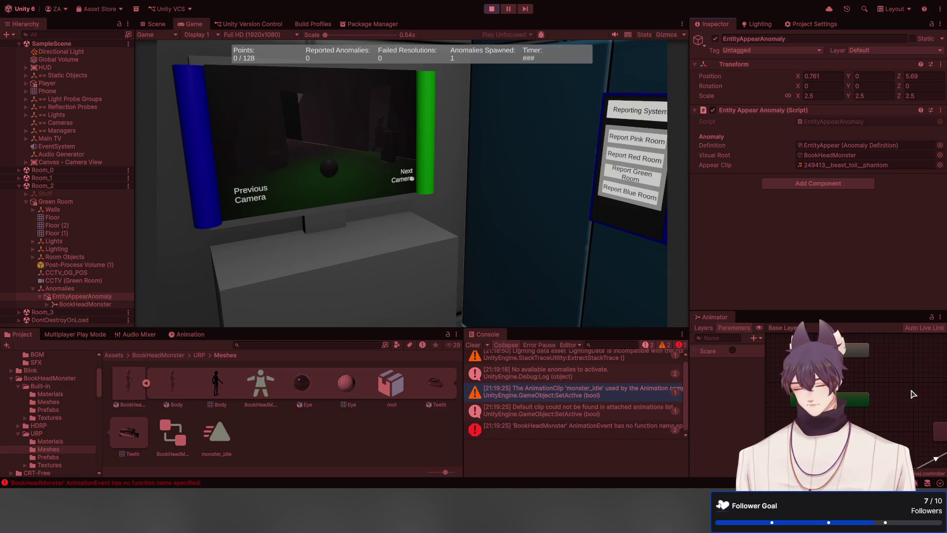
{"action": "left_click_drag", "start_coordinate": [913, 394], "coordinate": [845, 374]}
{"action": "left_click", "coordinate": [883, 387]}
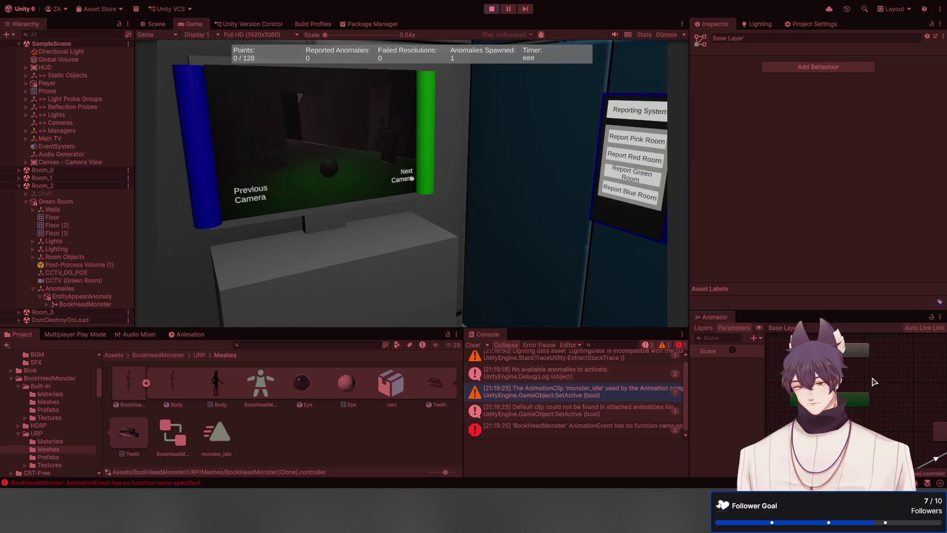
{"action": "left_click", "coordinate": [733, 350]}
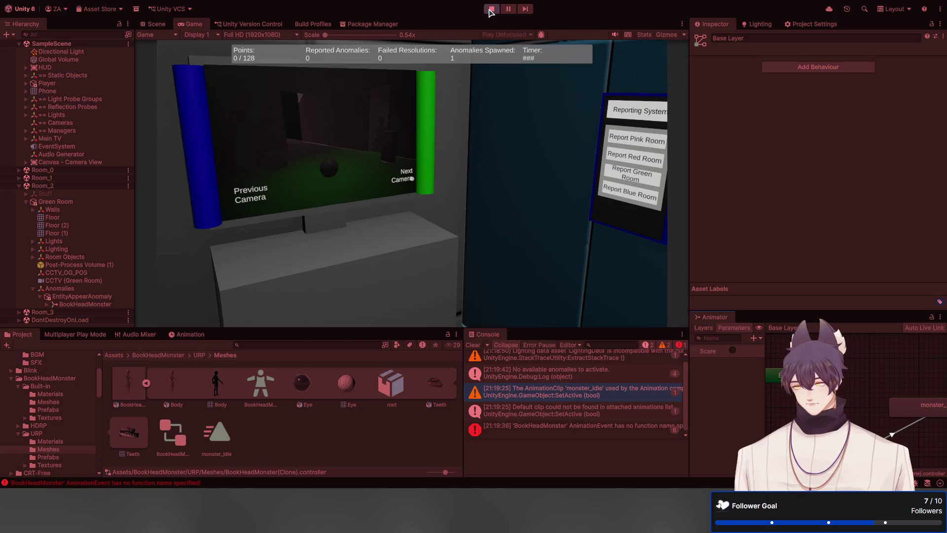
Step: Stop play, add Scare as the New State→monster_idle condition, and replay
{"action": "left_click", "coordinate": [490, 9]}
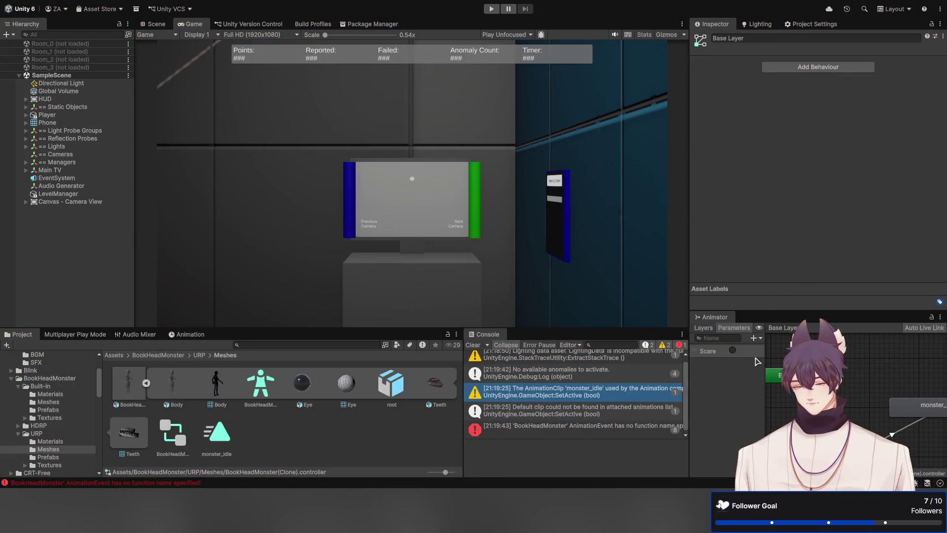
{"action": "mouse_move", "coordinate": [720, 317]}
{"action": "left_mouse_down"}
{"action": "mouse_move", "coordinate": [258, 57]}
{"action": "mouse_move", "coordinate": [213, 10]}
{"action": "mouse_move", "coordinate": [400, 27]}
{"action": "mouse_move", "coordinate": [233, 30]}
{"action": "left_mouse_up"}
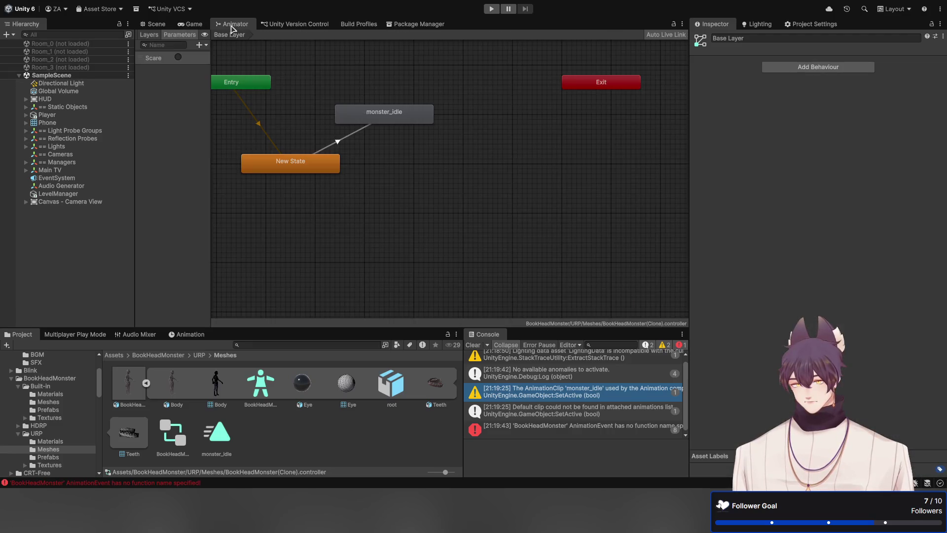
{"action": "left_click", "coordinate": [342, 142]}
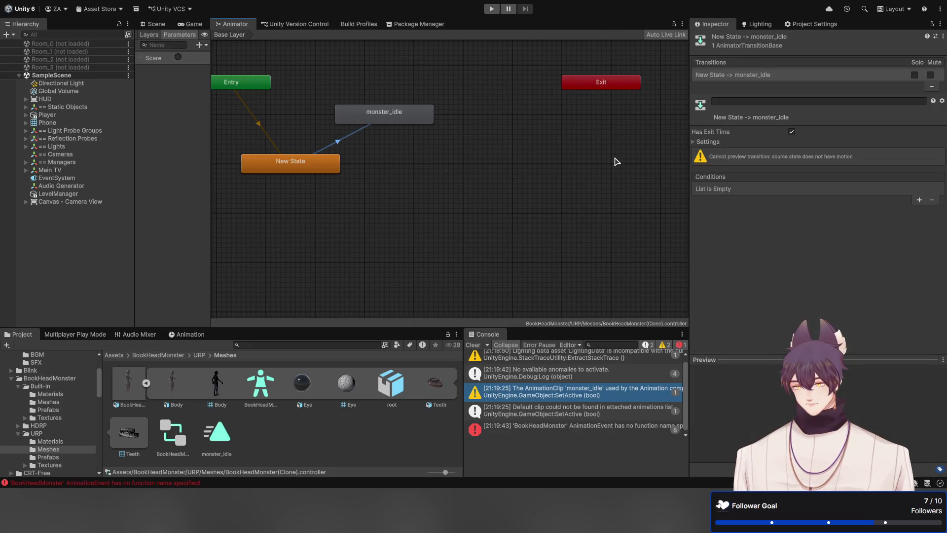
{"action": "left_click", "coordinate": [919, 200]}
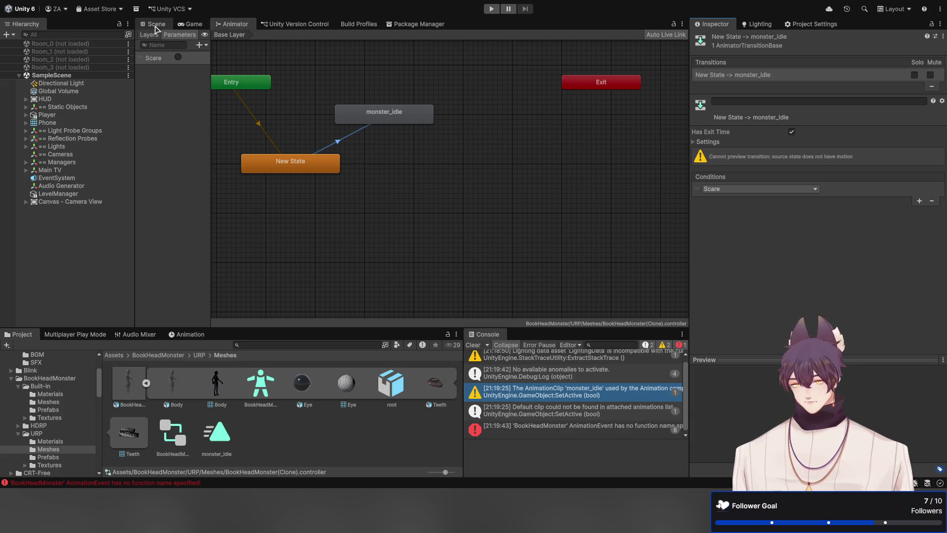
{"action": "left_click", "coordinate": [156, 26]}
{"action": "left_click", "coordinate": [491, 9]}
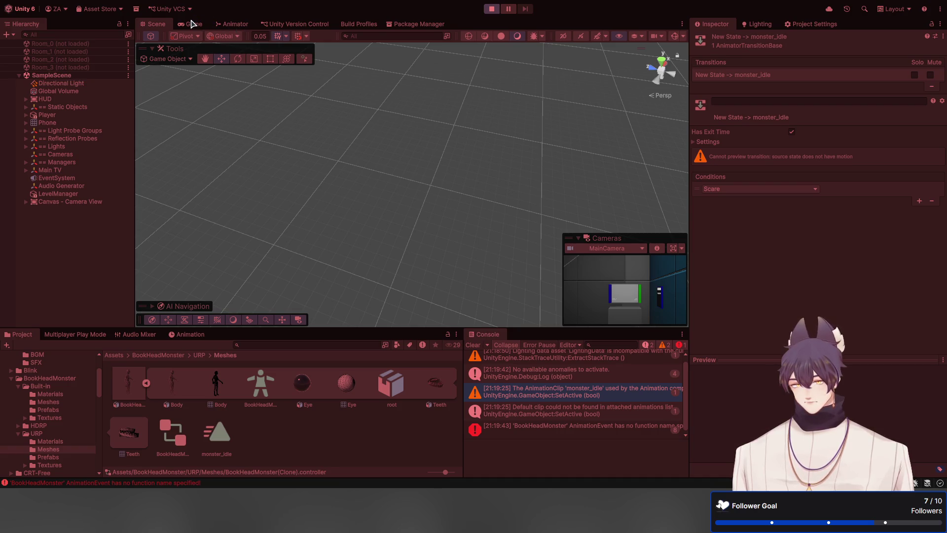
Step: Walk to the TV, cycle its feed through two room cameras, then dismiss the pause menu
{"action": "left_click", "coordinate": [193, 25]}
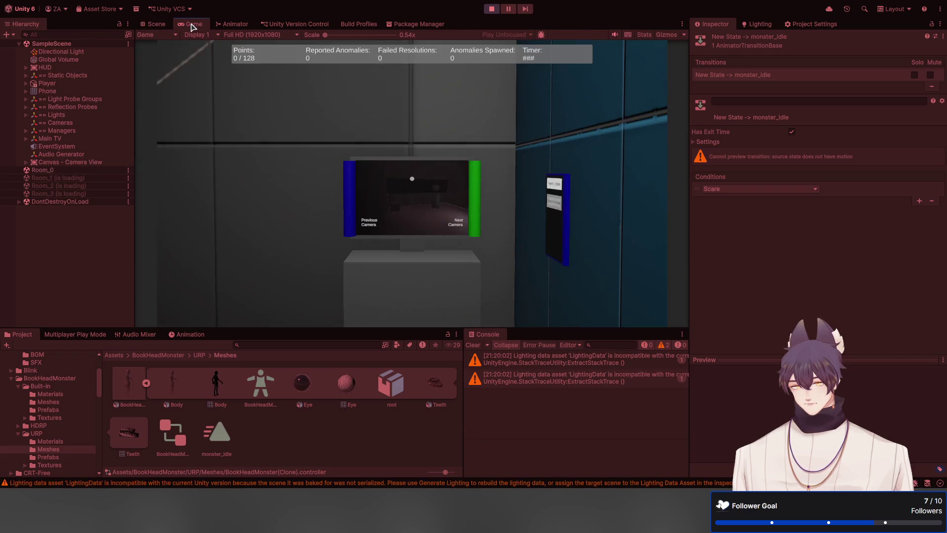
{"action": "left_click", "coordinate": [248, 57]}
{"action": "key", "text": "w"}
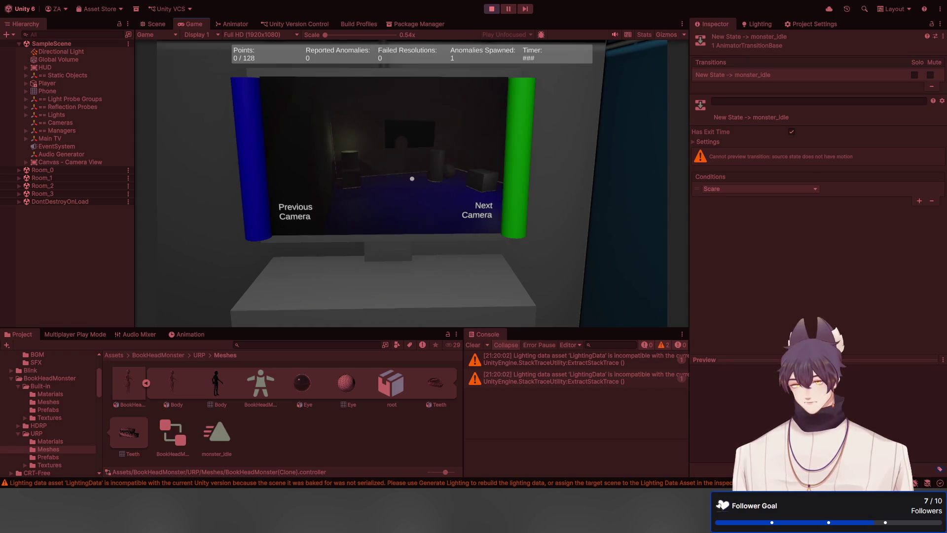
{"action": "left_click", "coordinate": [412, 178]}
{"action": "left_click", "coordinate": [412, 179]}
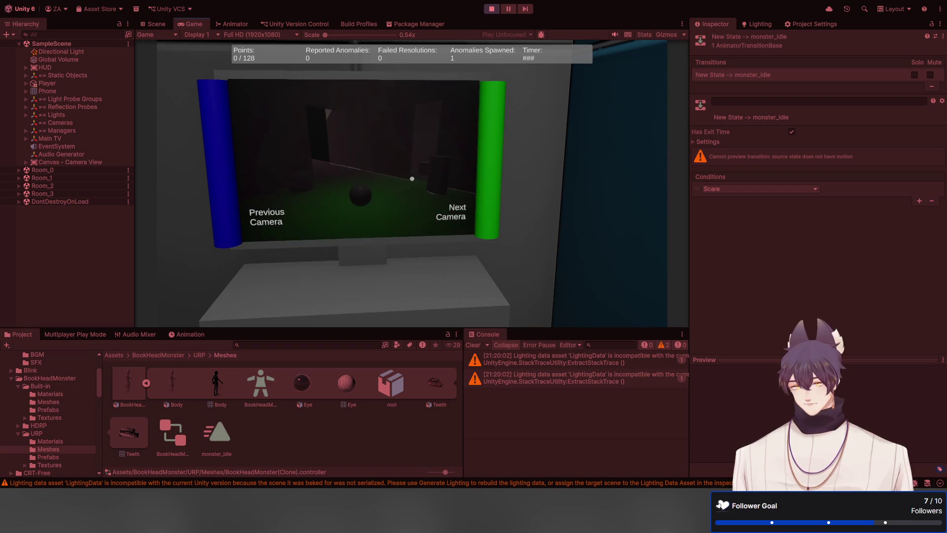
{"action": "key", "text": "Escape"}
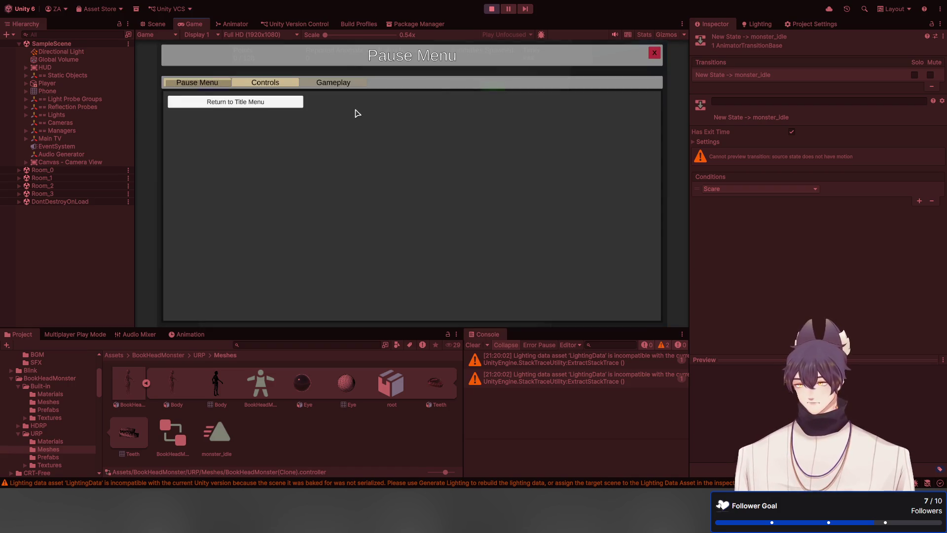
{"action": "left_click", "coordinate": [654, 54]}
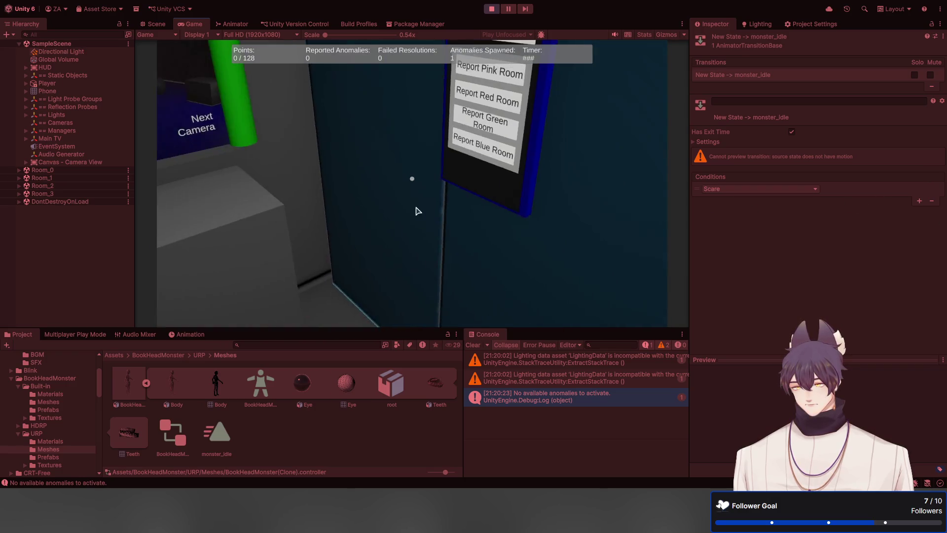
Step: Tick Is Viewing on Room_2's Green Room so the TV shows its camera
{"action": "left_click", "coordinate": [121, 140]}
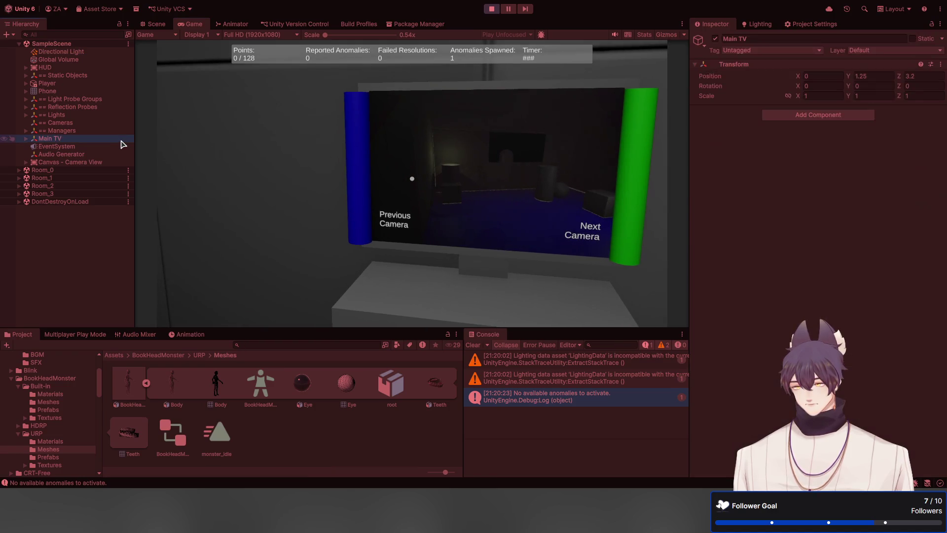
{"action": "left_click", "coordinate": [81, 186]}
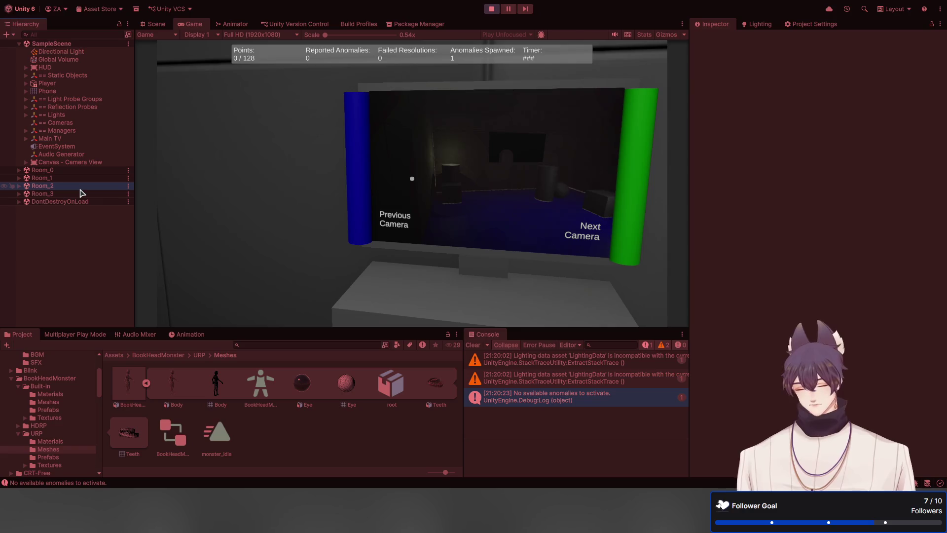
{"action": "key", "text": "Right"}
{"action": "key", "text": "Down"}
{"action": "left_click", "coordinate": [100, 204]}
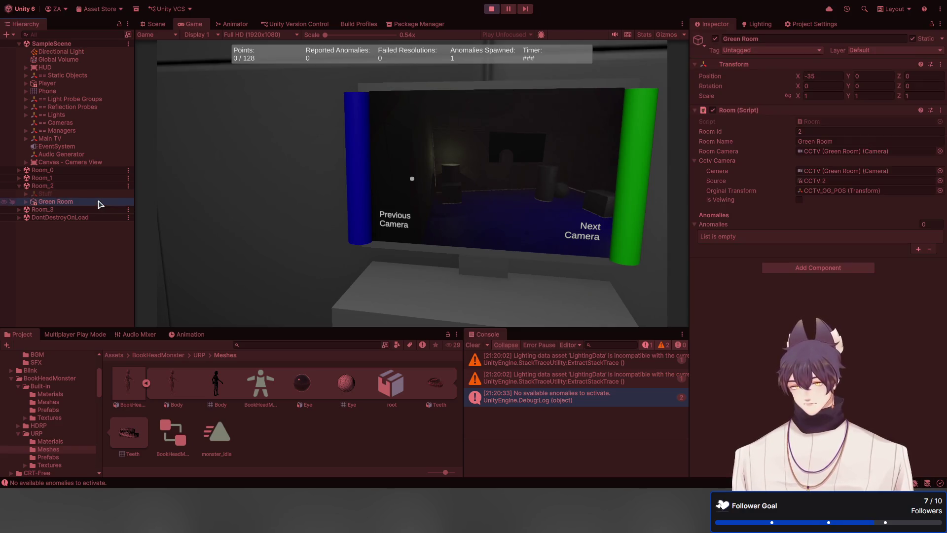
{"action": "left_click", "coordinate": [281, 205]}
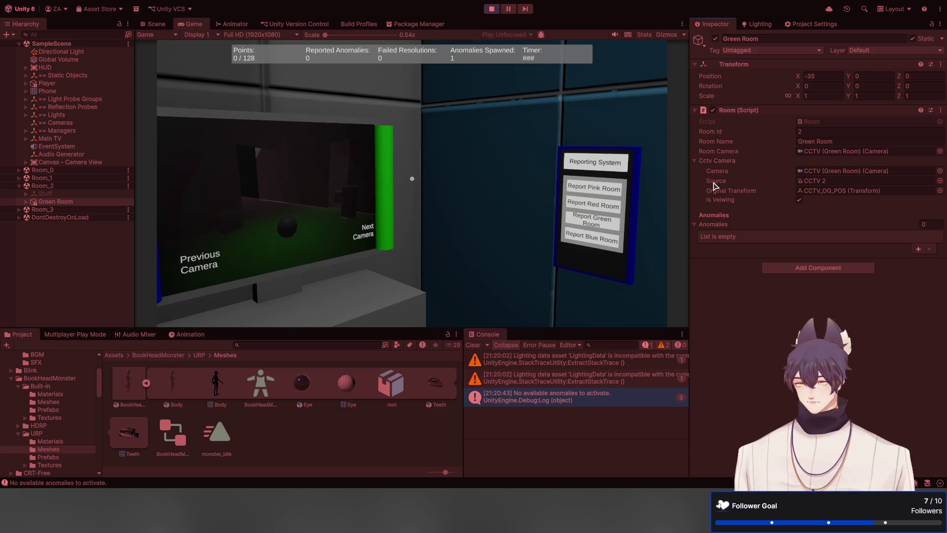
Step: Inspect Green Room's EntityAppearAnomaly and its Animator state graph
{"action": "left_click", "coordinate": [26, 201]}
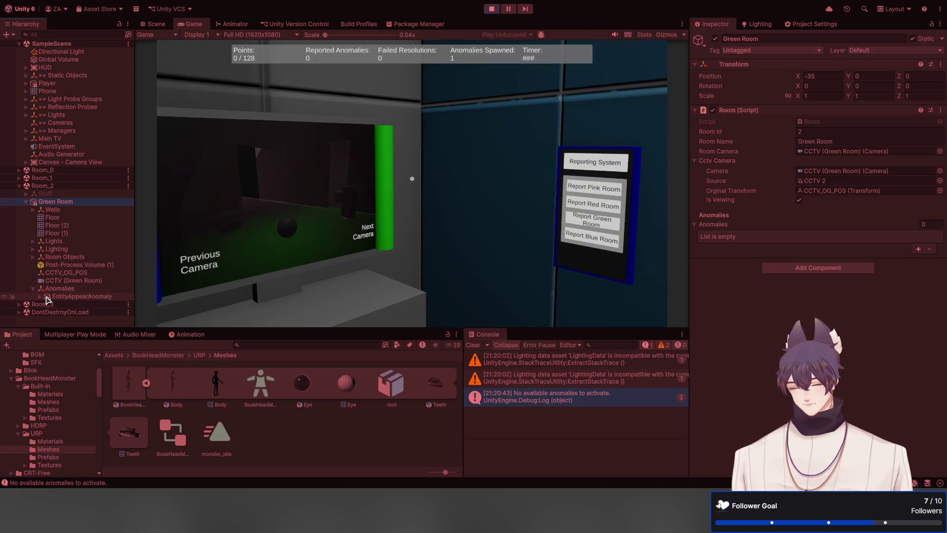
{"action": "left_click", "coordinate": [48, 296]}
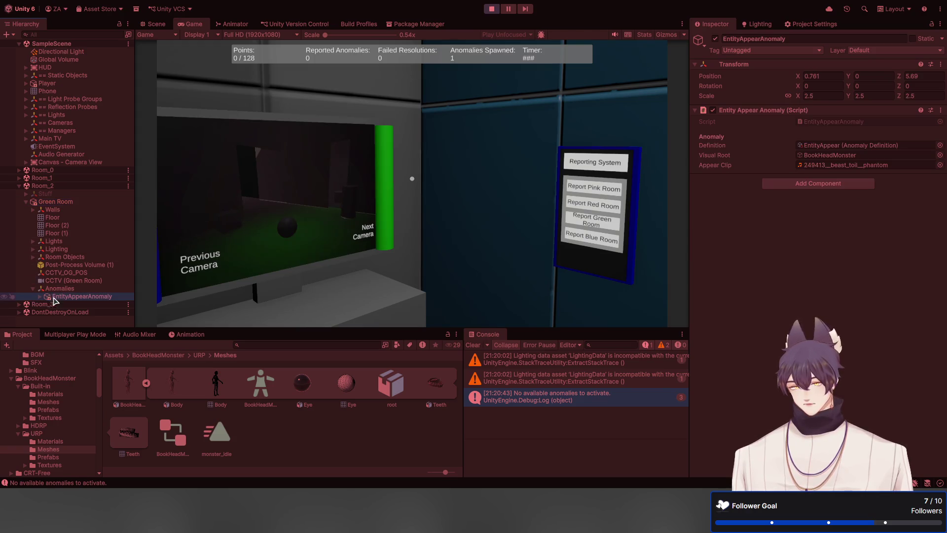
{"action": "left_click", "coordinate": [893, 300]}
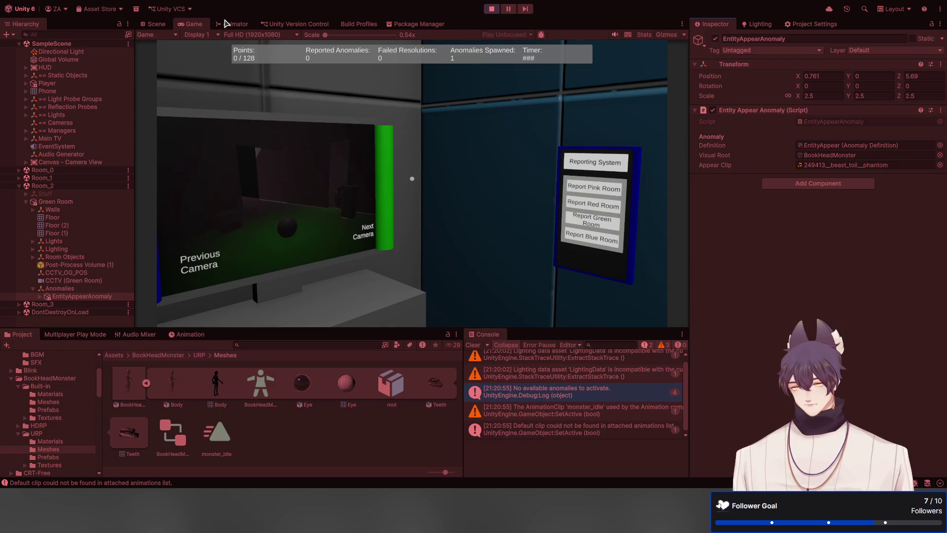
{"action": "left_click", "coordinate": [227, 23]}
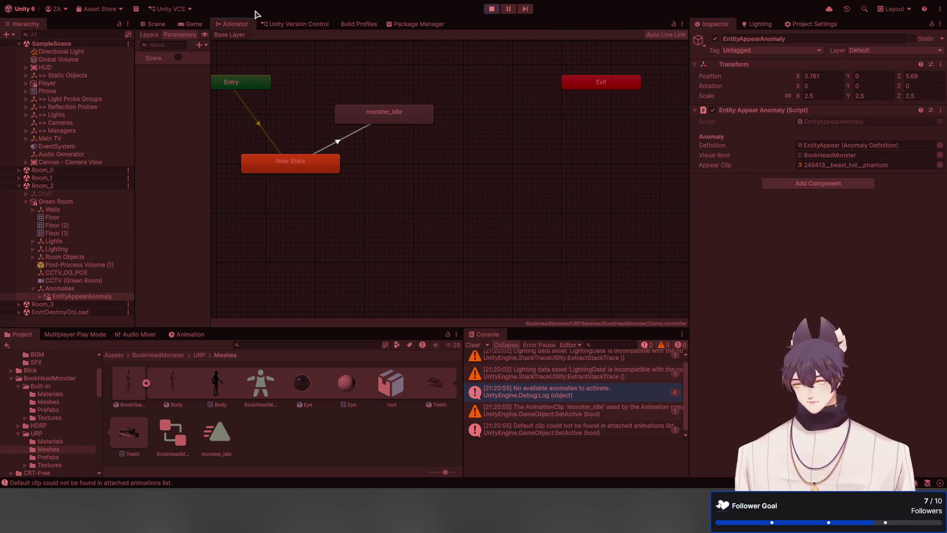
{"action": "left_click_drag", "start_coordinate": [243, 25], "coordinate": [412, 178]}
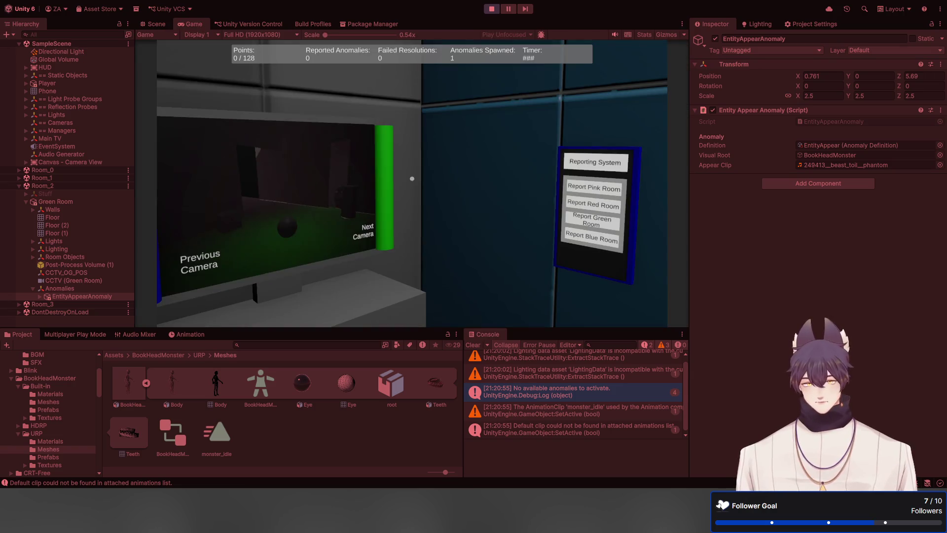
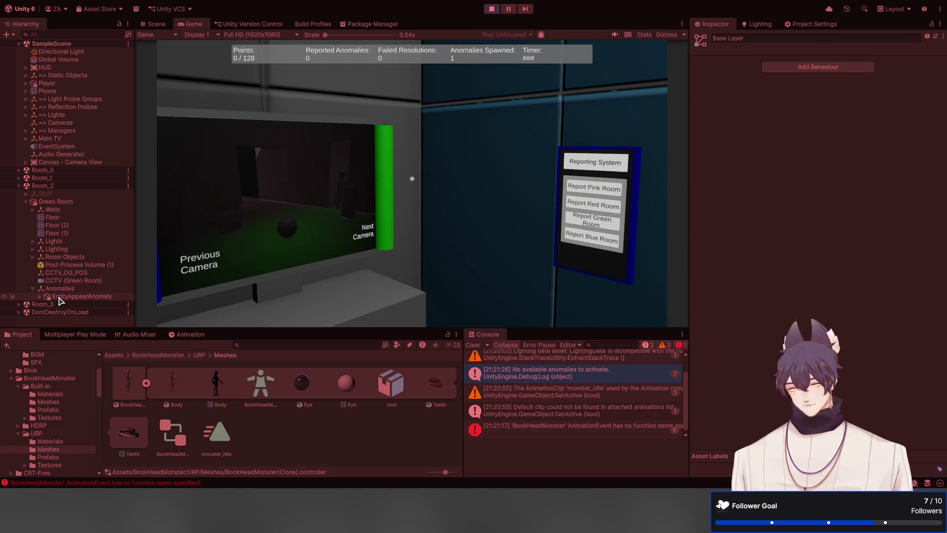
Step: Expand EntityAppearAnomaly and select BookHeadMonster to inspect its Animator and Animation components
{"action": "left_click", "coordinate": [40, 297]}
{"action": "left_click", "coordinate": [72, 305]}
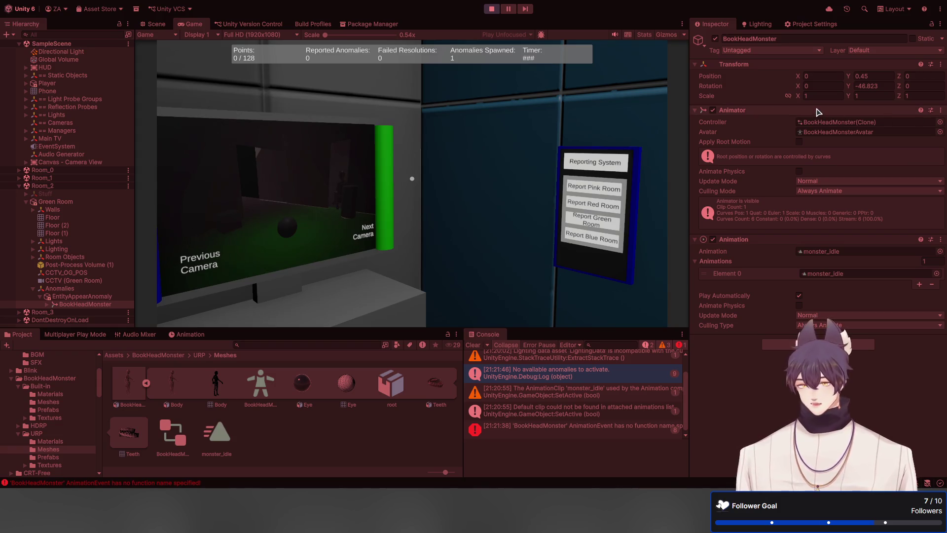
Step: Exit Play mode to return to editing the scene
{"action": "left_click", "coordinate": [491, 8]}
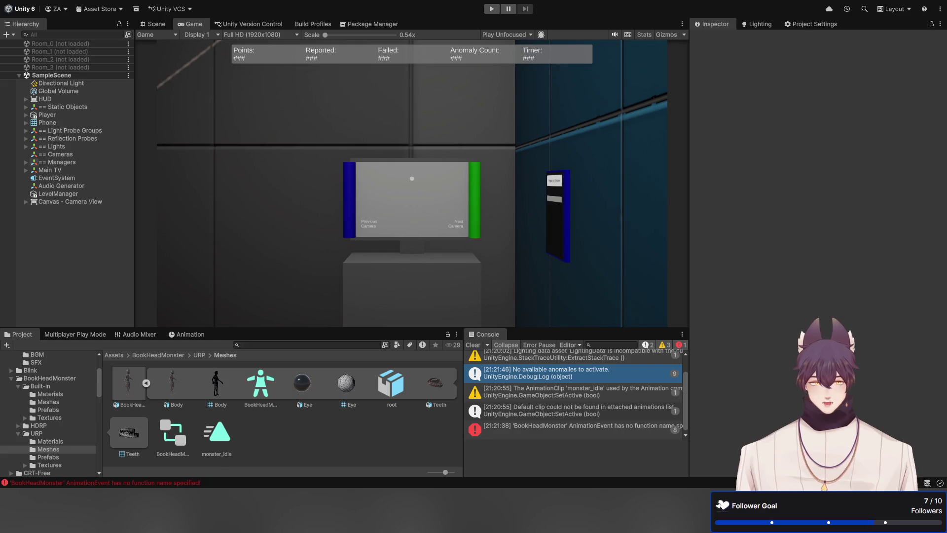
Step: Dock the Game view back beside the Scene tab
{"action": "left_click_drag", "start_coordinate": [194, 25], "coordinate": [193, 25]}
{"action": "left_click", "coordinate": [236, 25]}
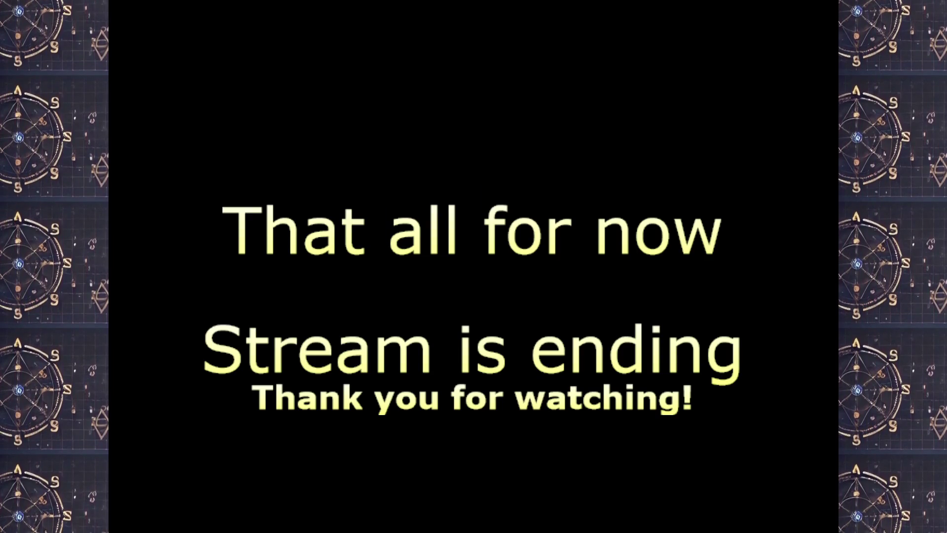
Step: Fix the end-screen headline typo so it reads "That's all for now"
{"action": "type", "text": ";s"}
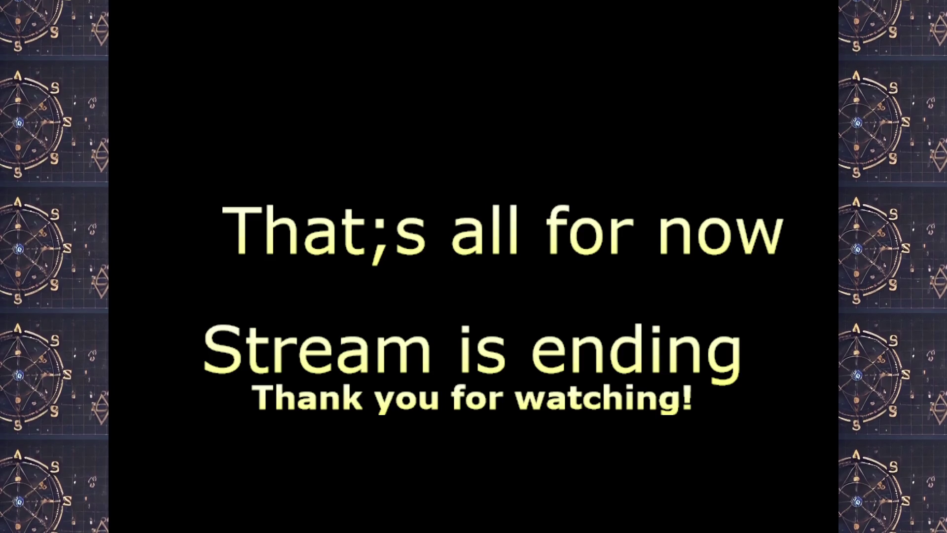
{"action": "type", "text": "'"}
{"action": "key", "text": "BackSpace"}
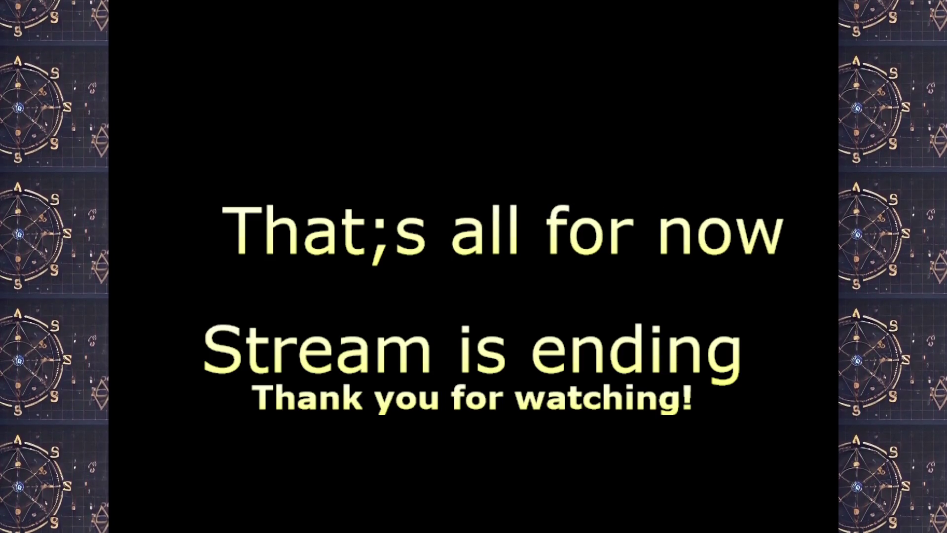
{"action": "key", "text": "BackSpace"}
{"action": "type", "text": "'"}
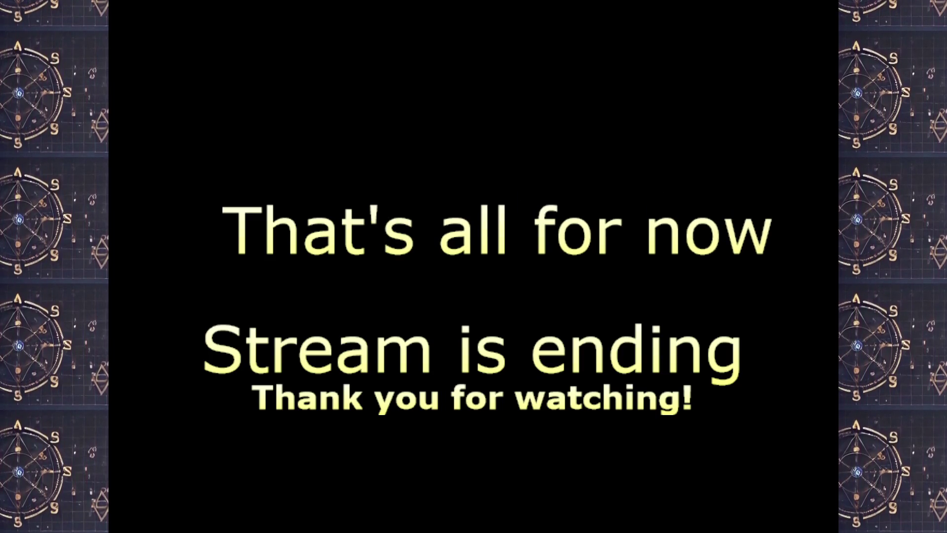